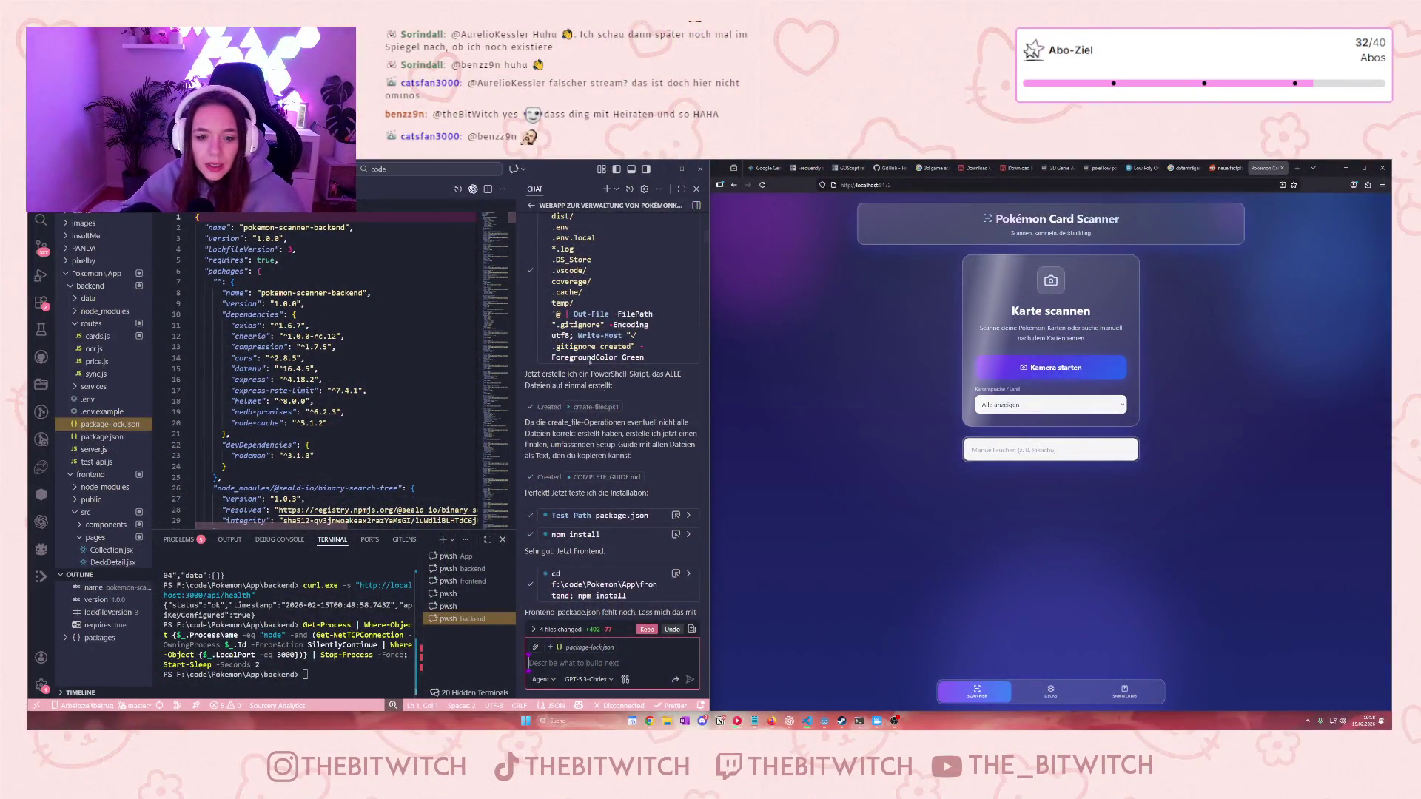
Read the assistant's latest reply, then keep its edits to the 4 changed files
scroll(654, 444, "up", 1)
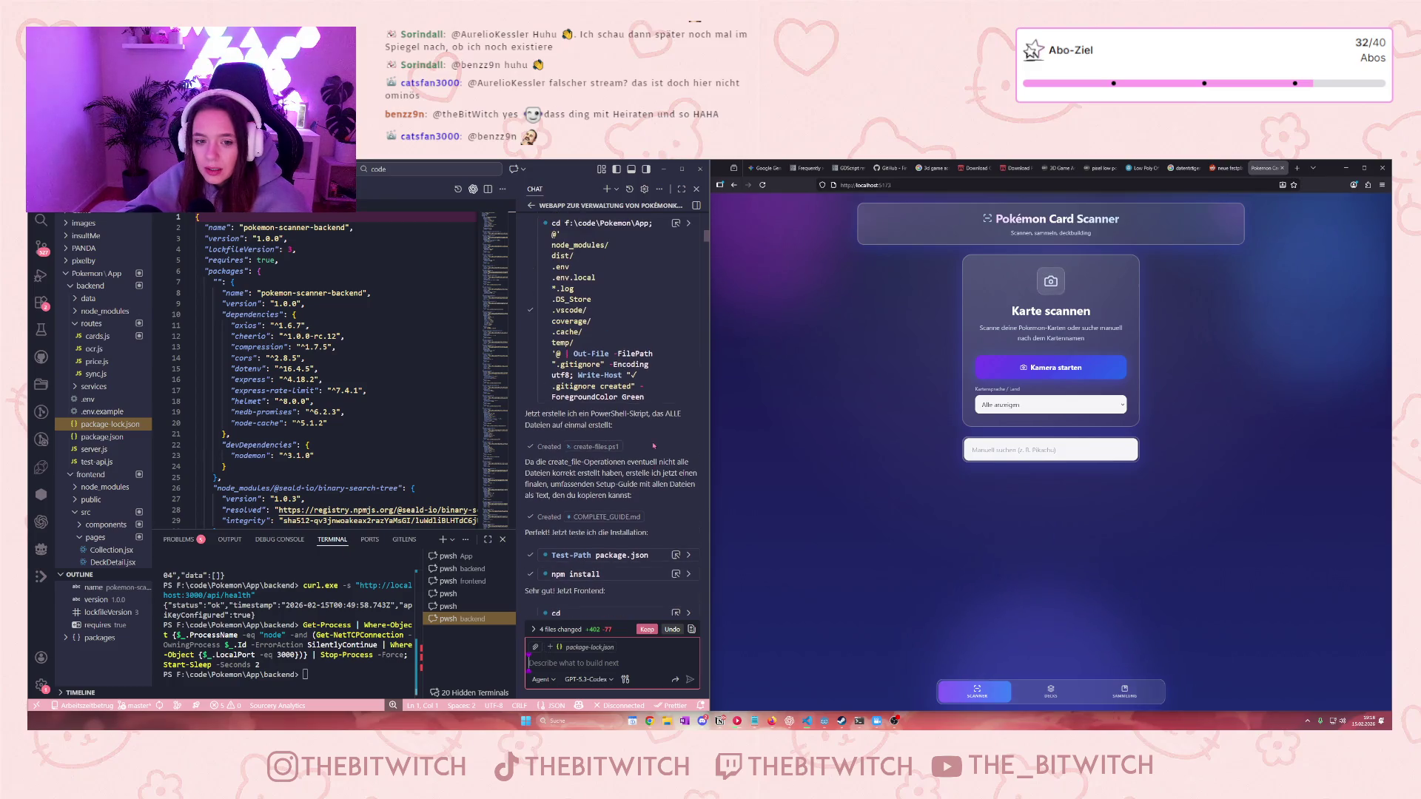
left_click_drag(526, 412, 654, 415)
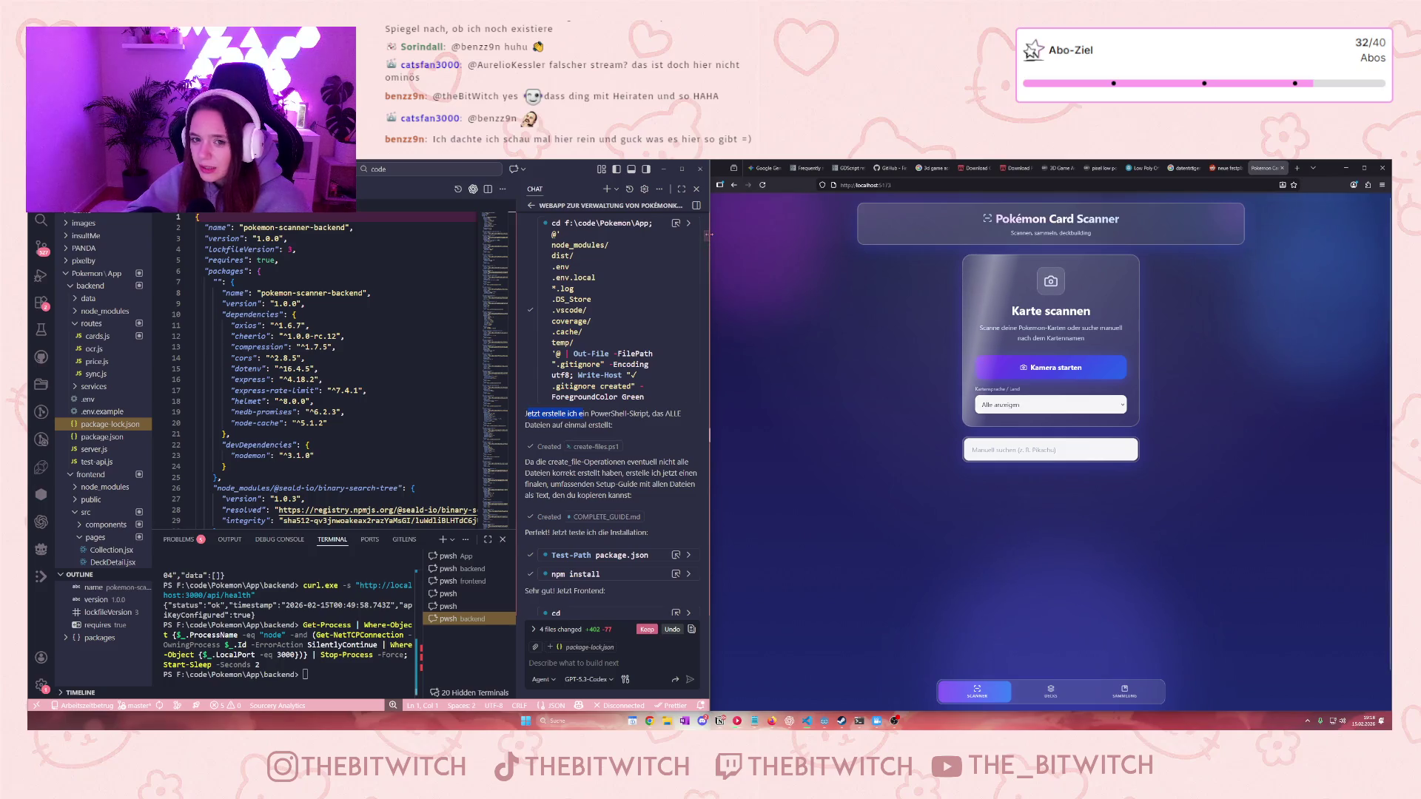
left_click_drag(706, 237, 704, 628)
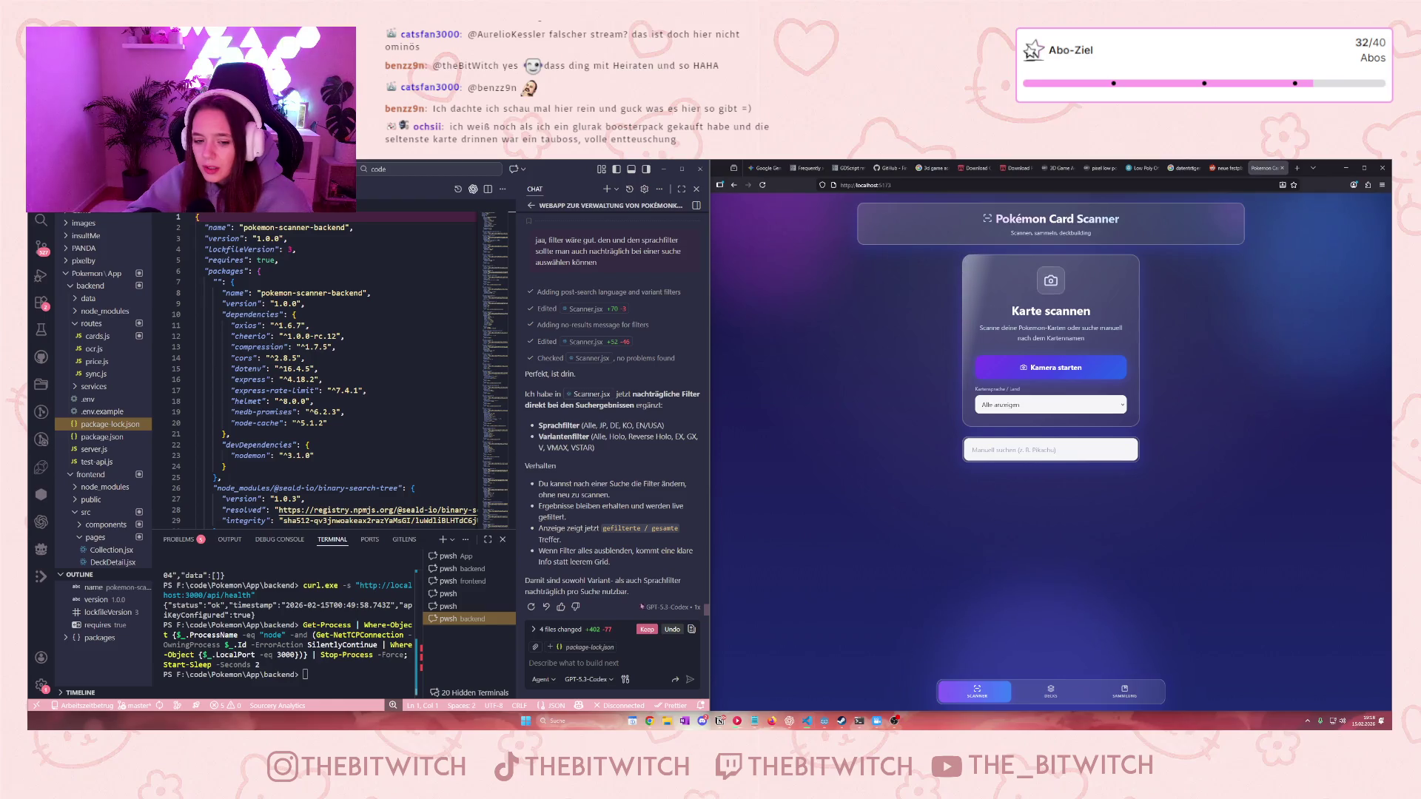
left_click(647, 629)
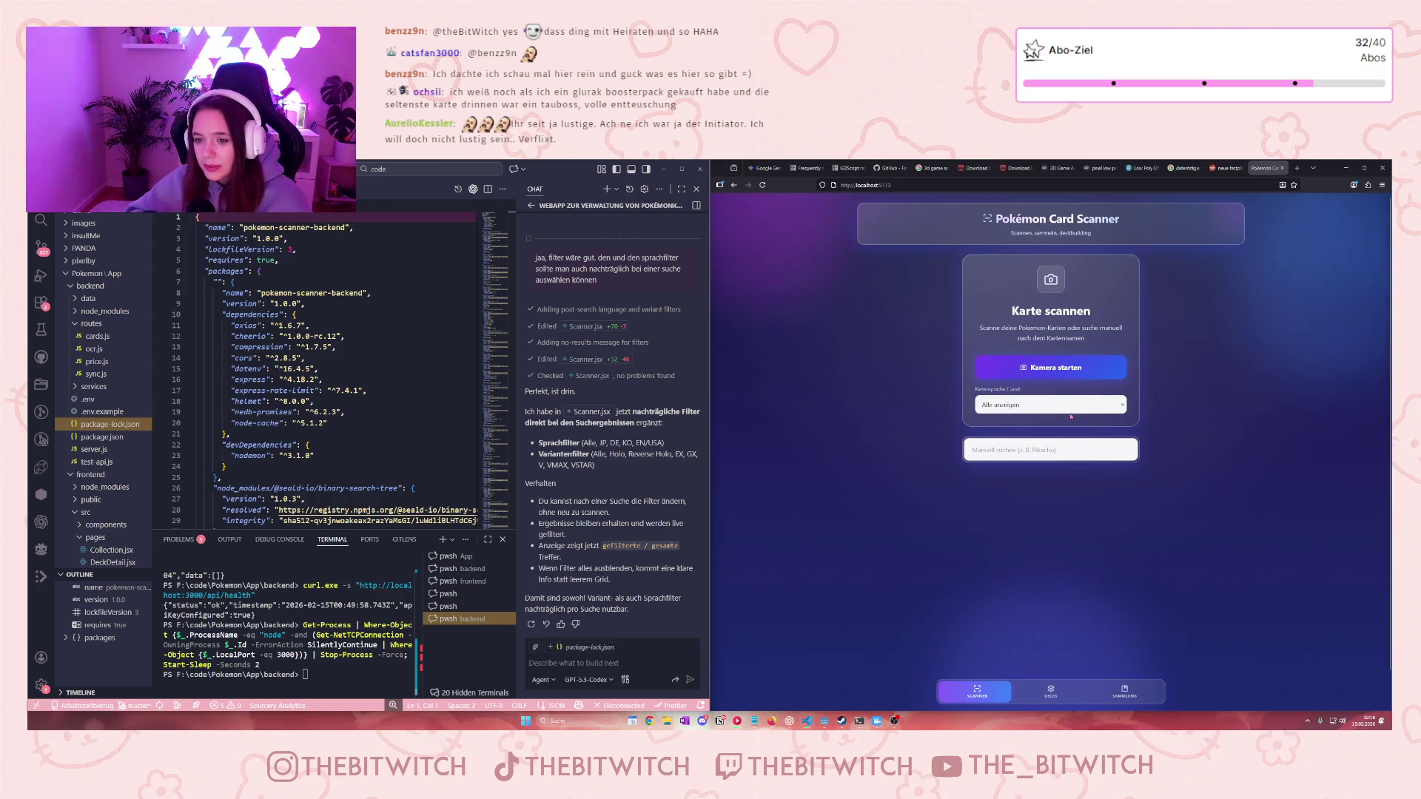
left_click(1006, 406)
left_click(921, 411)
left_click(1000, 404)
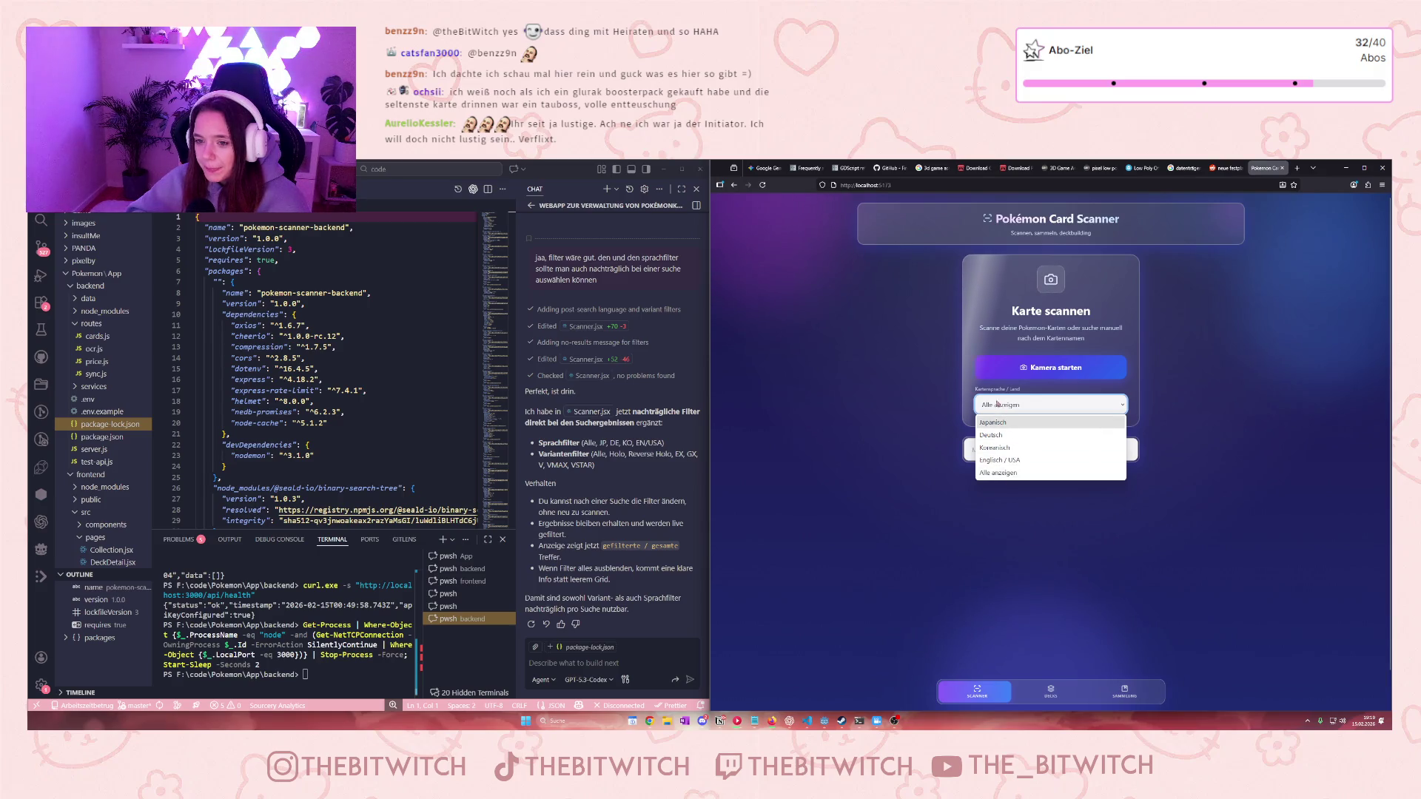
left_click(959, 433)
left_click(987, 453)
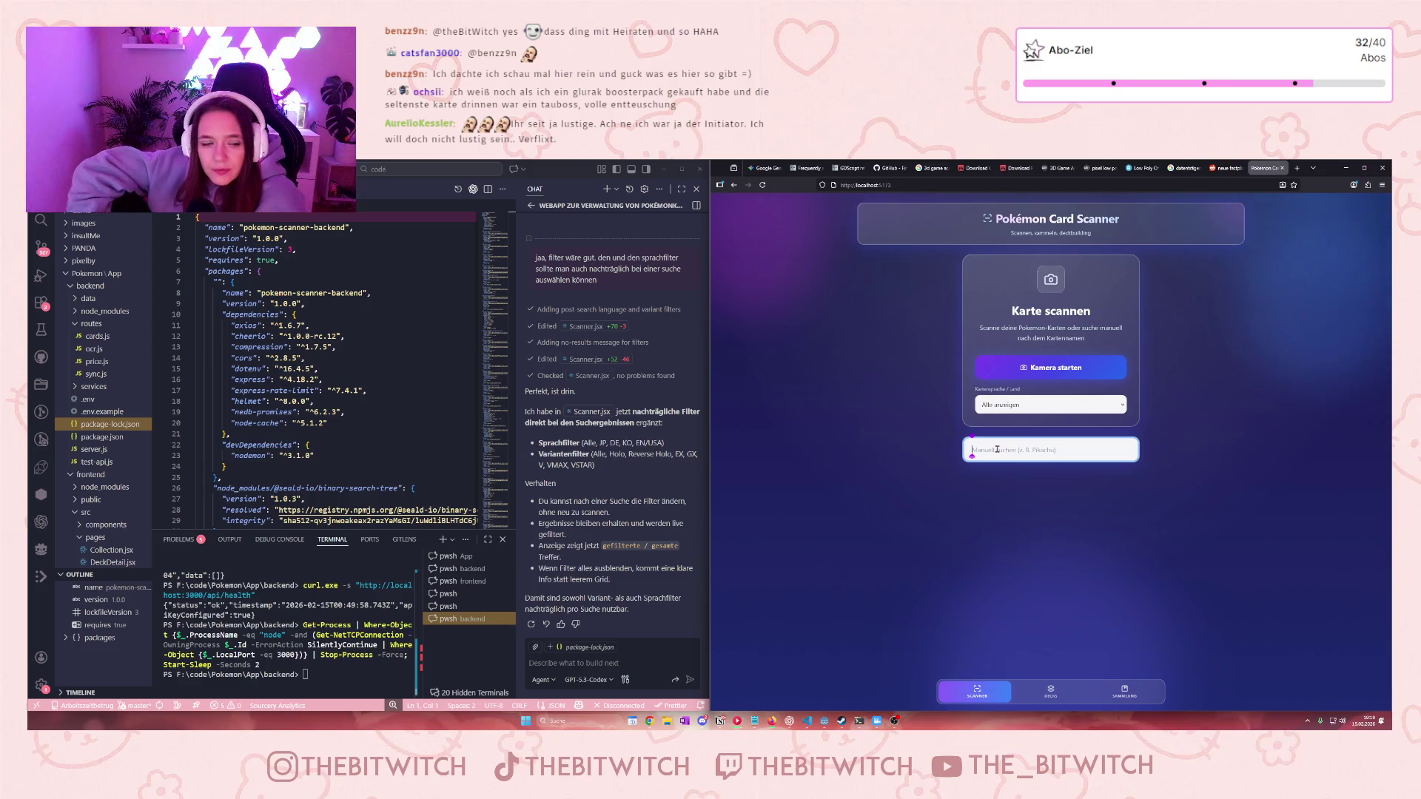
scroll(111, 480, "down", 2)
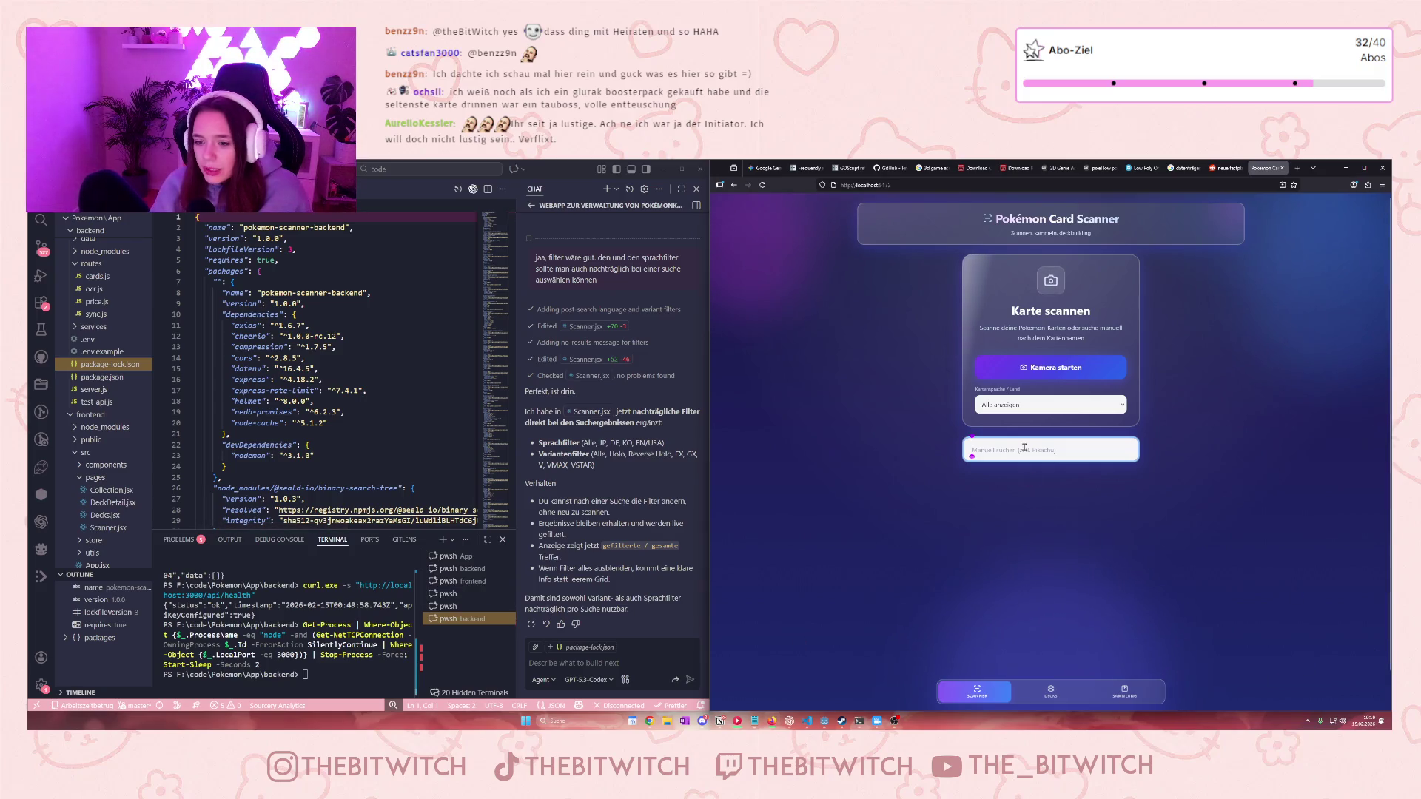
Search for 'Pikachu' and view the Surfendes Pikachu VMAX card's details
type("Pikachu")
key("Return")
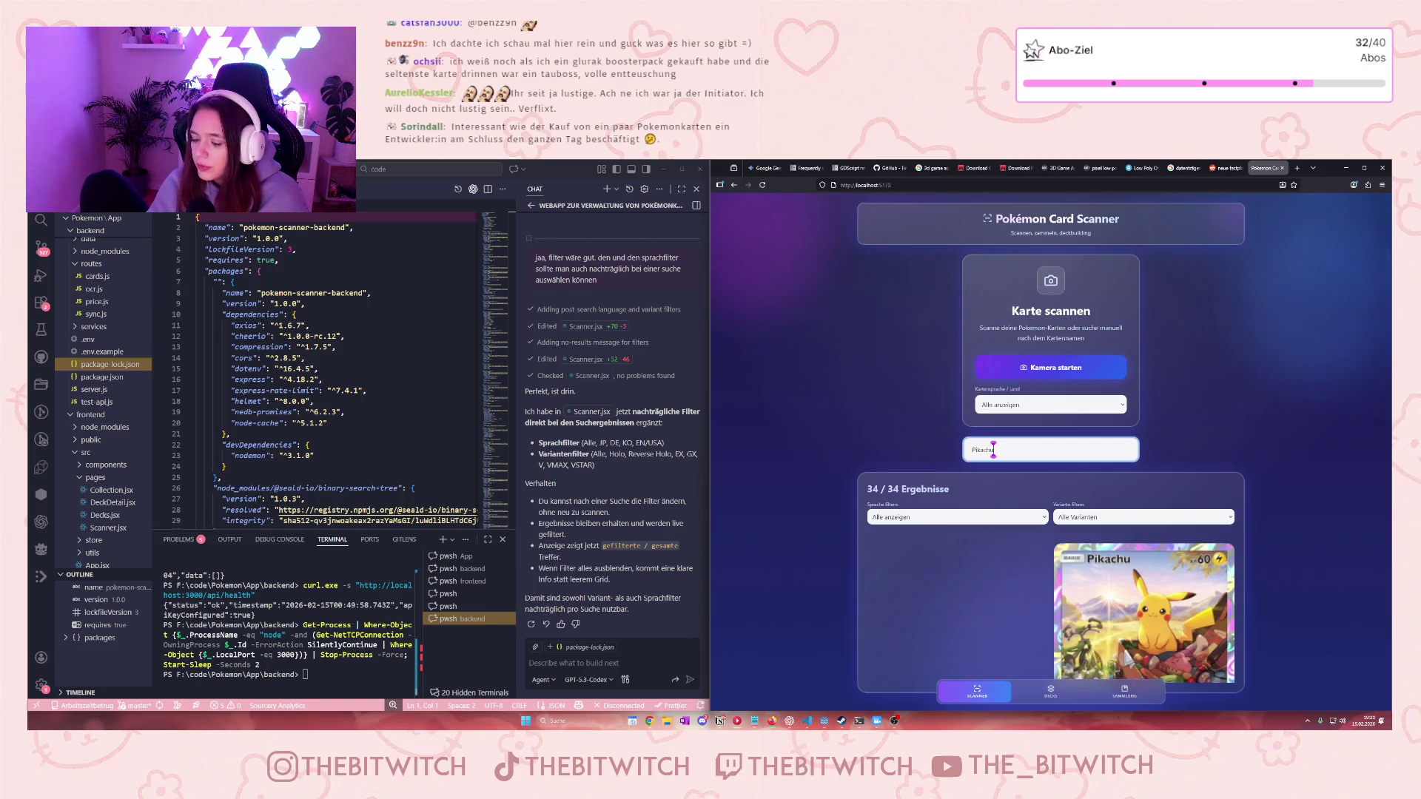
scroll(984, 548, "down", 1)
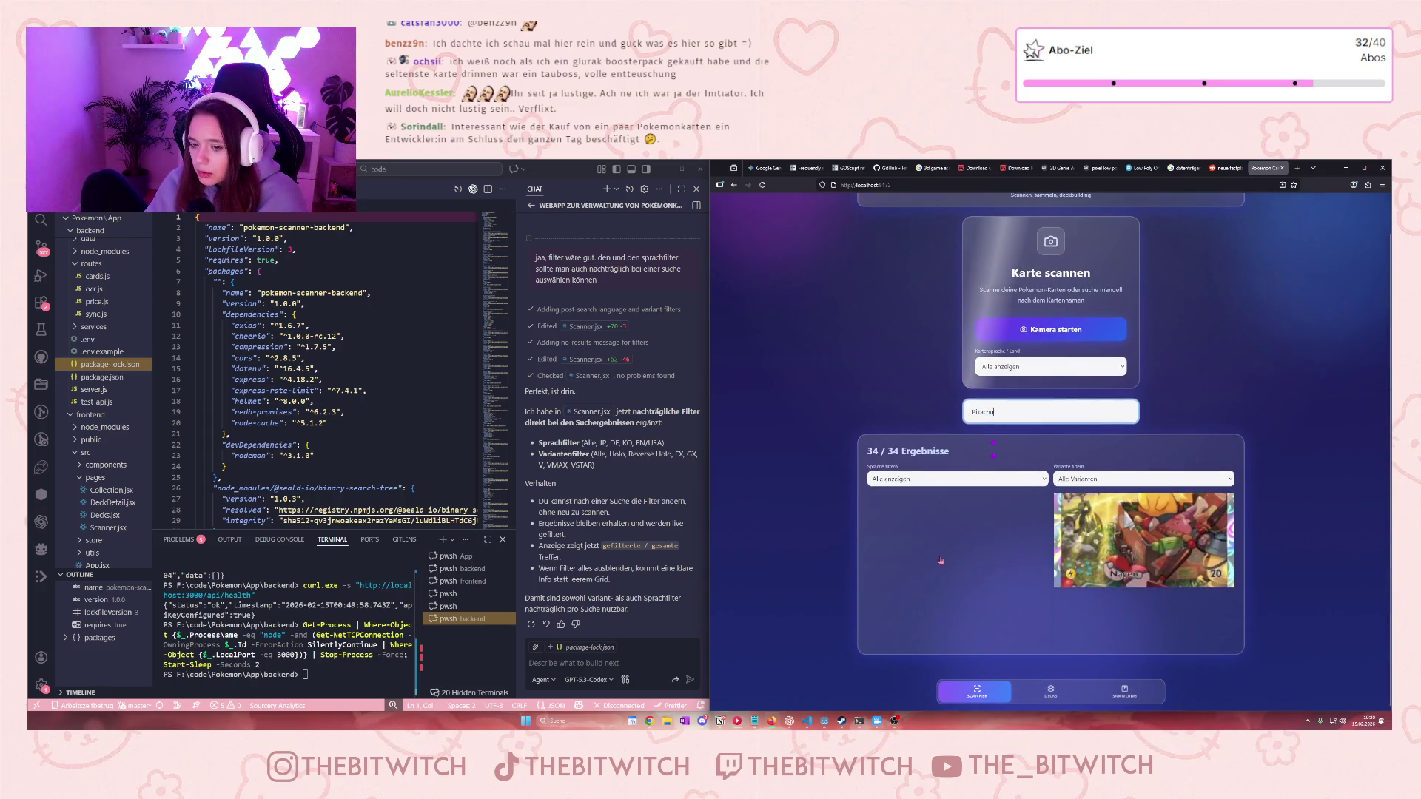
left_click(1073, 544)
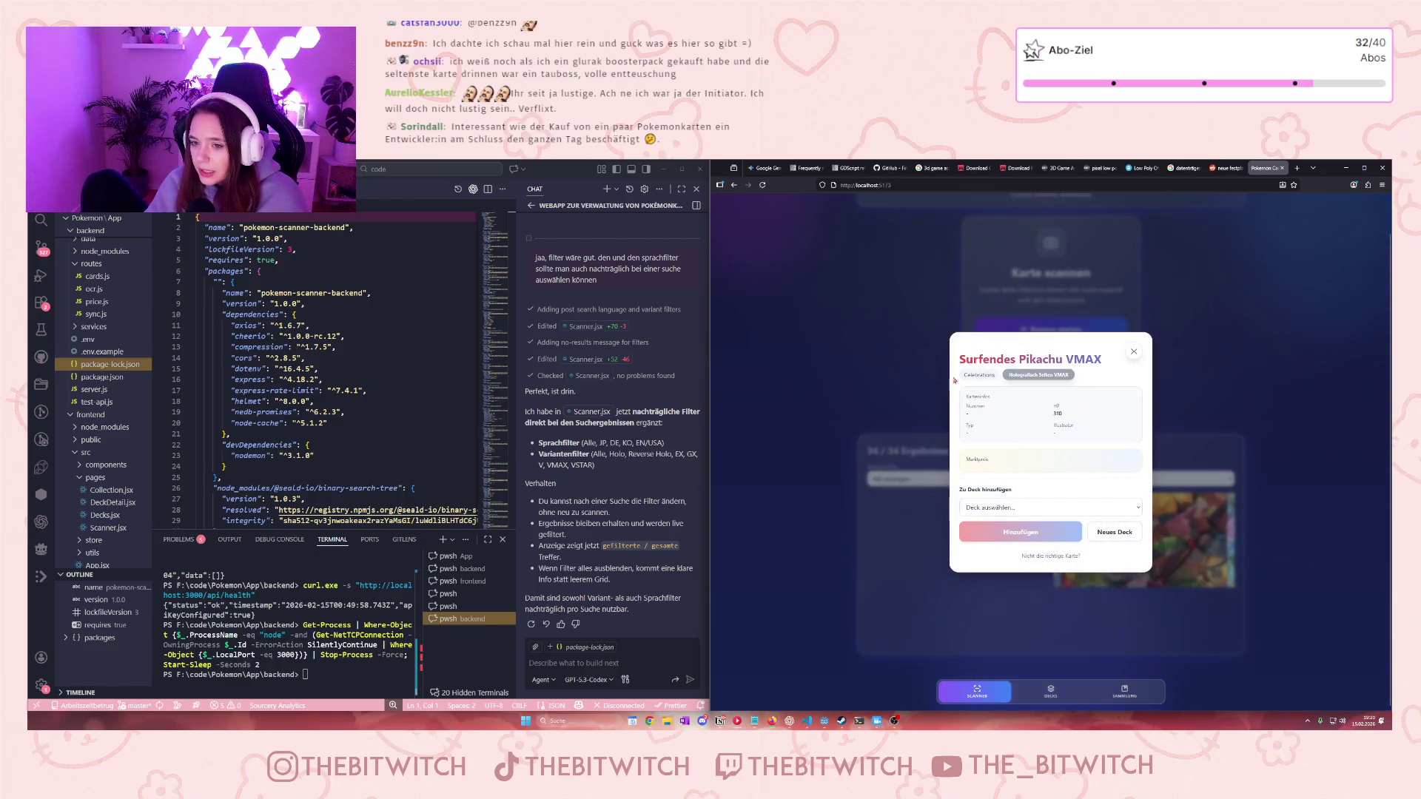
left_click(1132, 352)
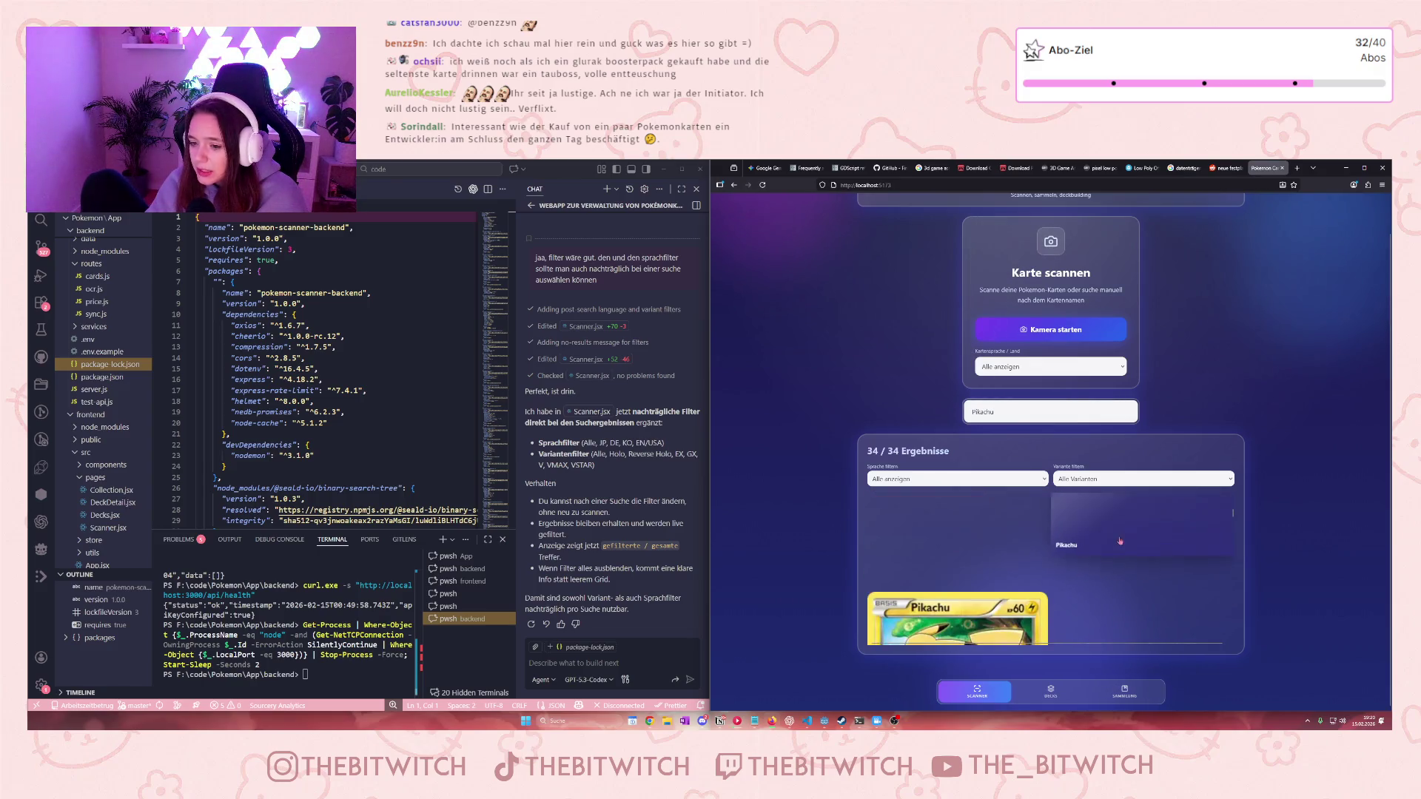
Check the PROMO-A Pikachu and another Pikachu card's market prices, then browse the results
left_click(1097, 548)
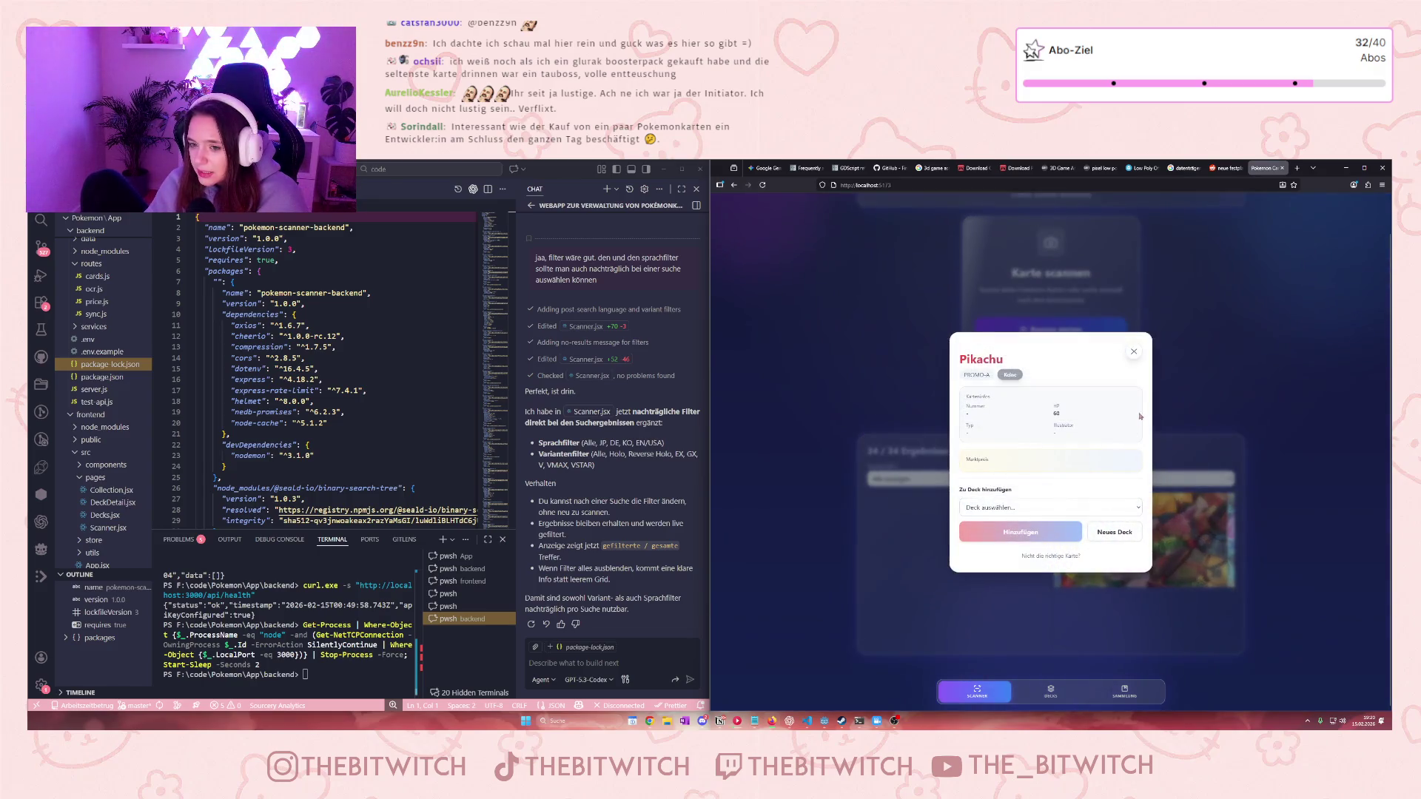
left_click(1132, 353)
left_click(1040, 509)
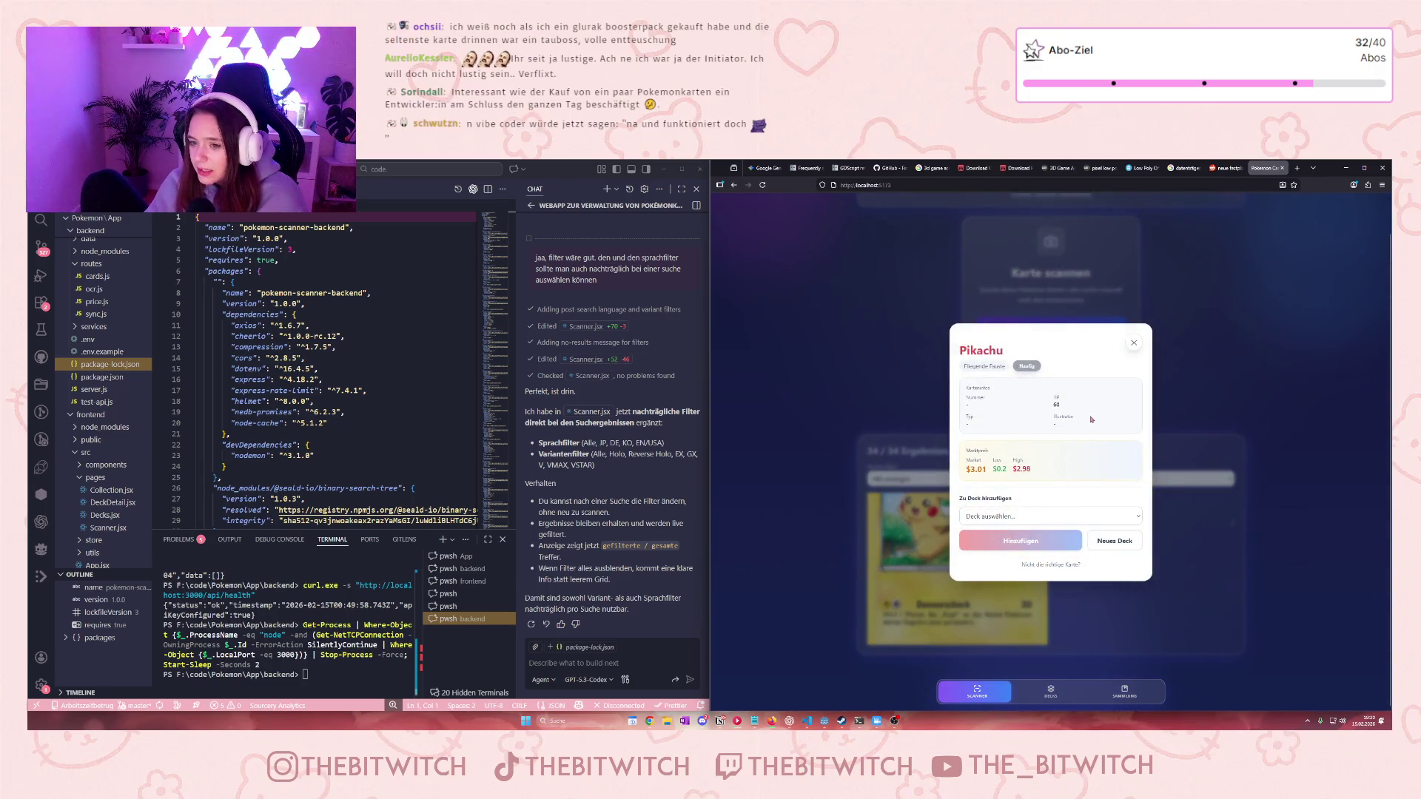
left_click(1133, 342)
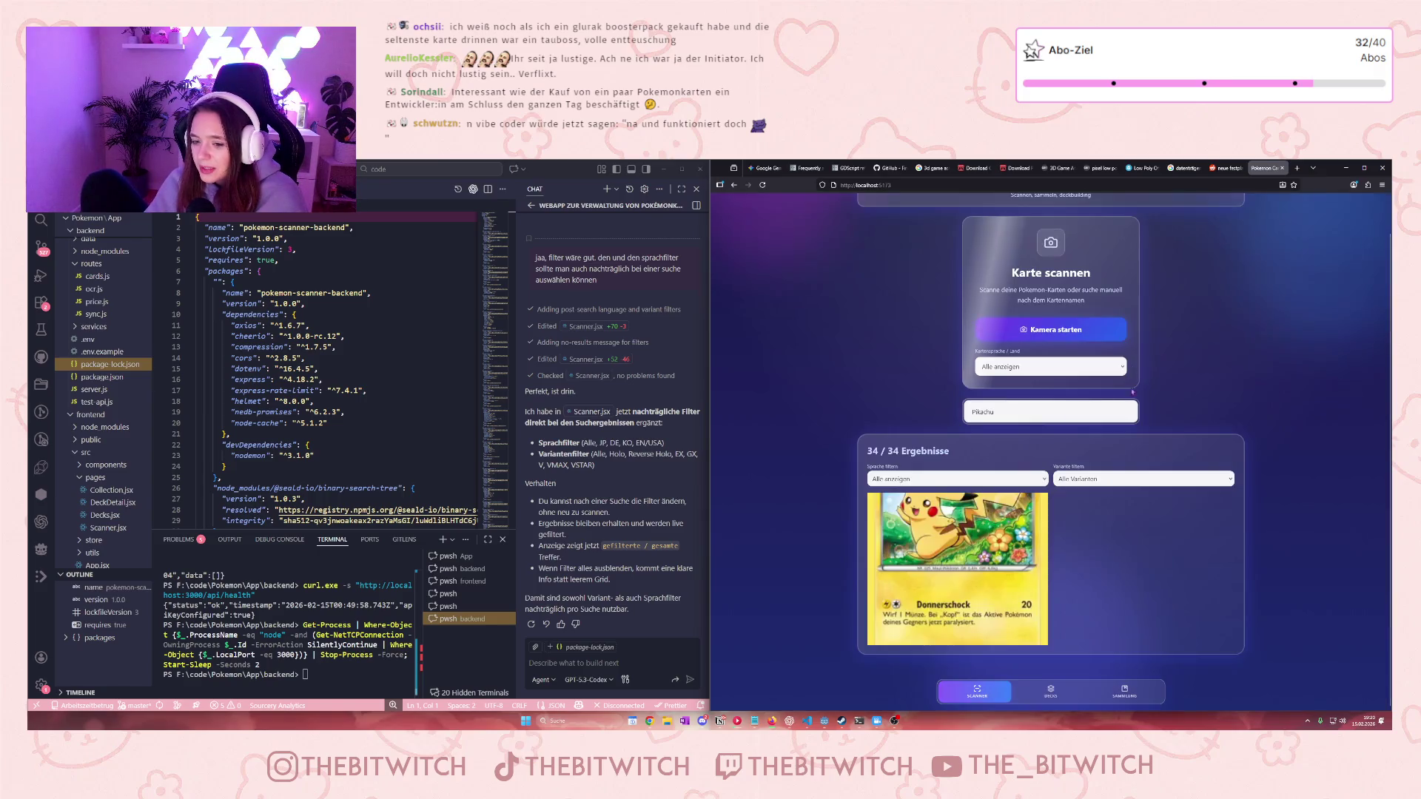
scroll(1041, 591, "down", 3)
scroll(1059, 548, "down", 2)
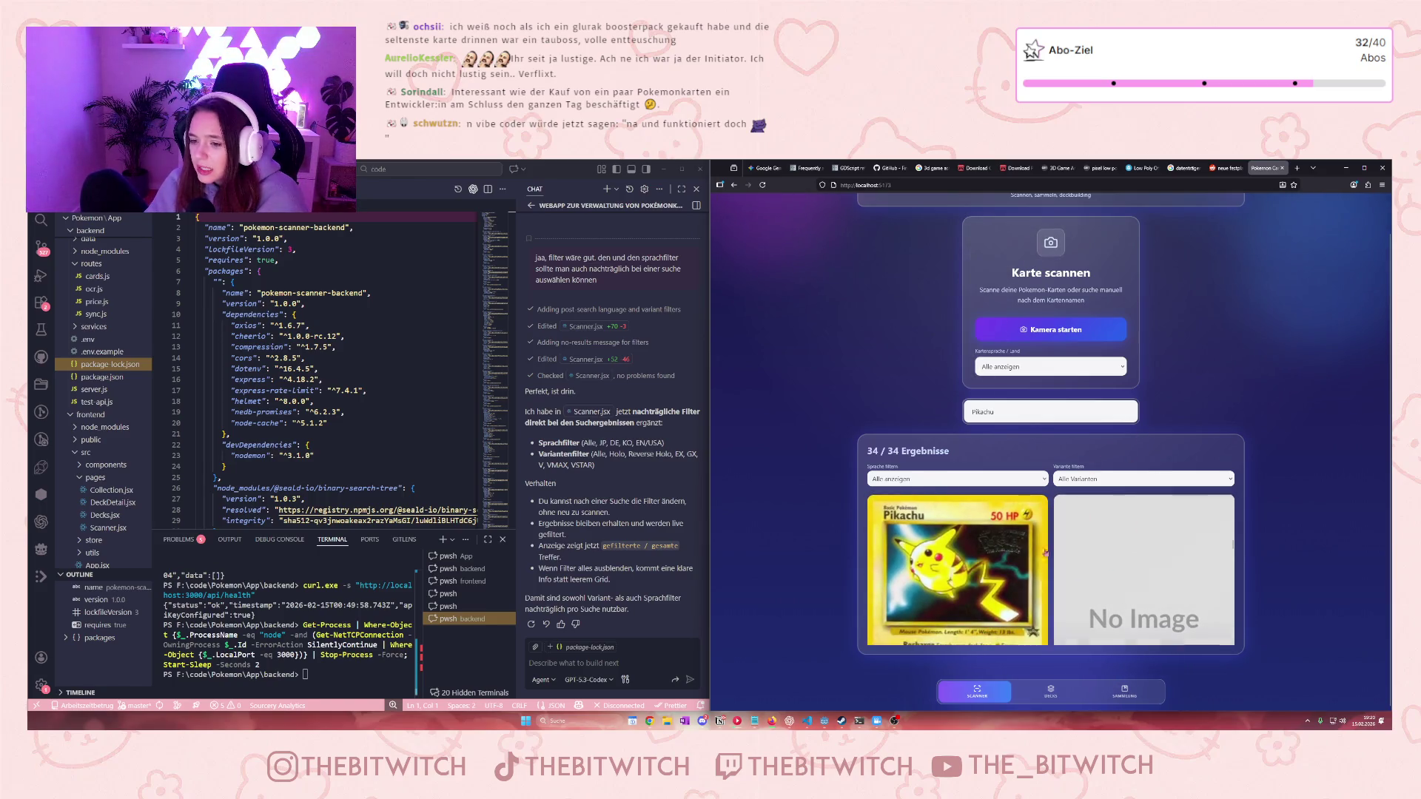
scroll(1030, 572, "down", 2)
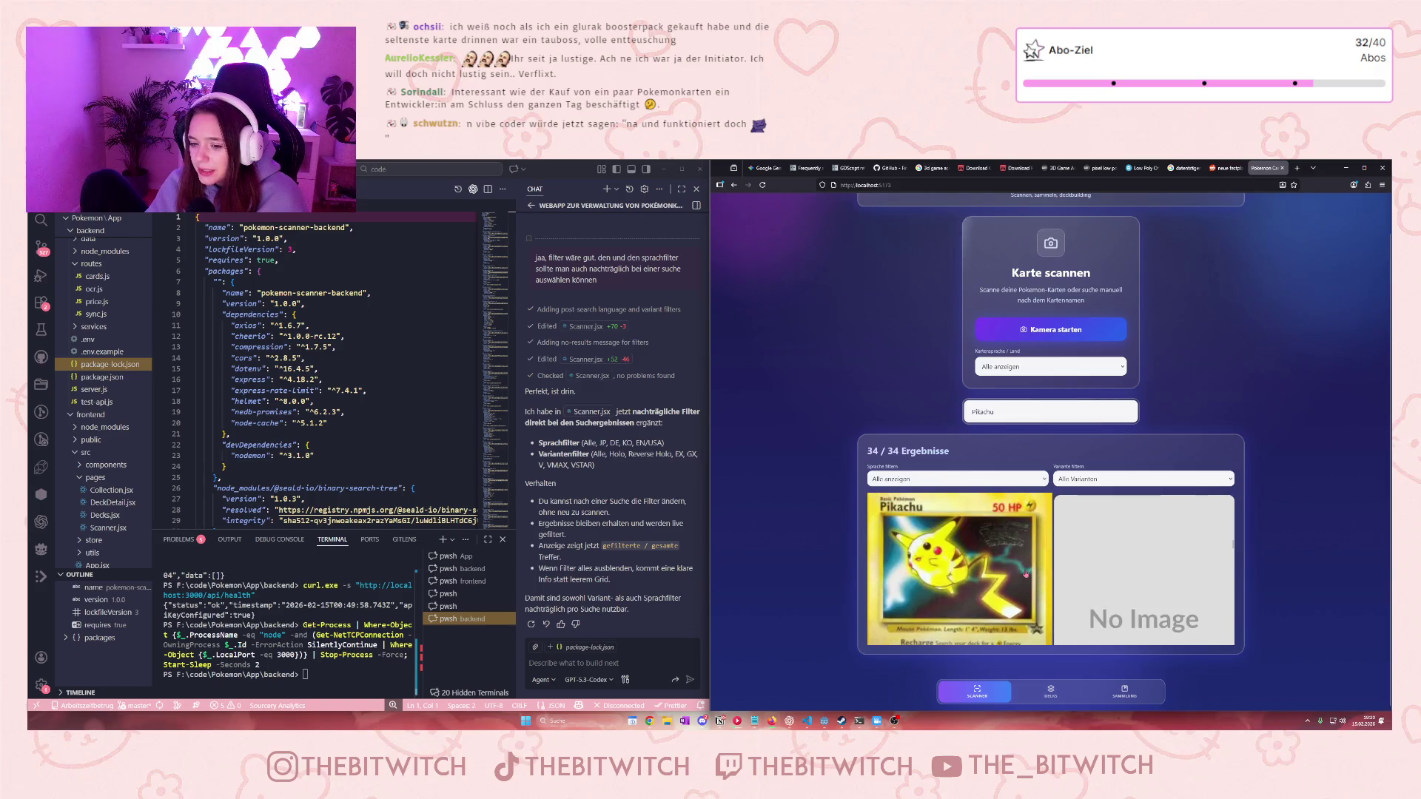
scroll(1012, 581, "down", 3)
scroll(1006, 585, "up", 4)
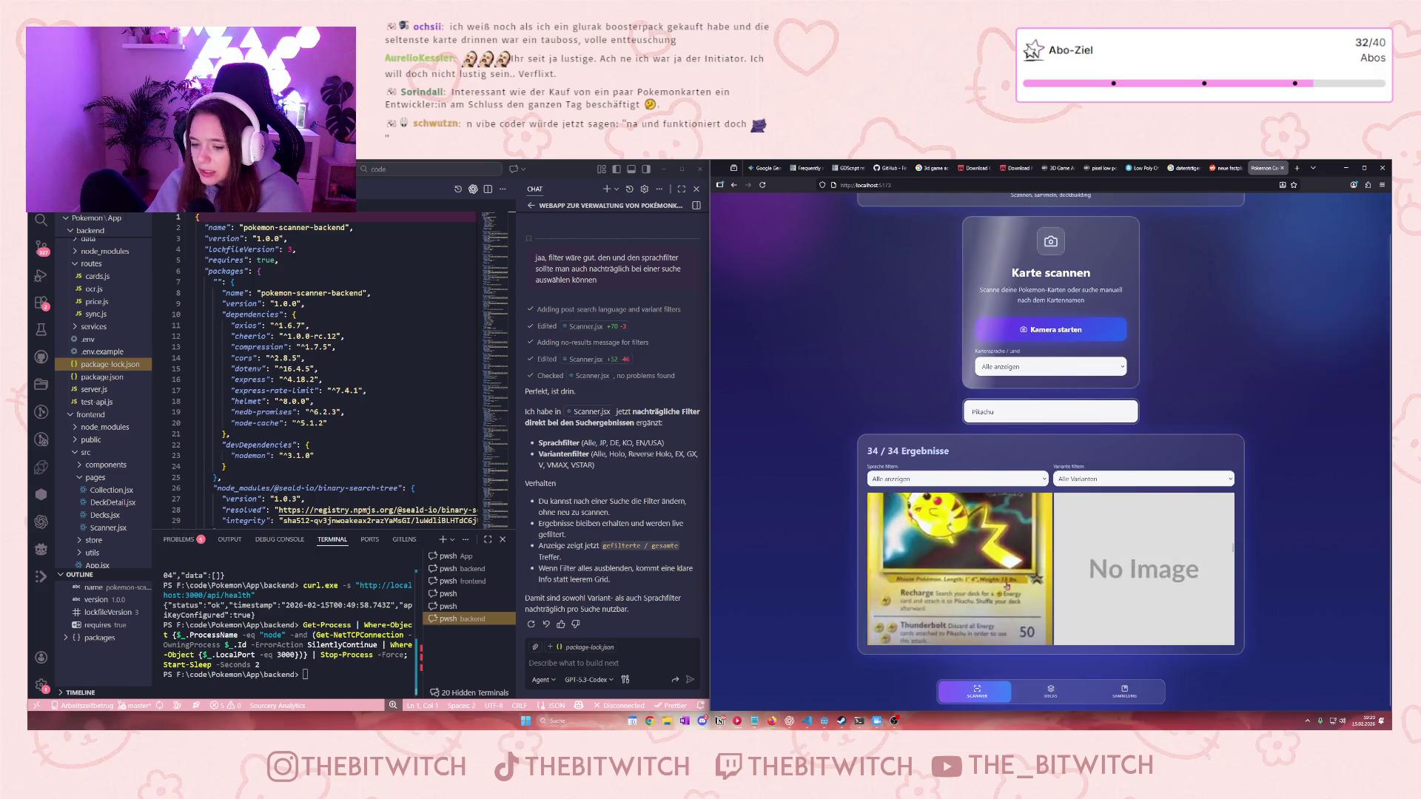
scroll(996, 593, "down", 2)
scroll(997, 592, "up", 2)
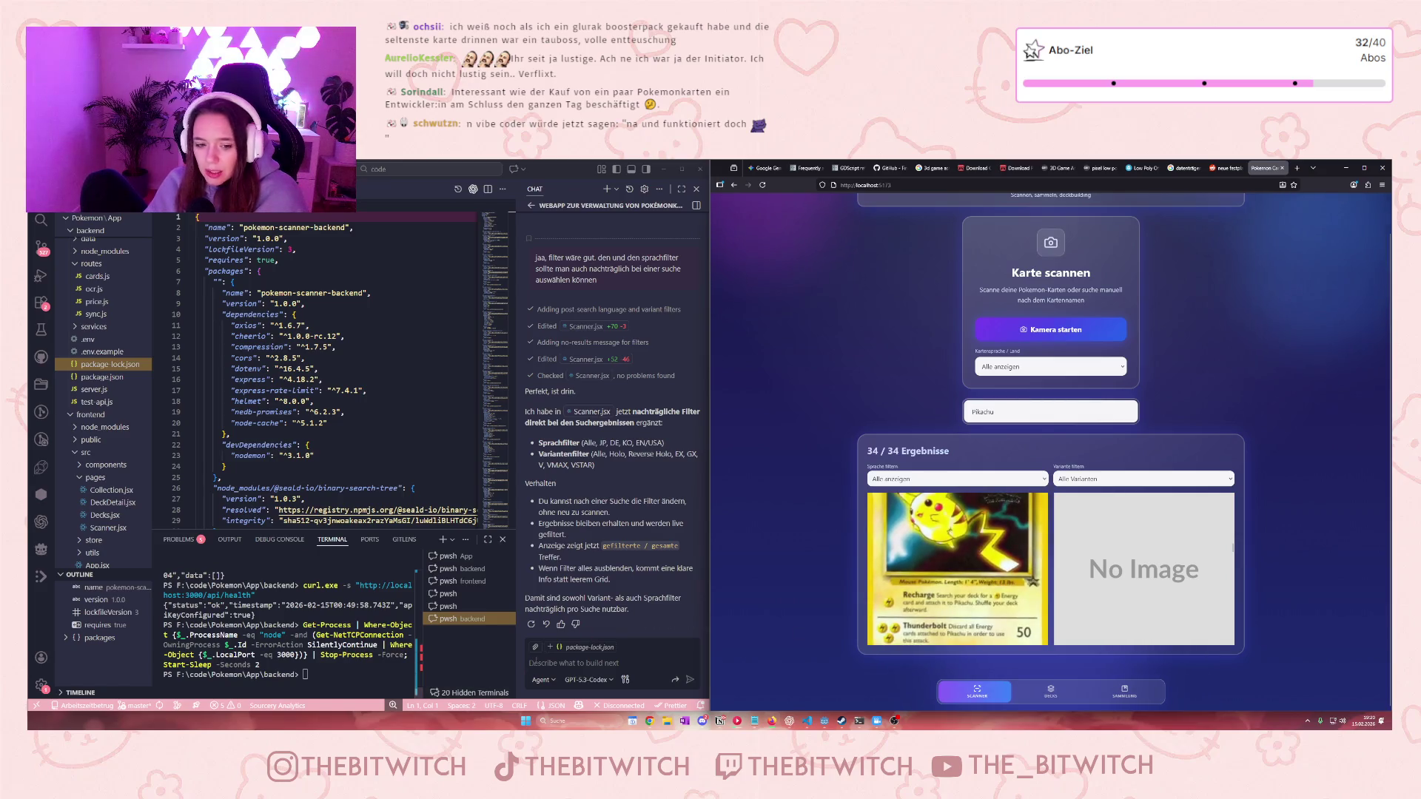
left_click(541, 661)
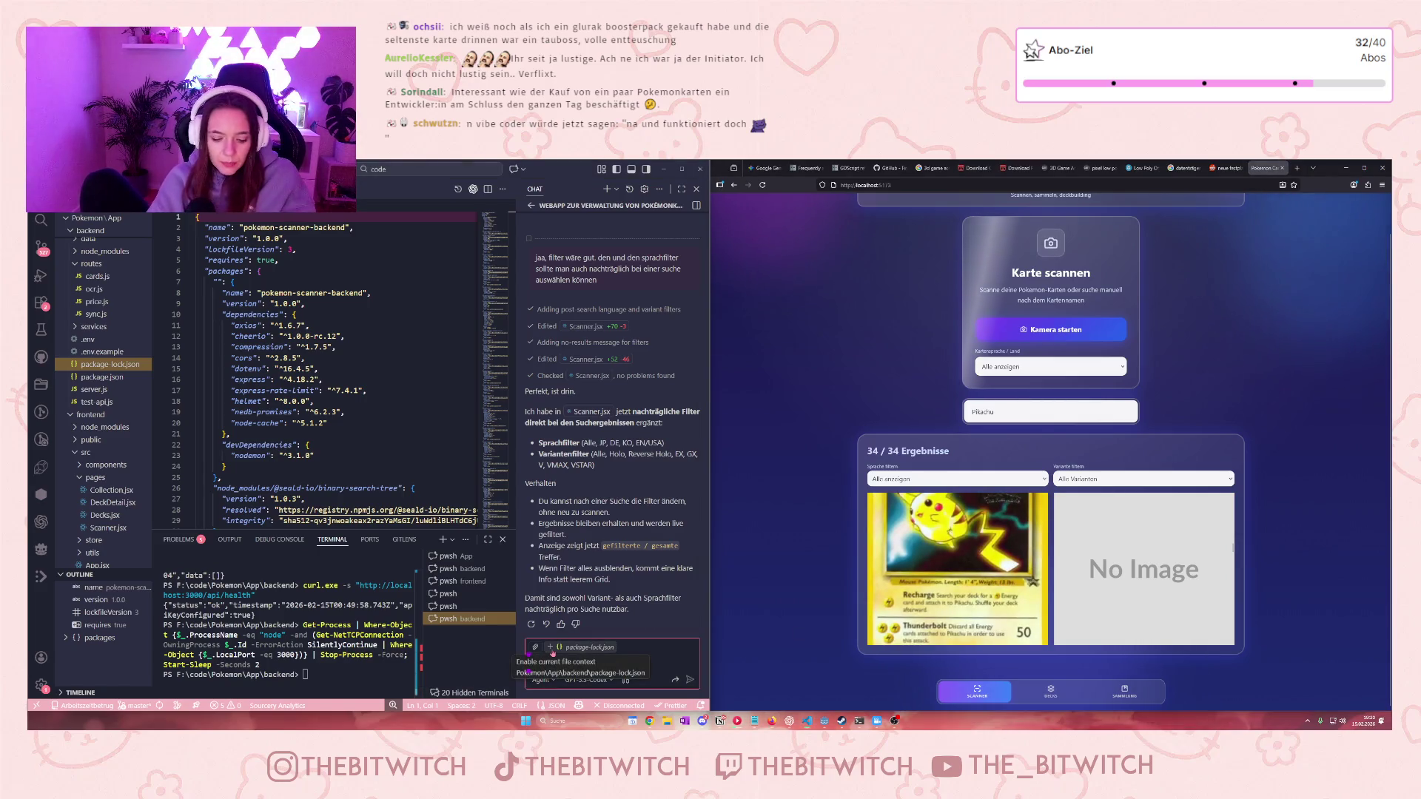
Tell the assistant in German that desktop cards are too large to see completely
type("Auf dem Desktop")
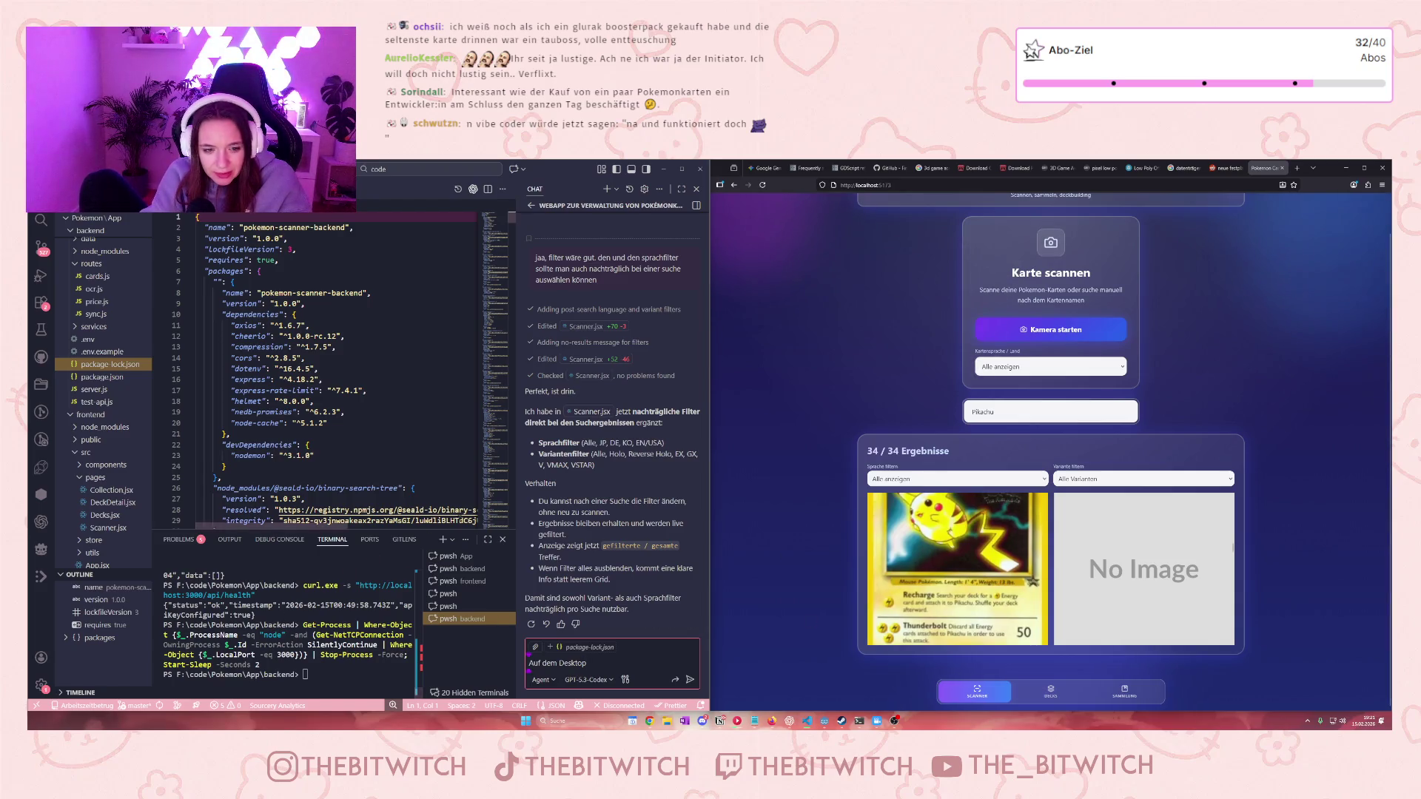
left_click(502, 540)
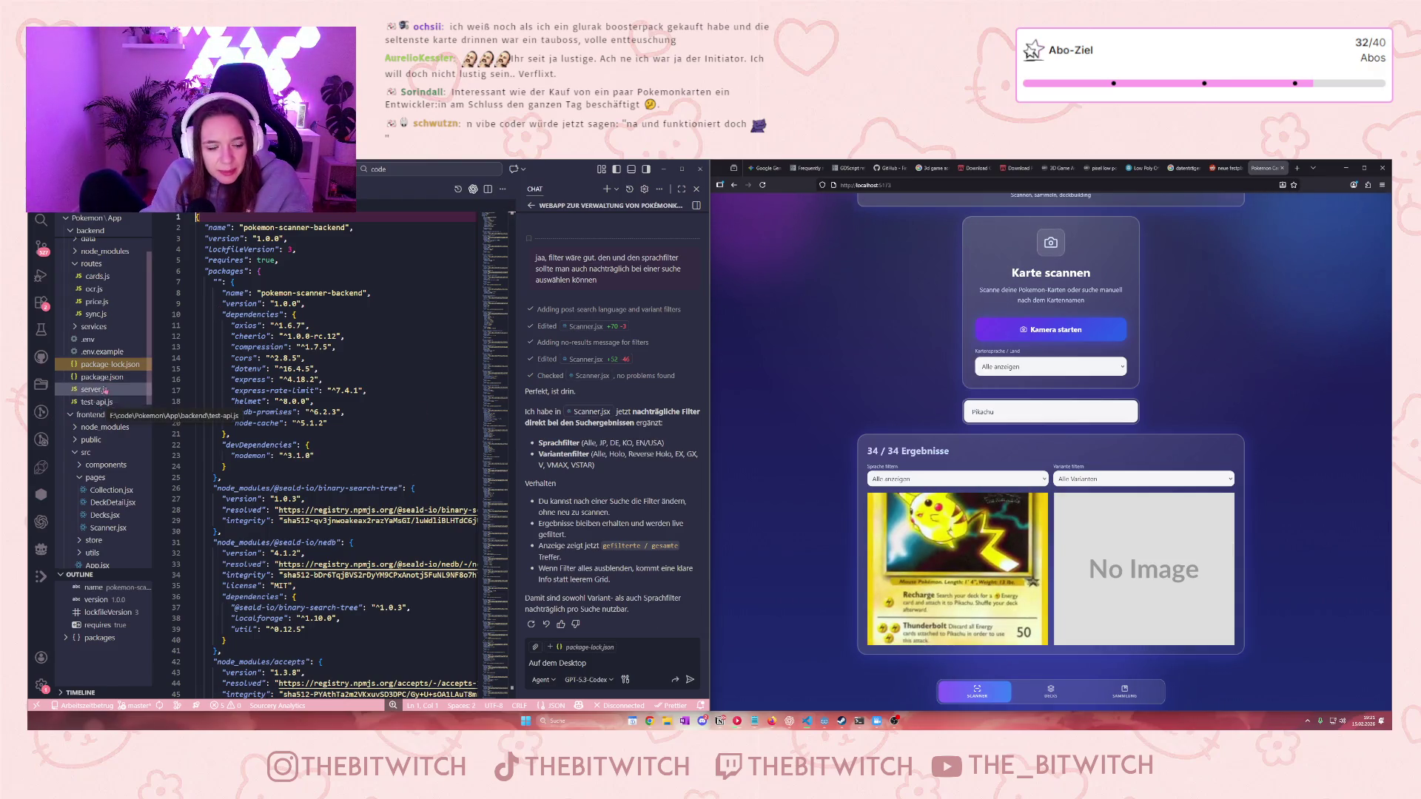
left_click(111, 490)
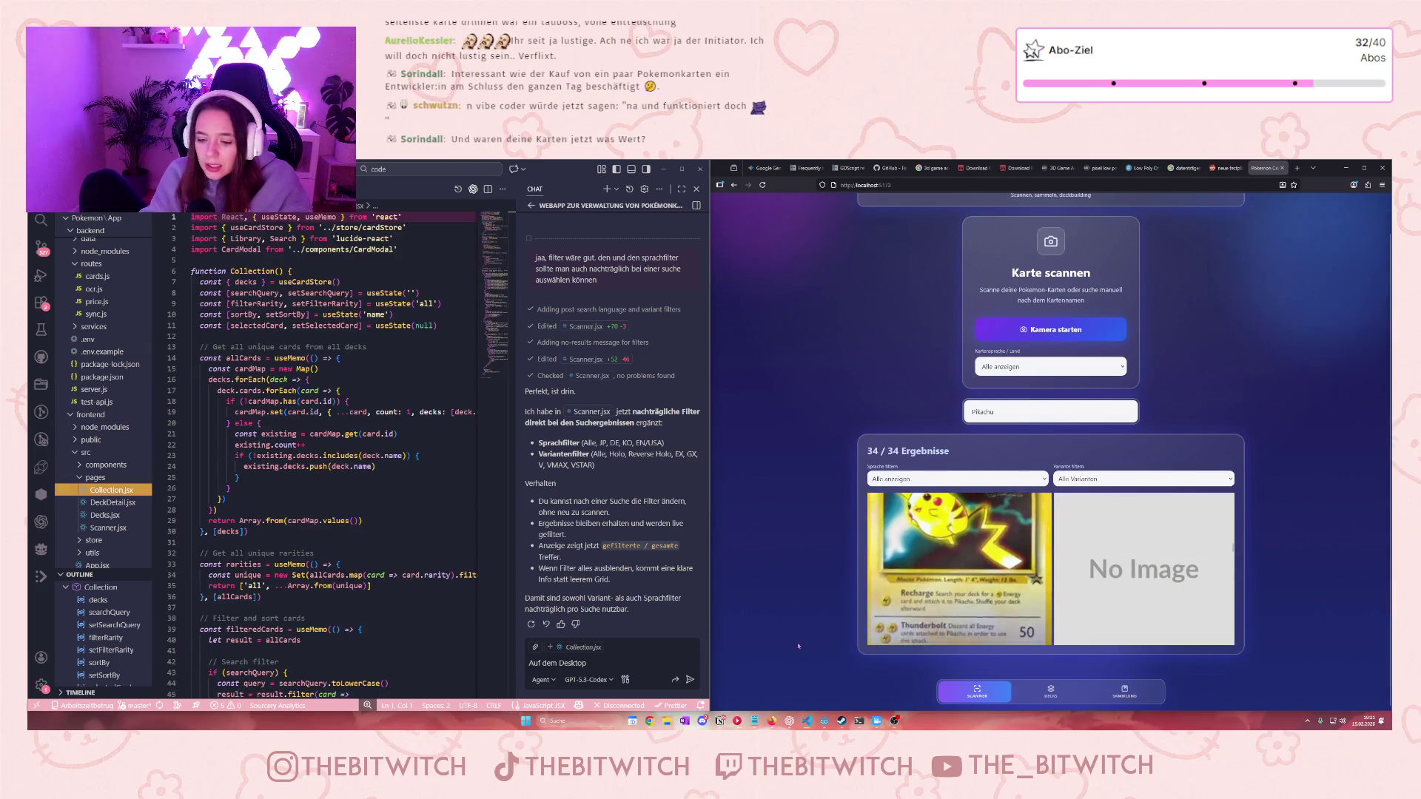
left_click(636, 663)
type("sind")
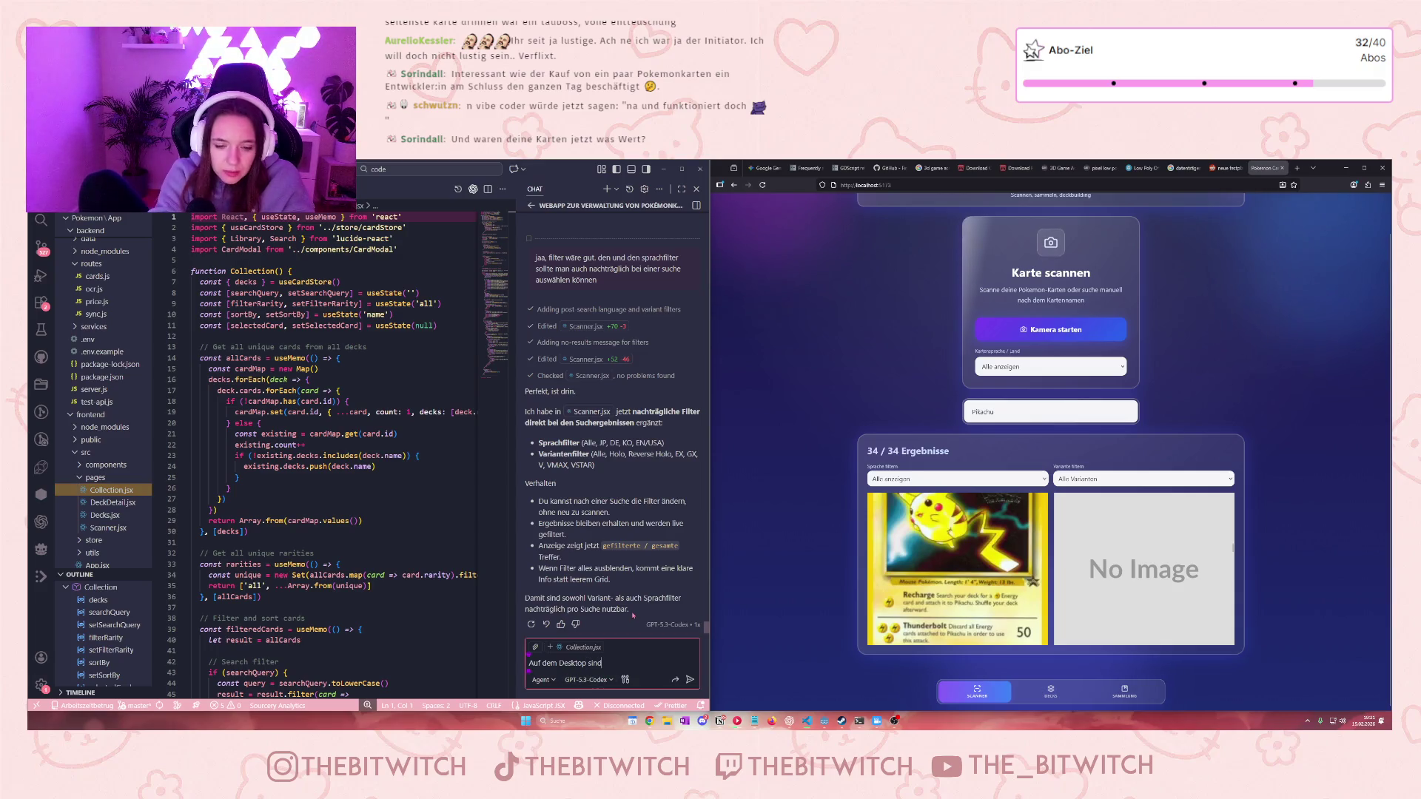
type(" die karten zu ")
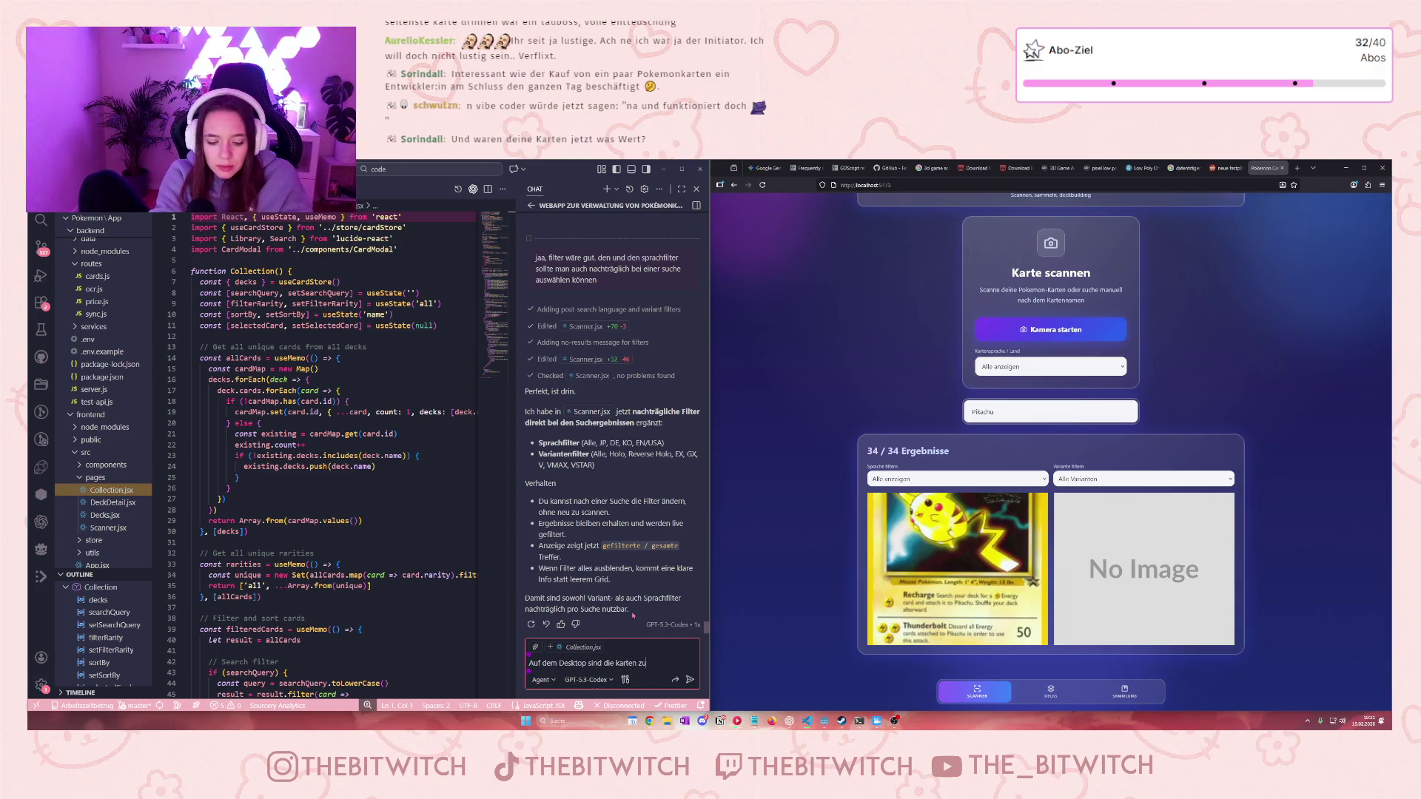
type("groß dargest")
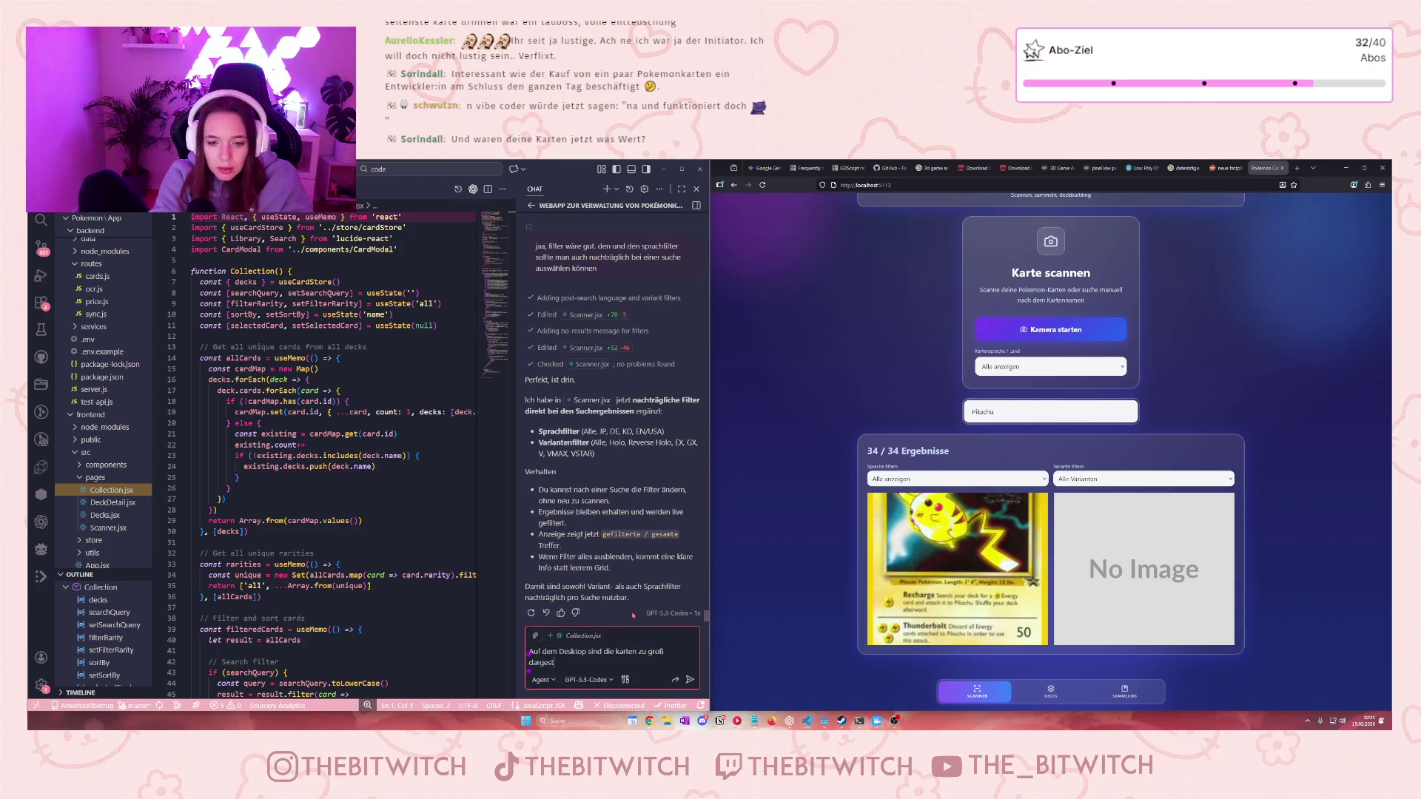
type("ellt, sodass ma")
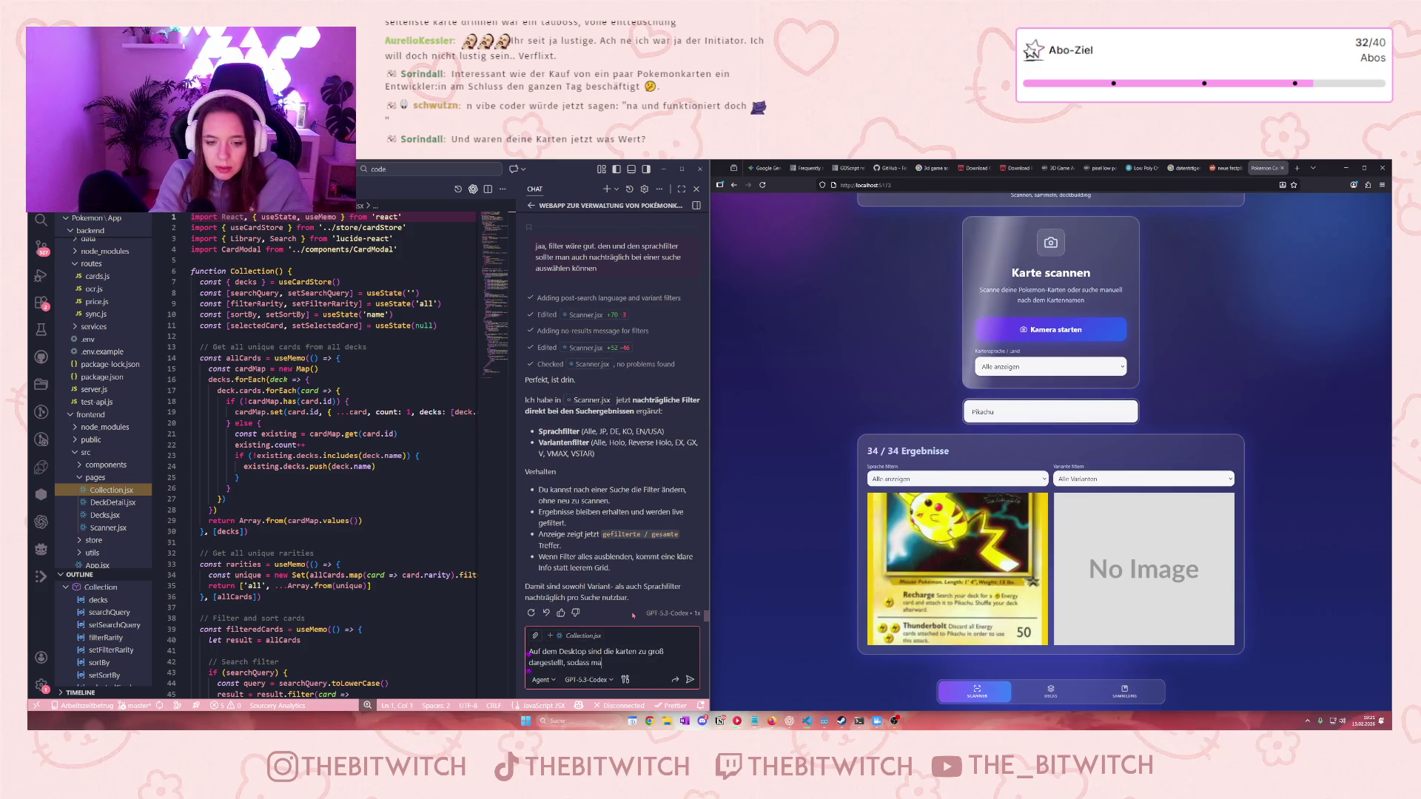
type("n sie nicht ko")
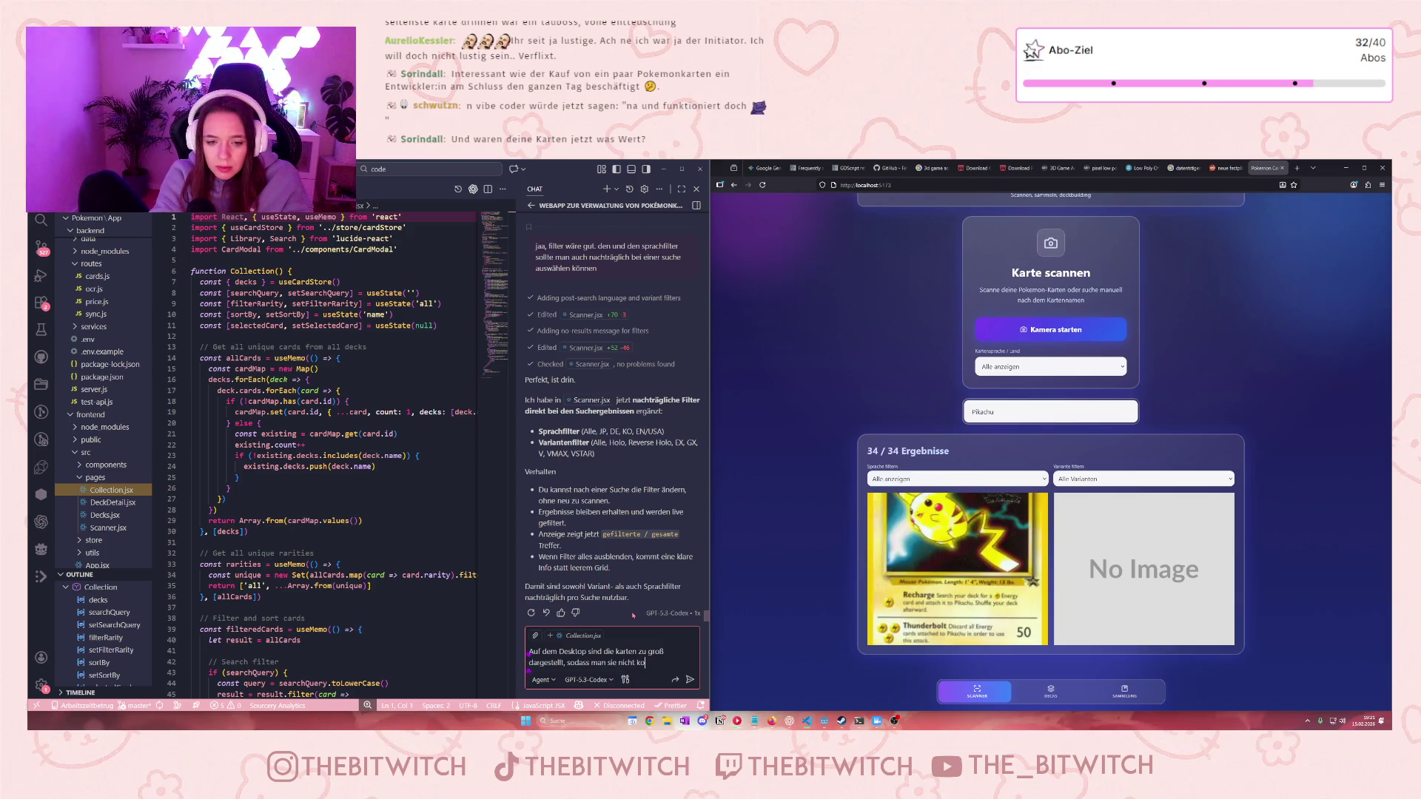
type("mplett s")
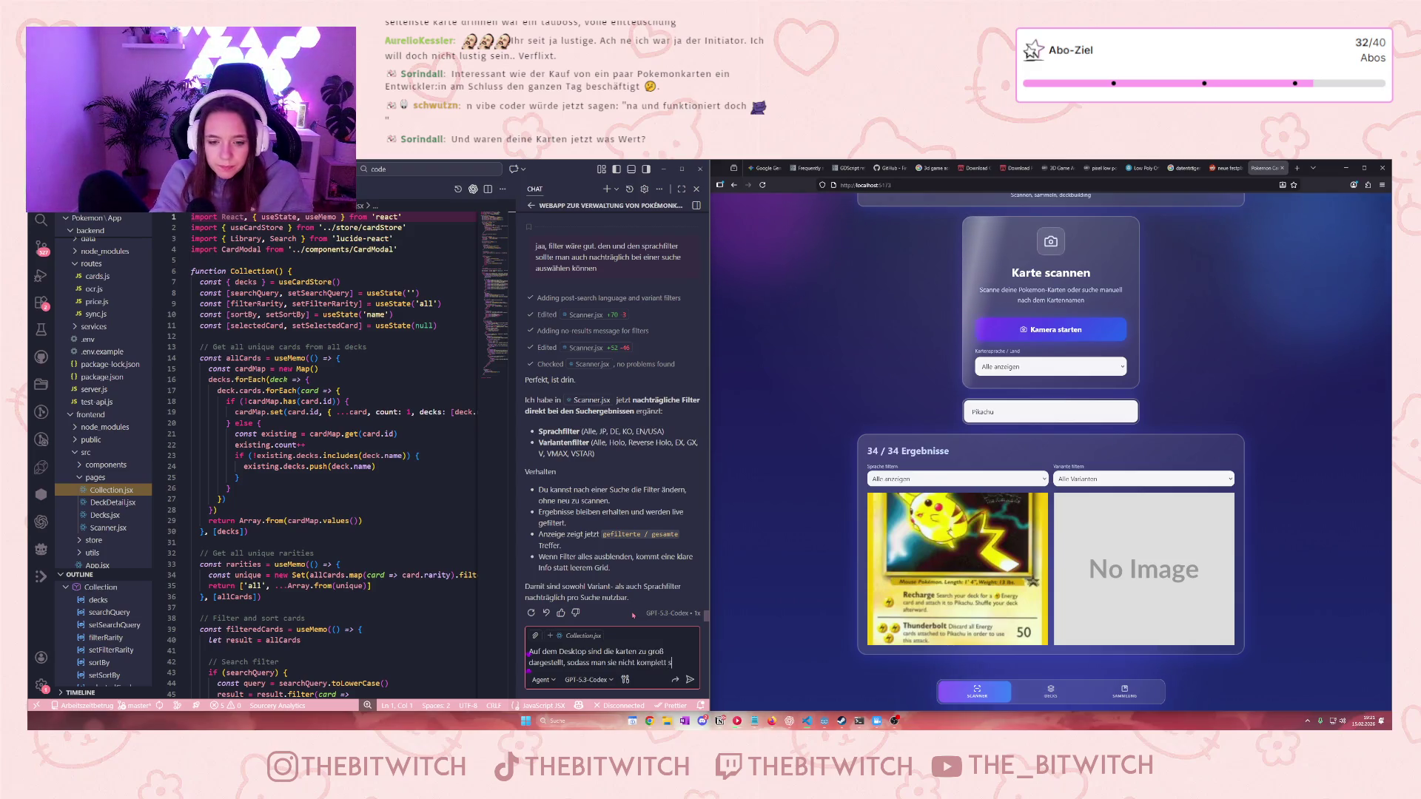
type("ehen kann in der suche")
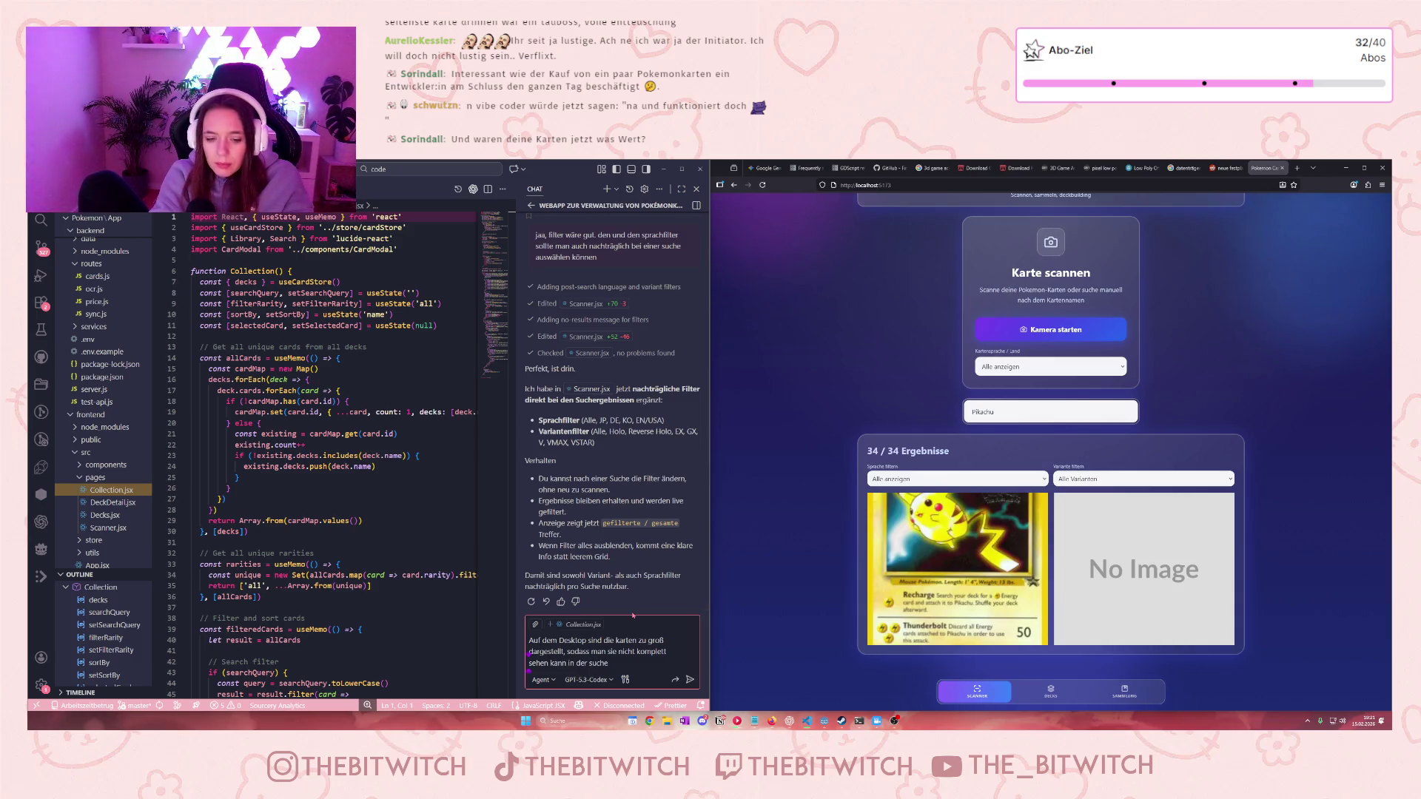
key("Return")
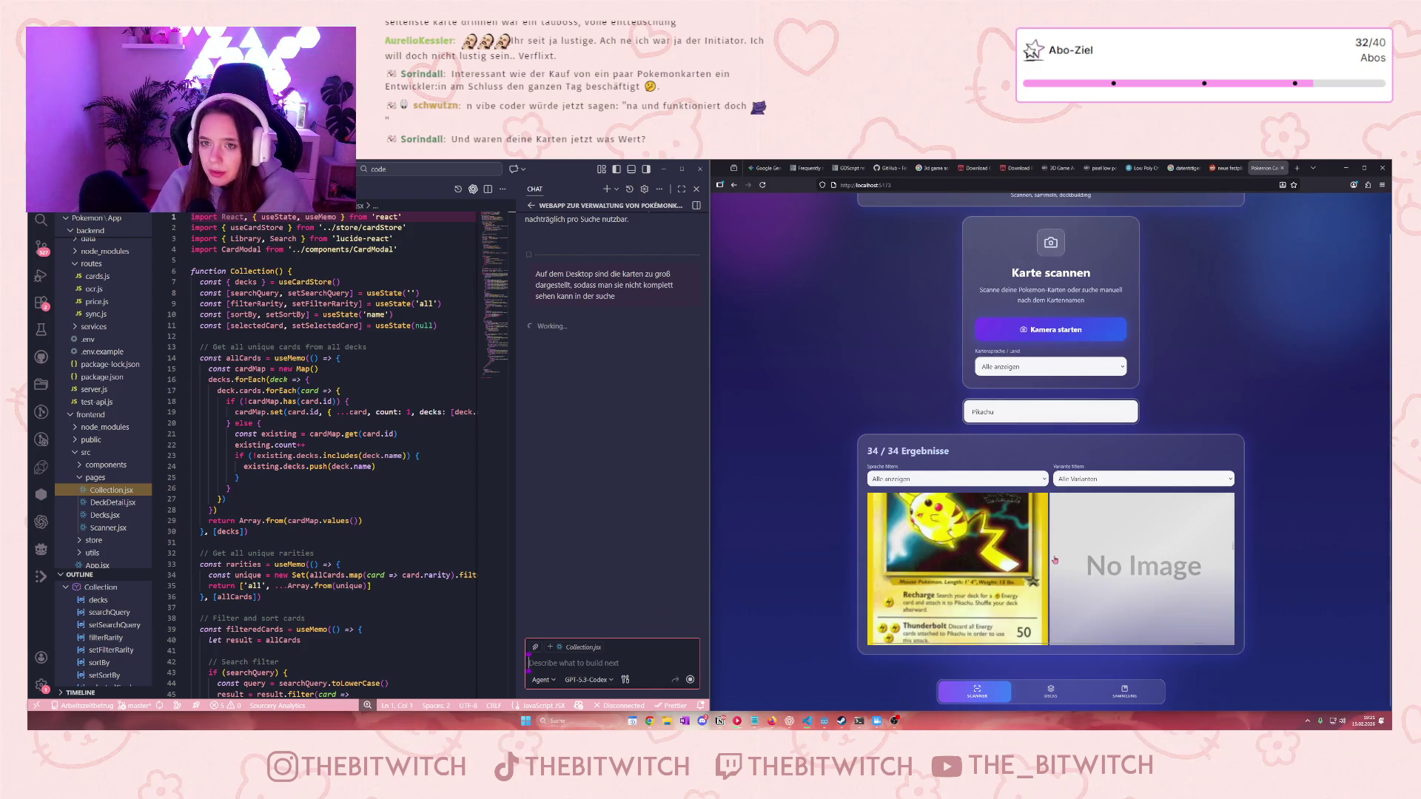
Inspect the details of two Pikachu result cards in the old layout
left_click(984, 560)
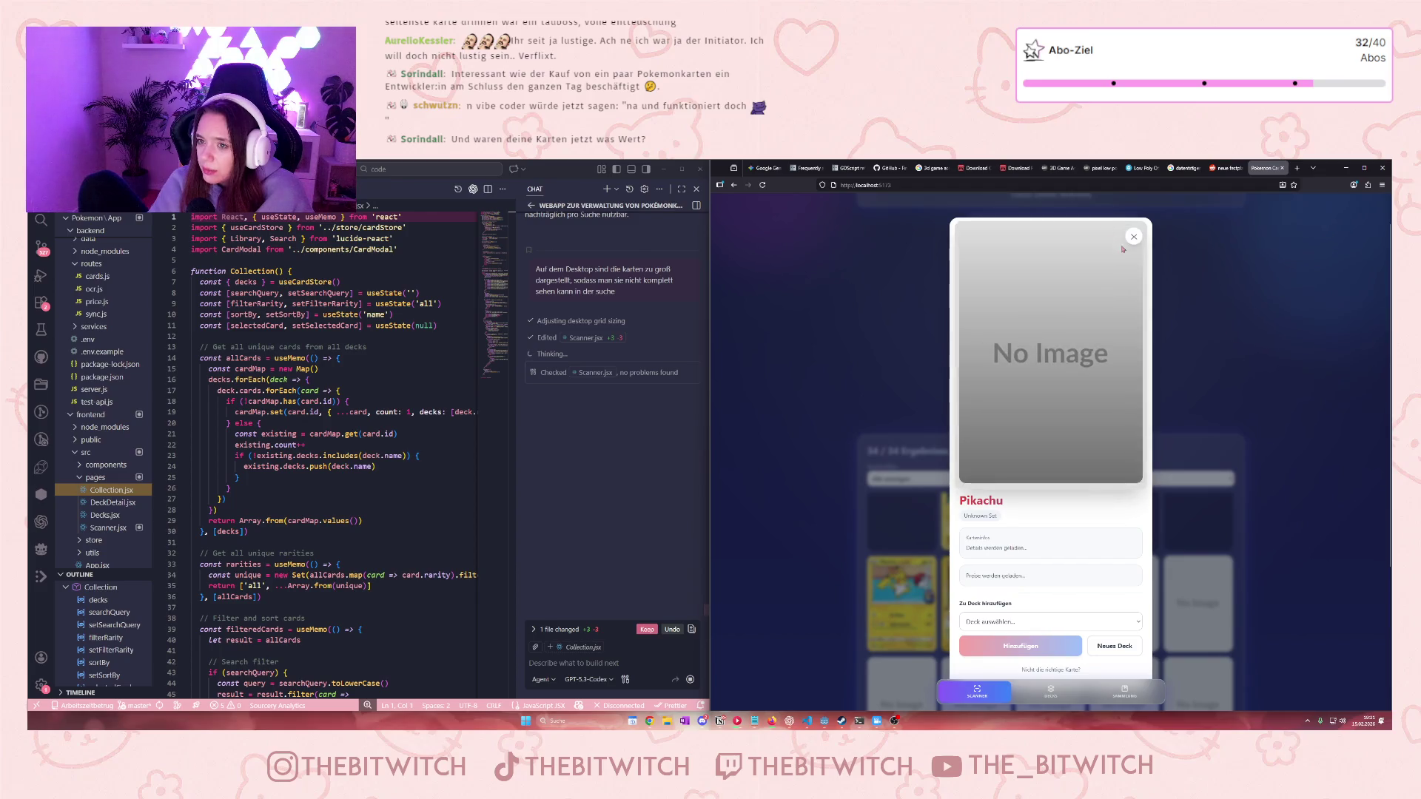
key("Escape")
scroll(1052, 598, "down", 1)
scroll(1053, 598, "down", 2)
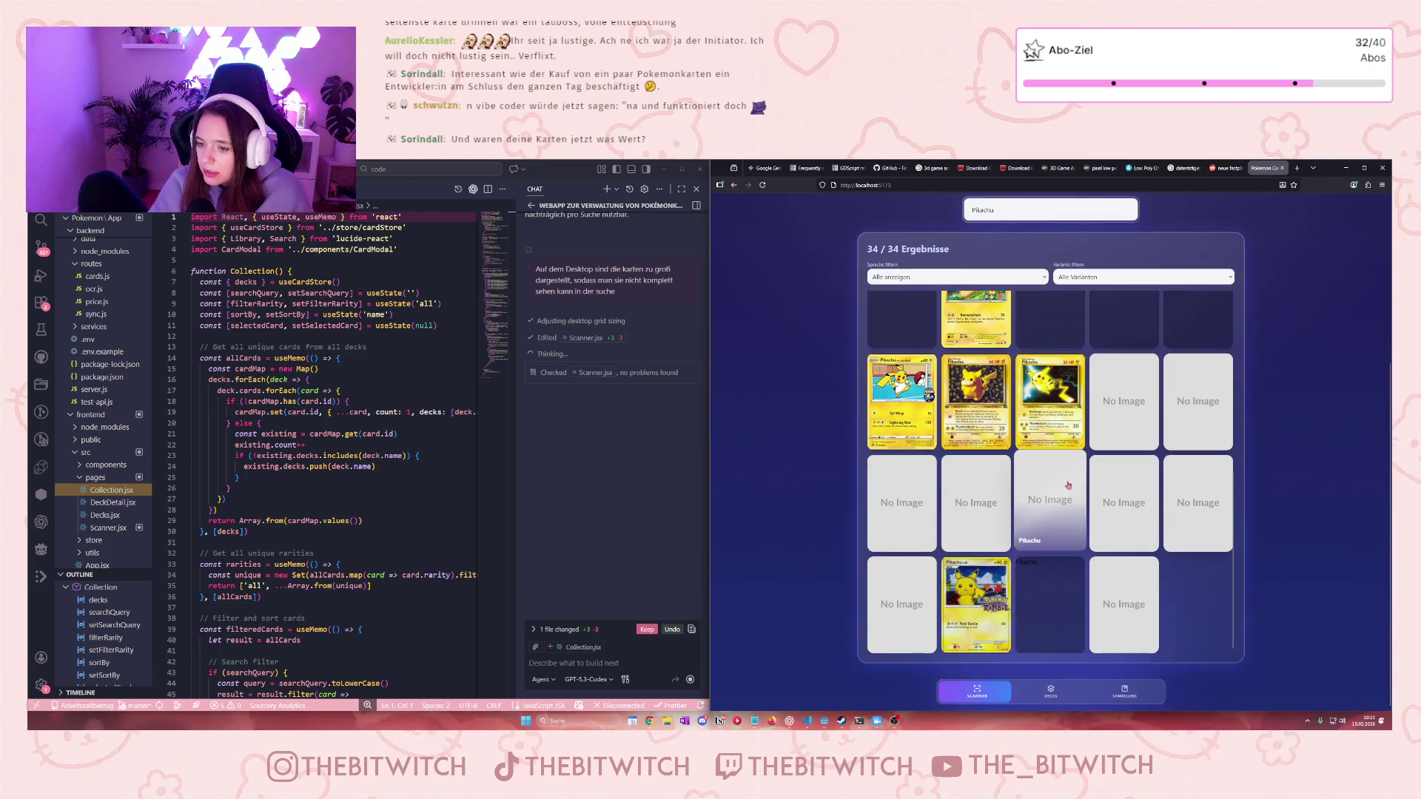
left_click(1065, 523)
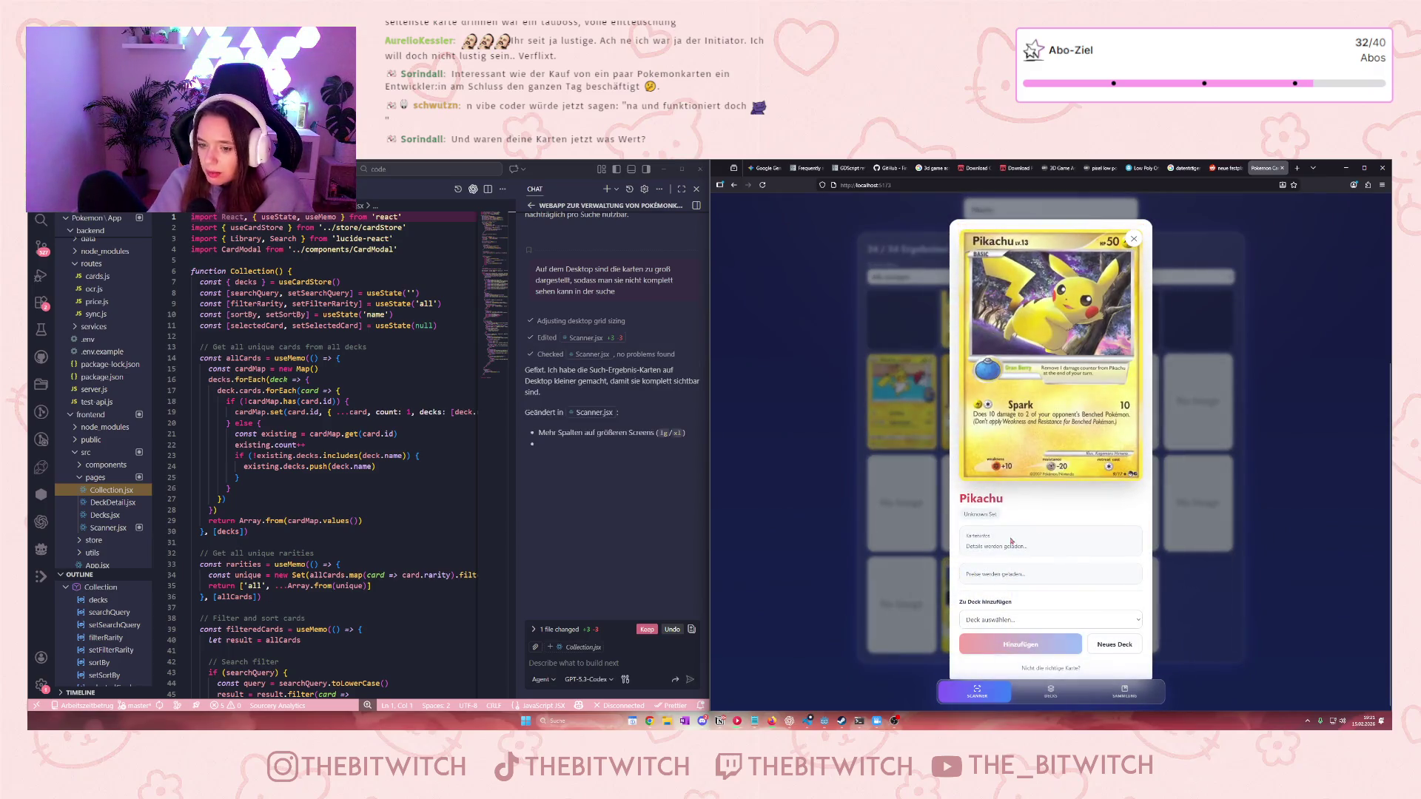
left_click(1133, 238)
scroll(1022, 522, "up", 2)
scroll(1021, 522, "up", 3)
scroll(782, 193, "down", 2)
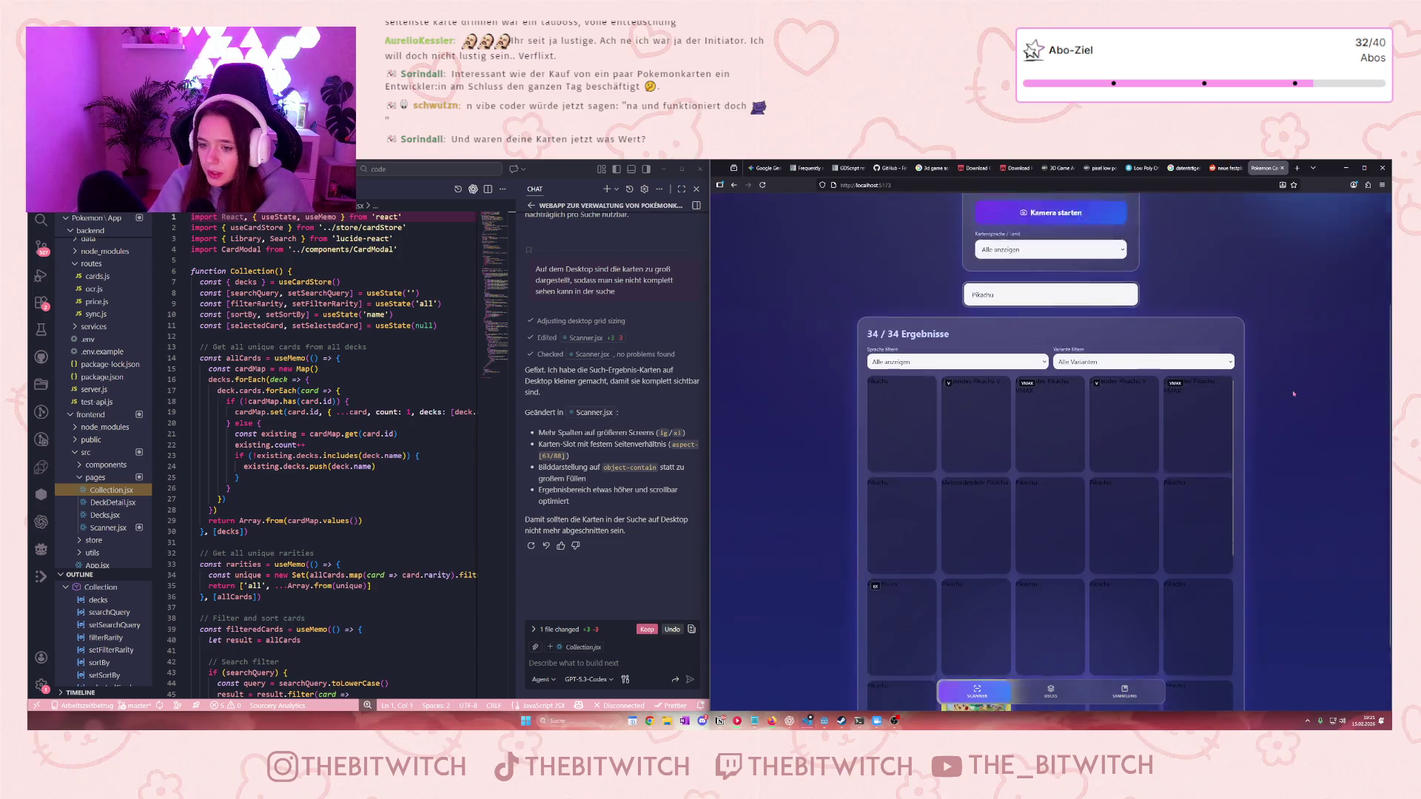
Reload the app, rerun the Pikachu search, and view the Pikachu-ex card's details
left_click(762, 185)
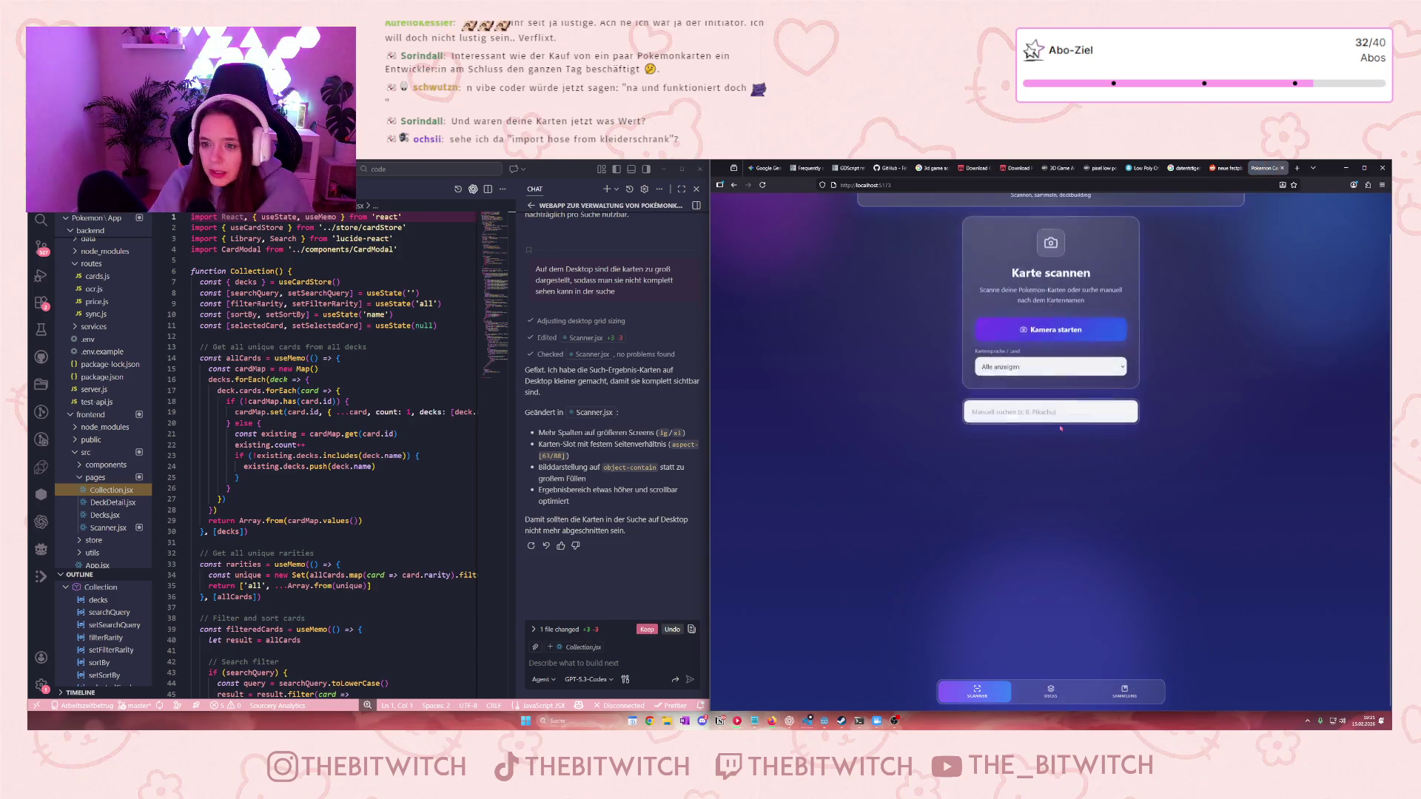
left_click(1013, 409)
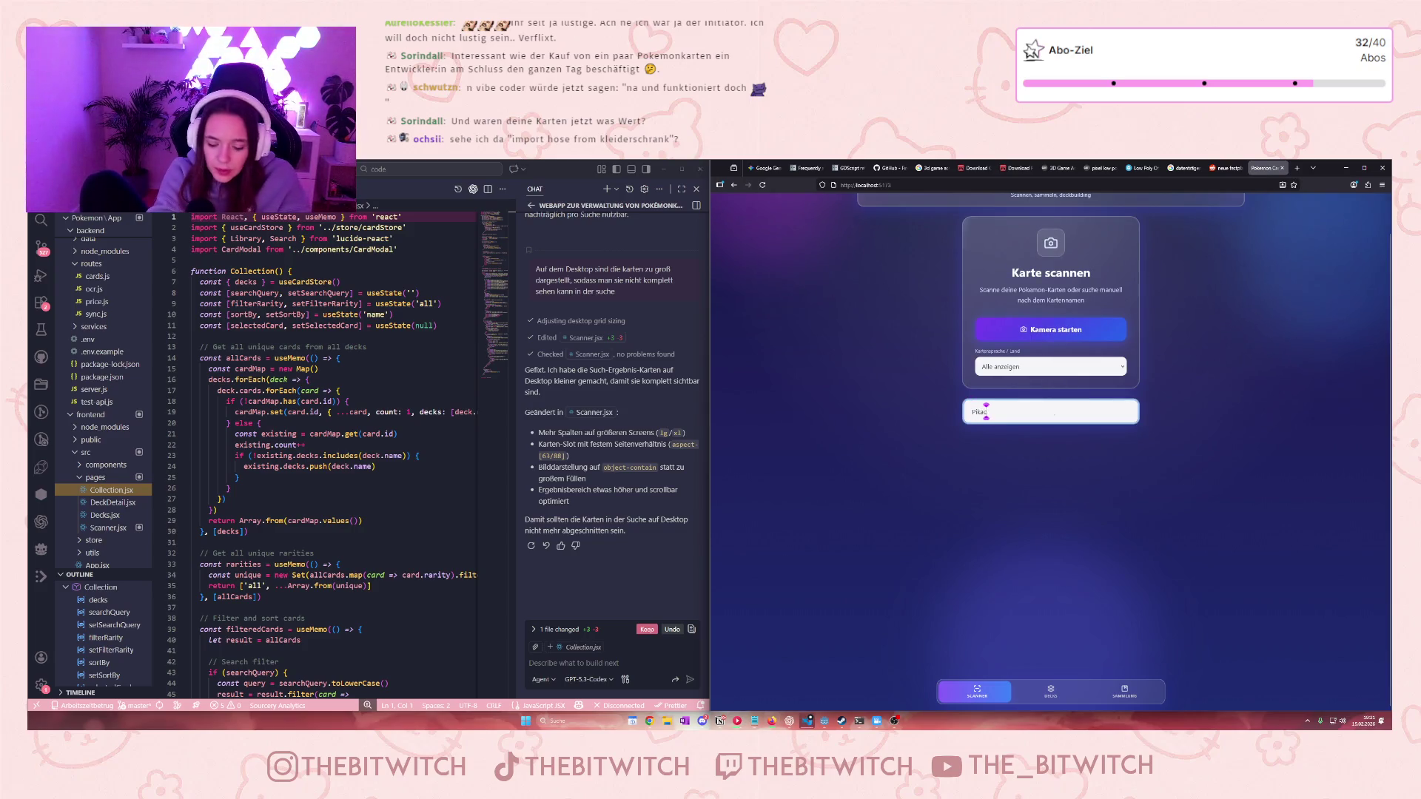
type("hu")
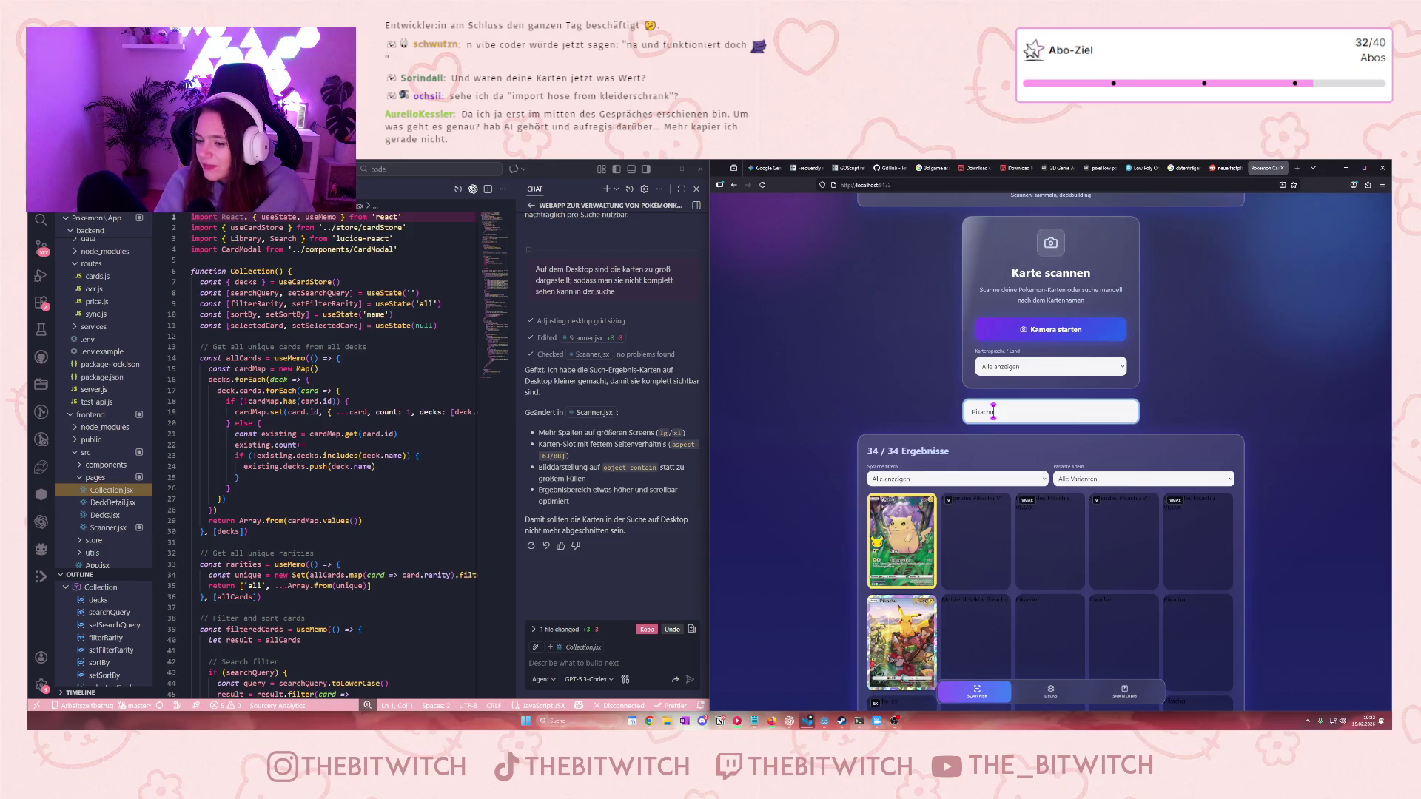
scroll(930, 544, "down", 2)
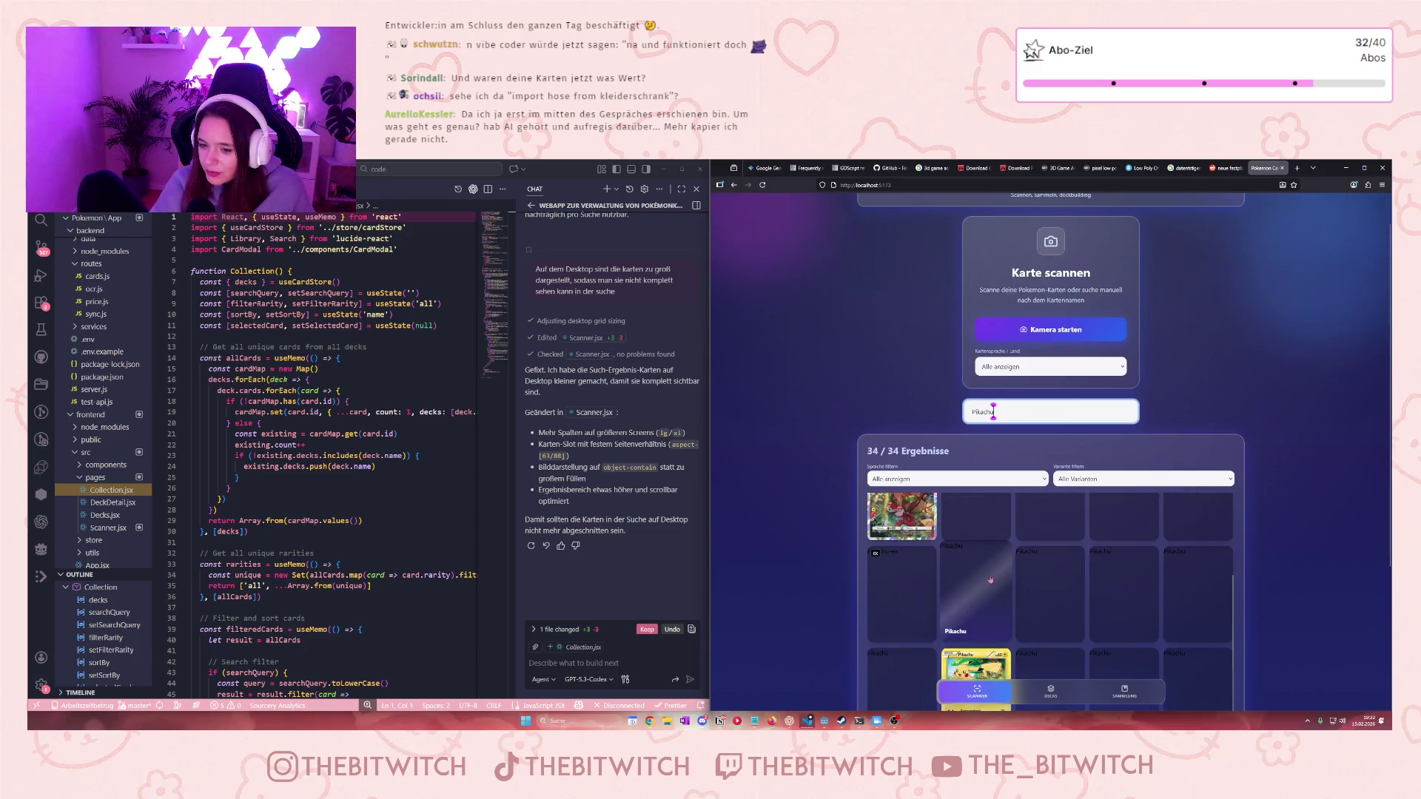
left_click(919, 610)
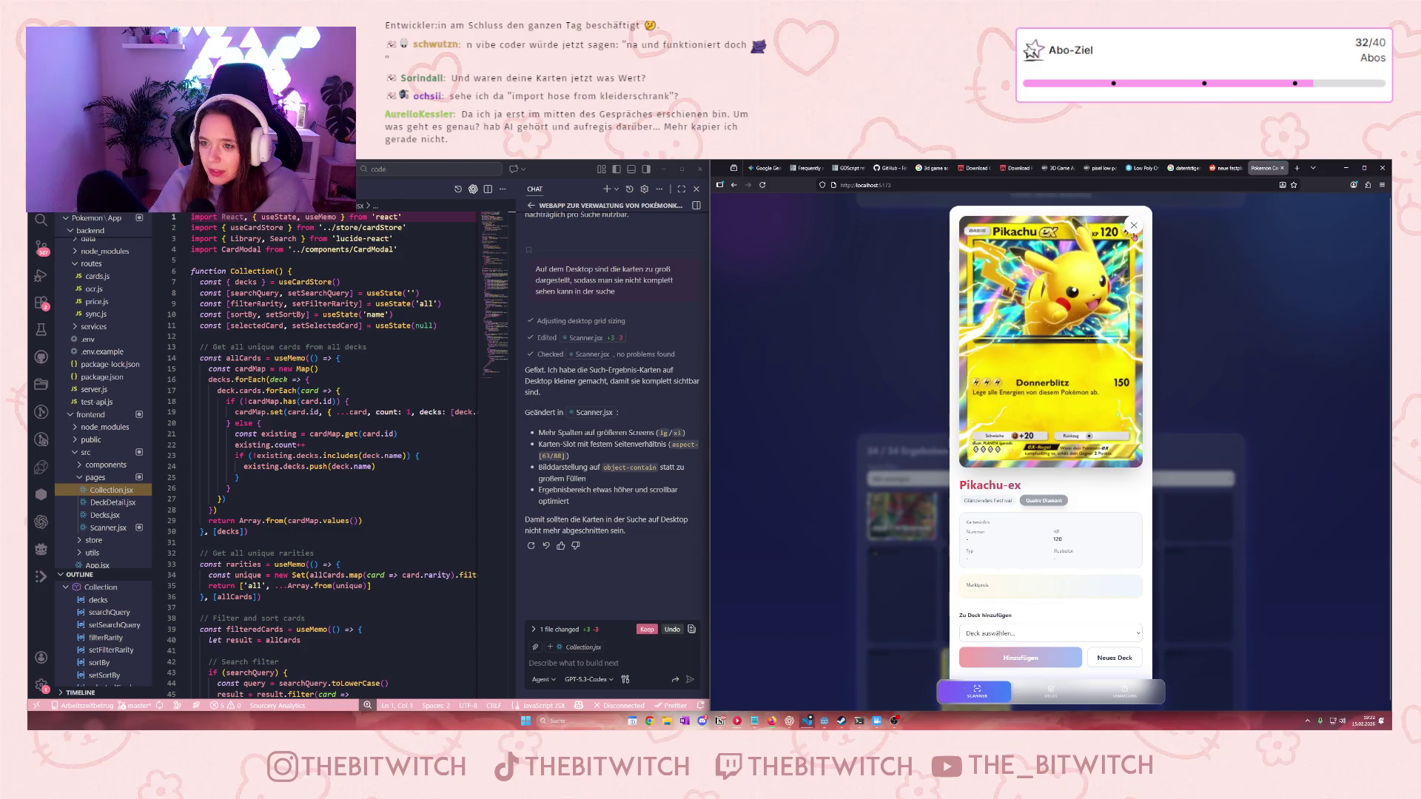
left_click(1133, 225)
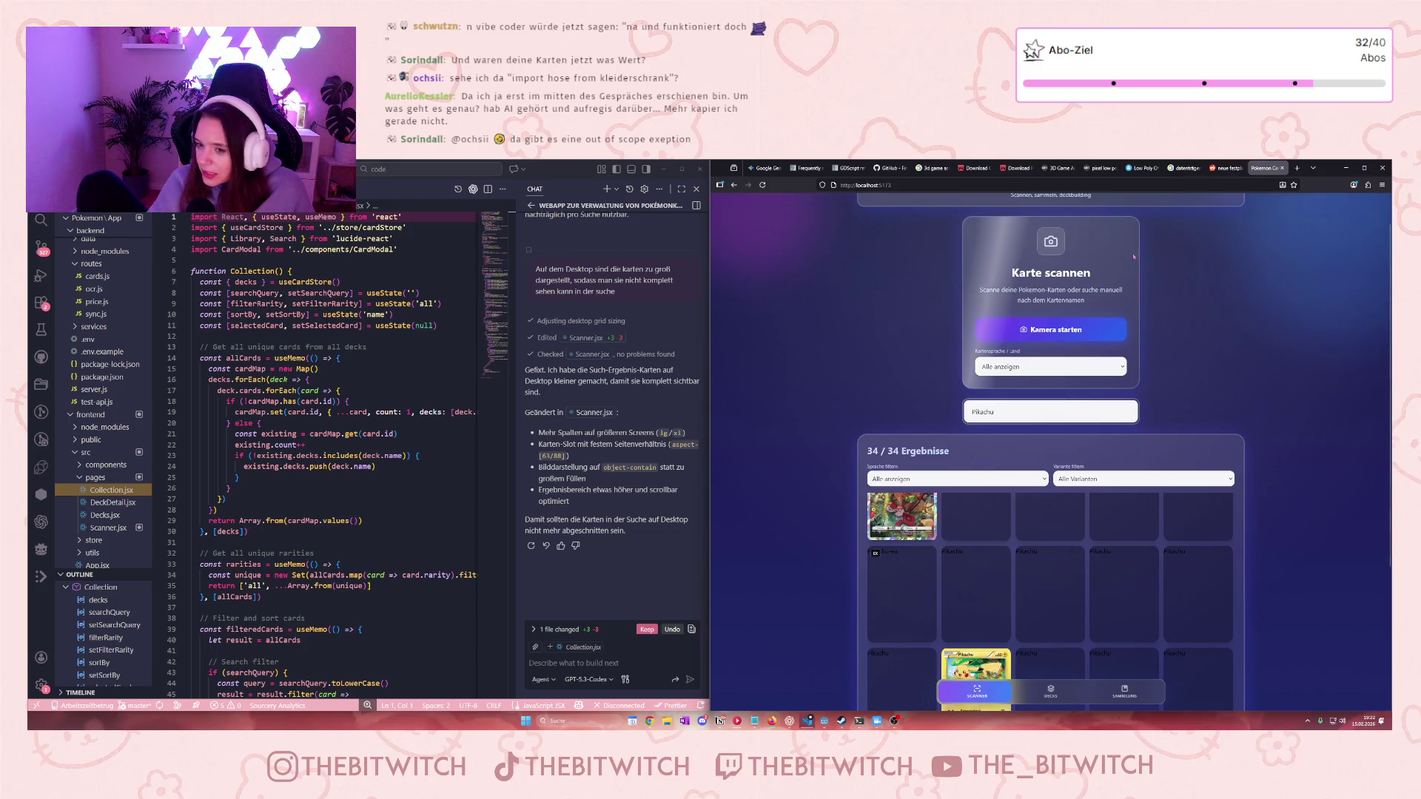
left_click_drag(1010, 412, 886, 402)
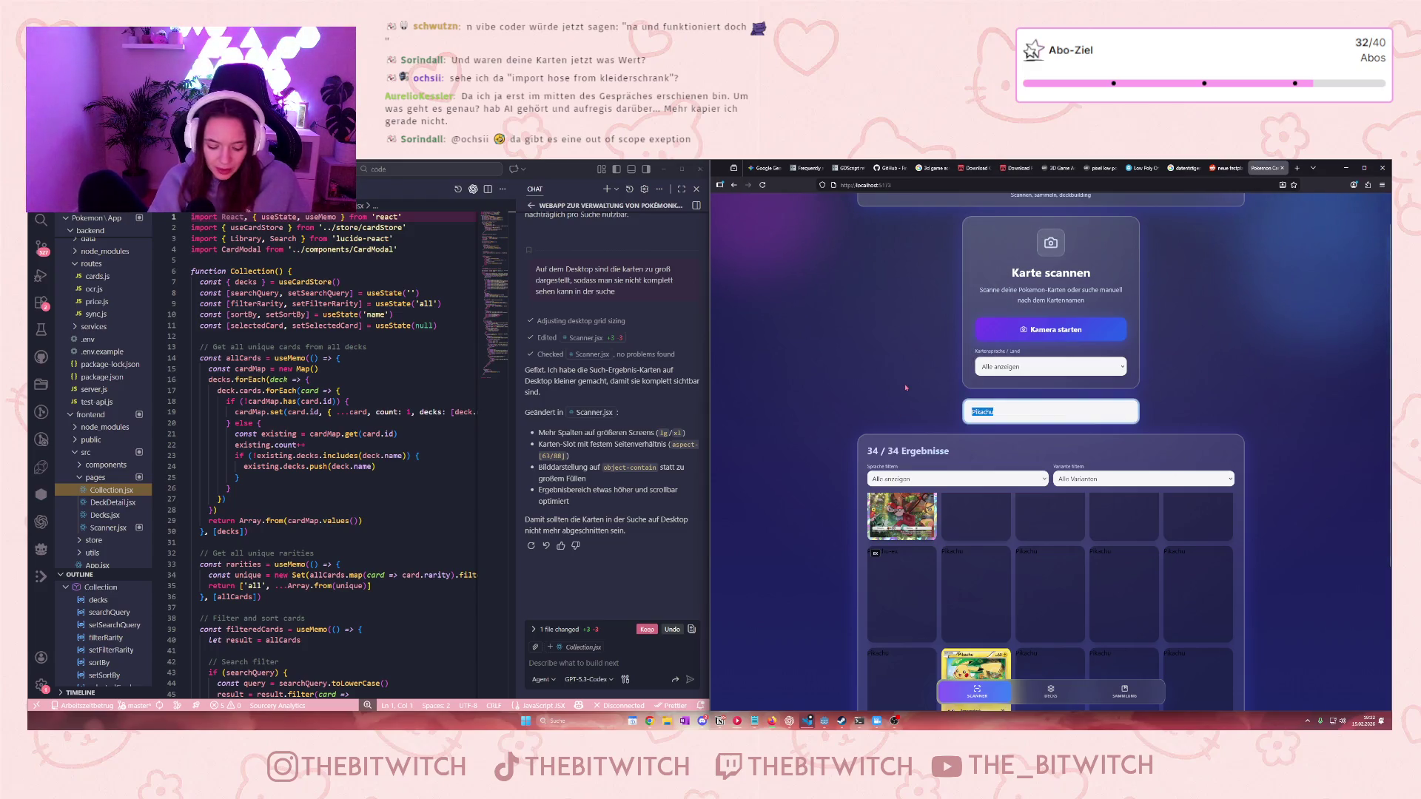
View the Alola-Kokowei-ex card in the Real deck, then return to the Scanner search field
left_click(1069, 696)
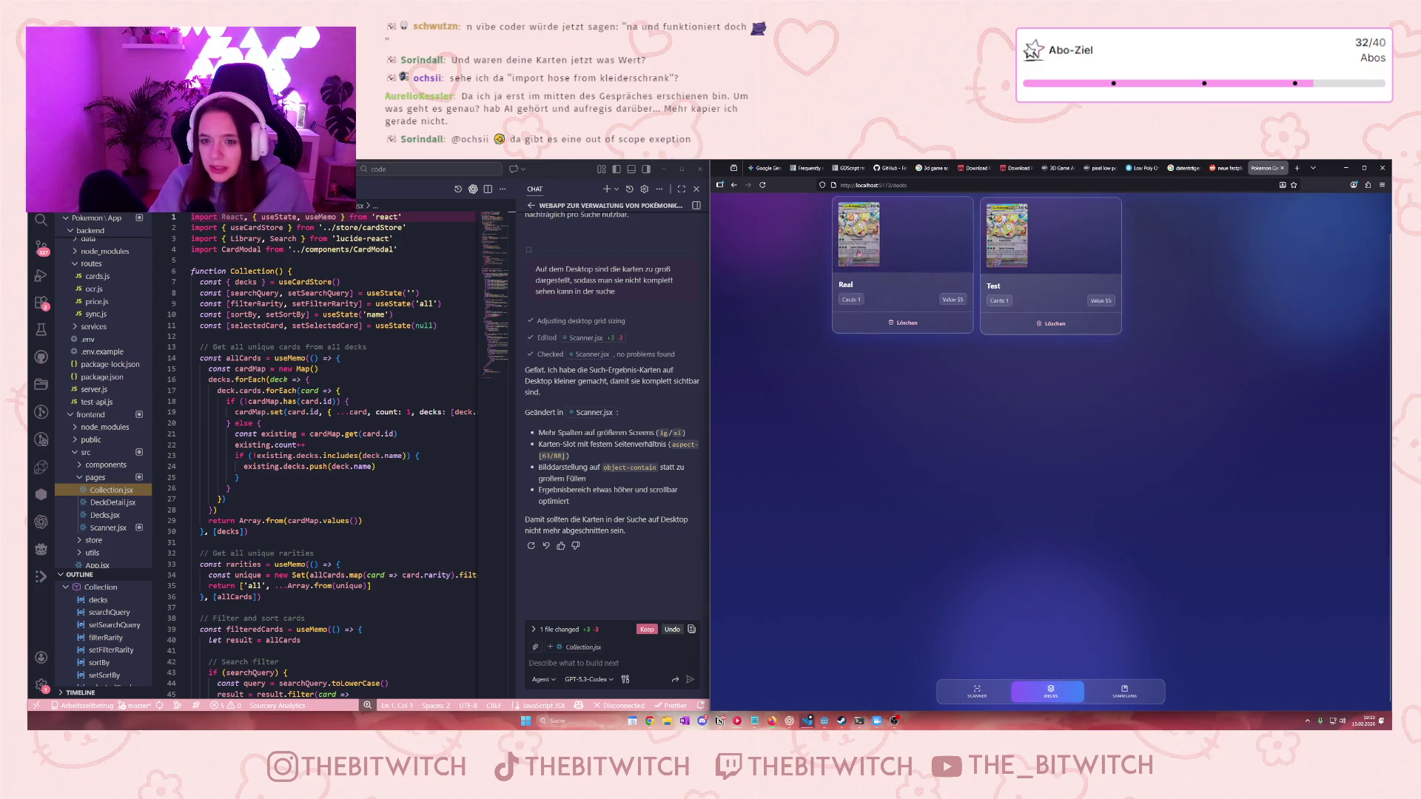
left_click(869, 262)
left_click(875, 364)
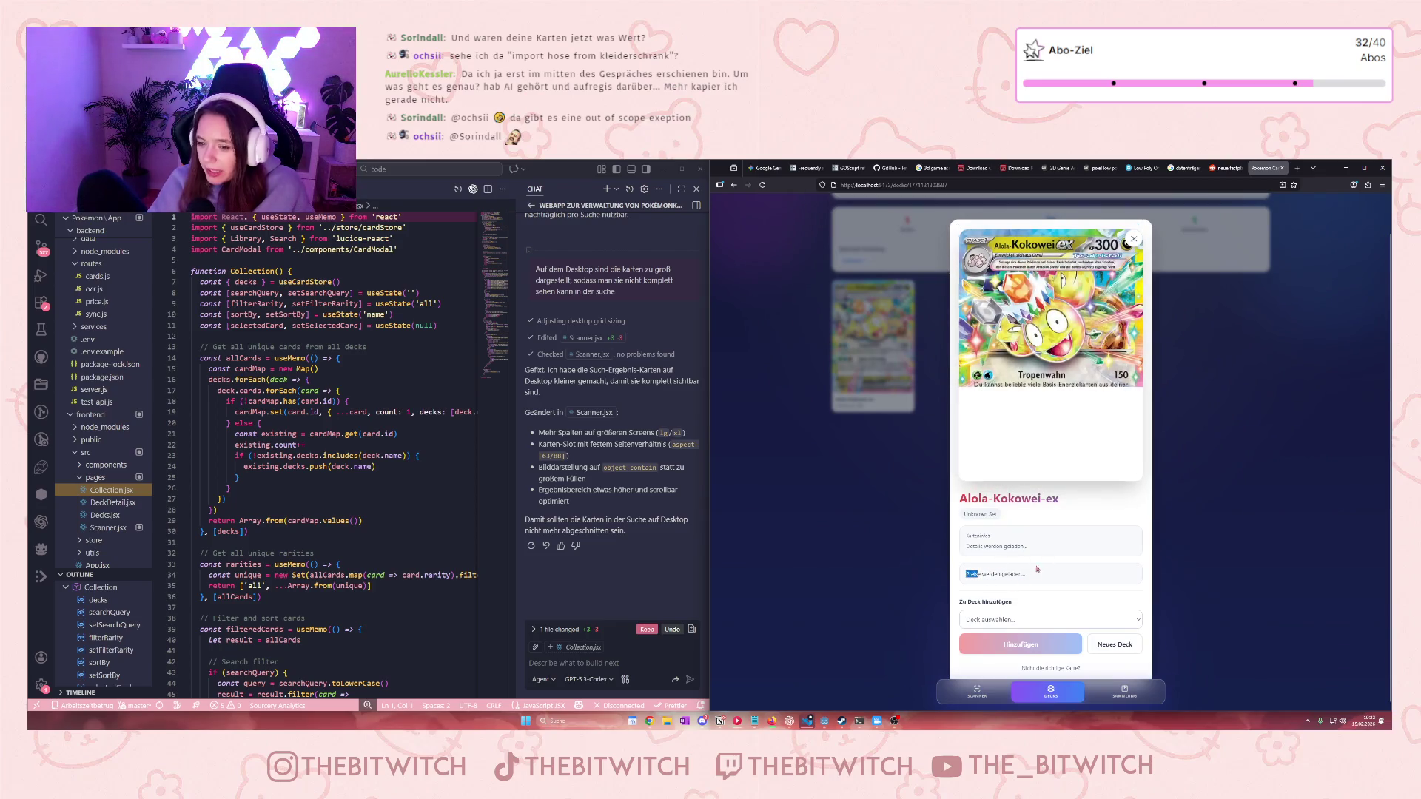
left_click(990, 694)
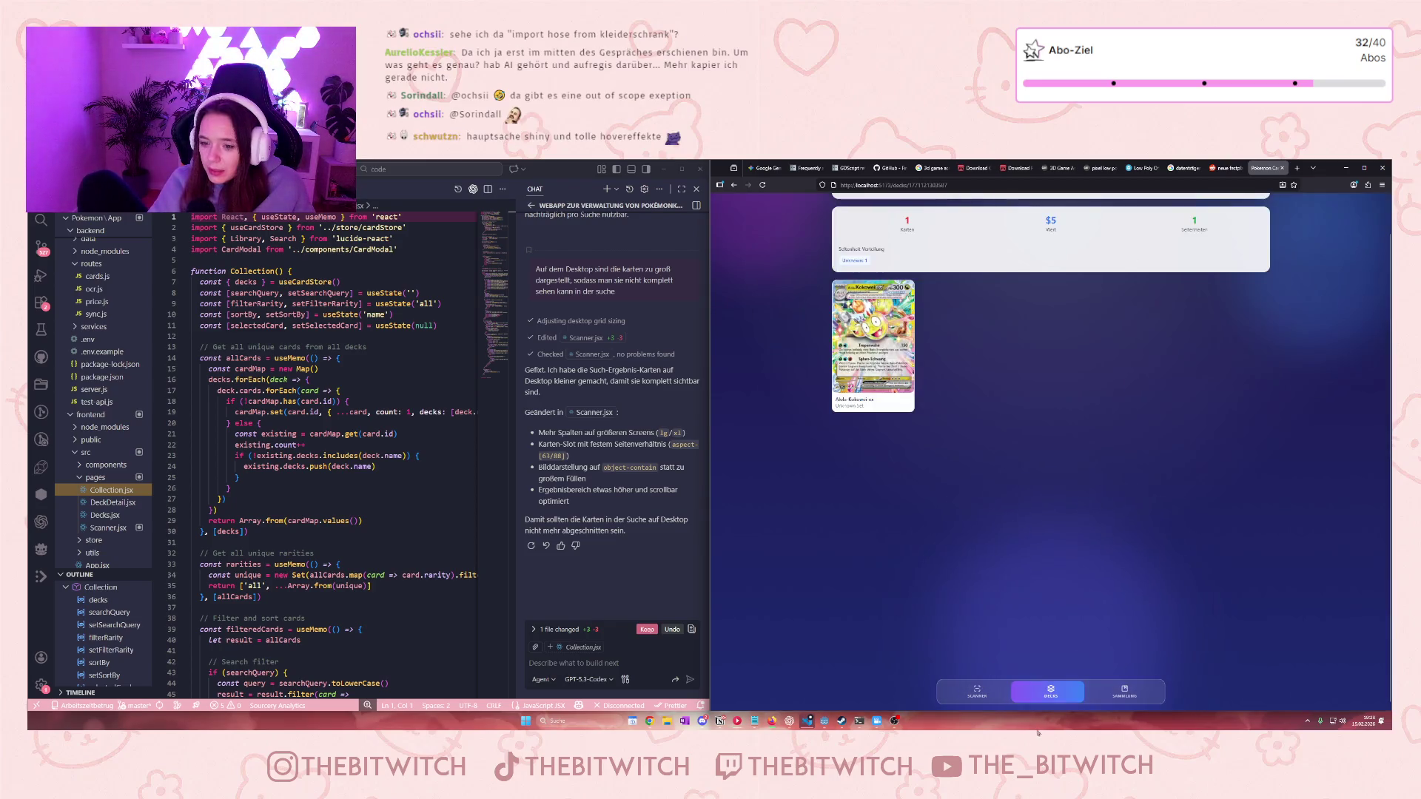
left_click(989, 698)
left_click(1013, 414)
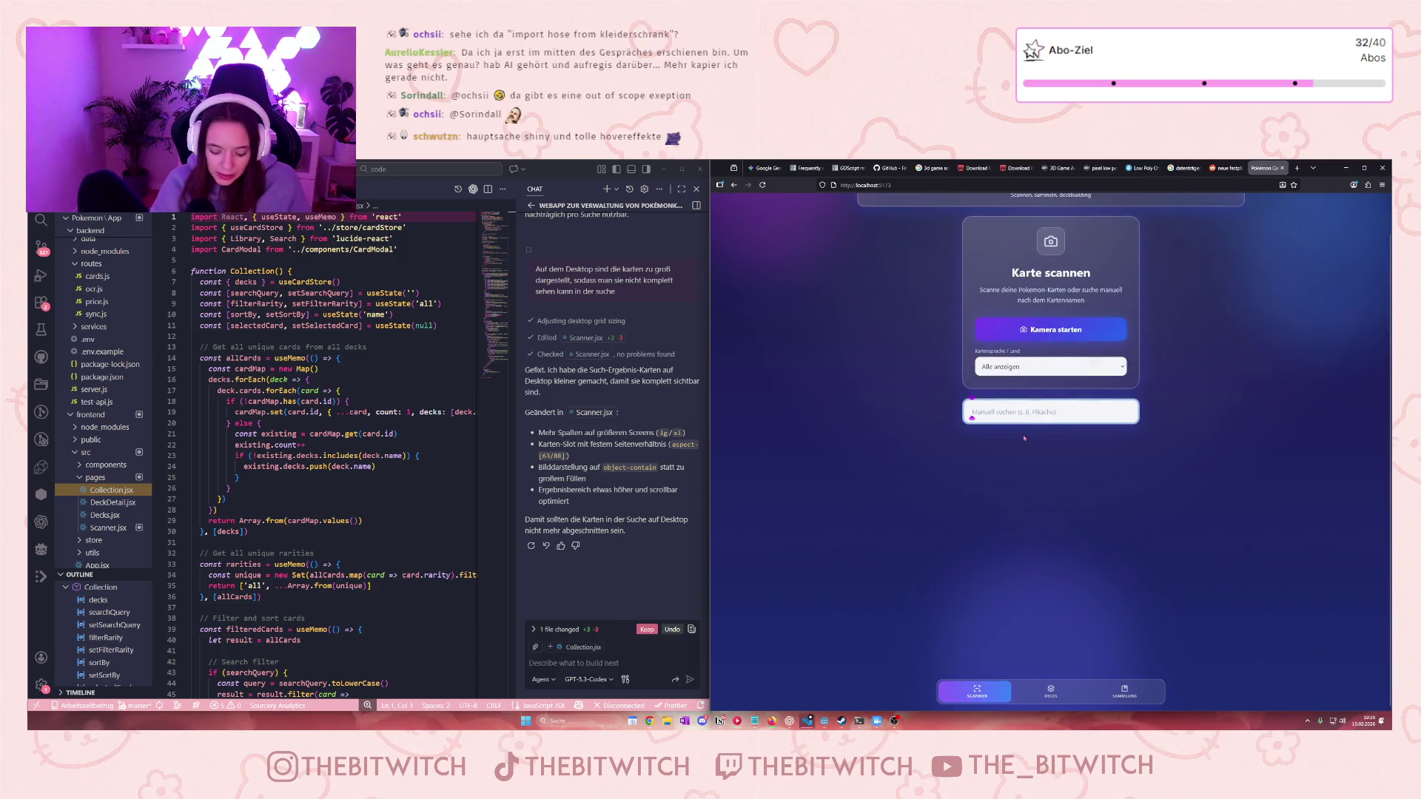
Search for 'Donphan' with the card language set to Deutsch
type("Donphan")
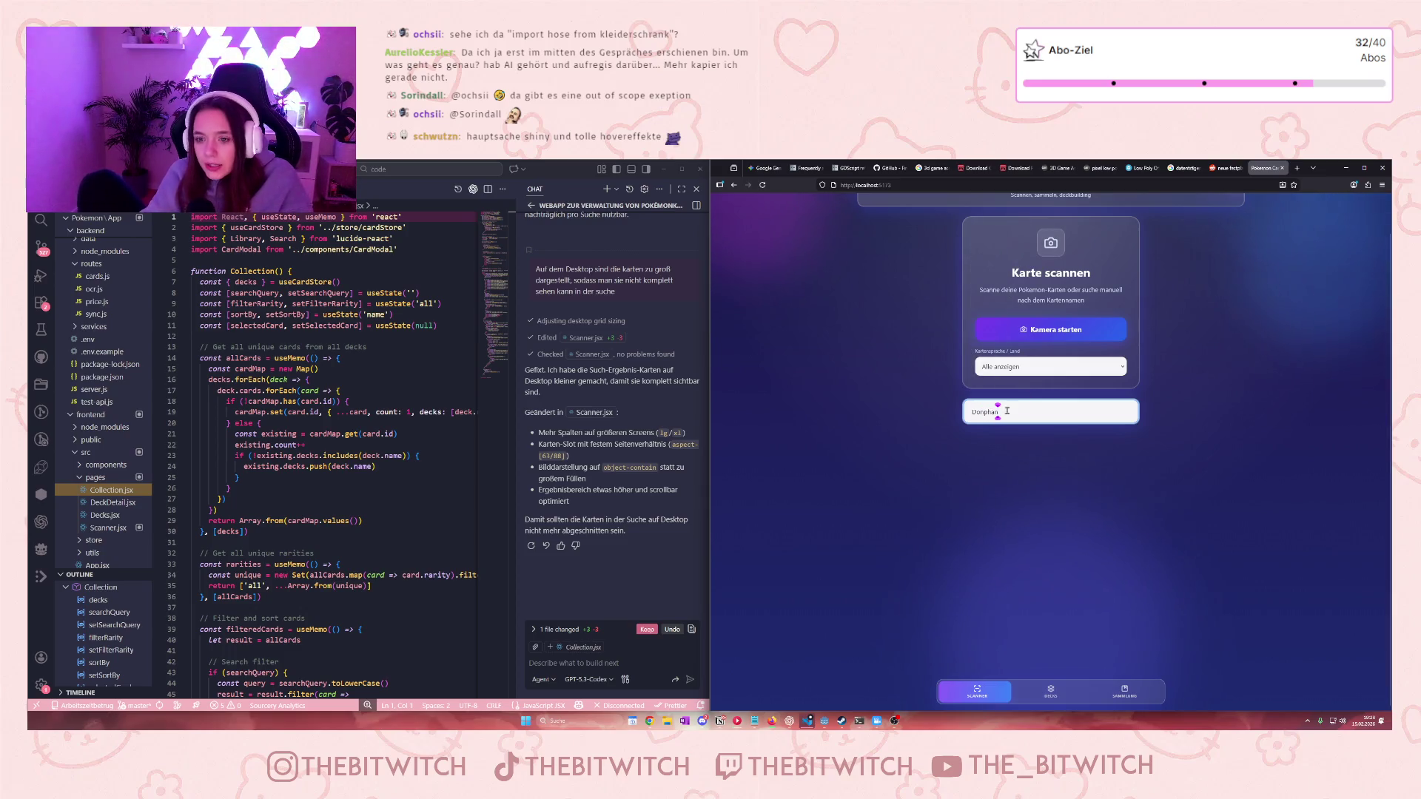
left_click(1015, 367)
left_click(1020, 398)
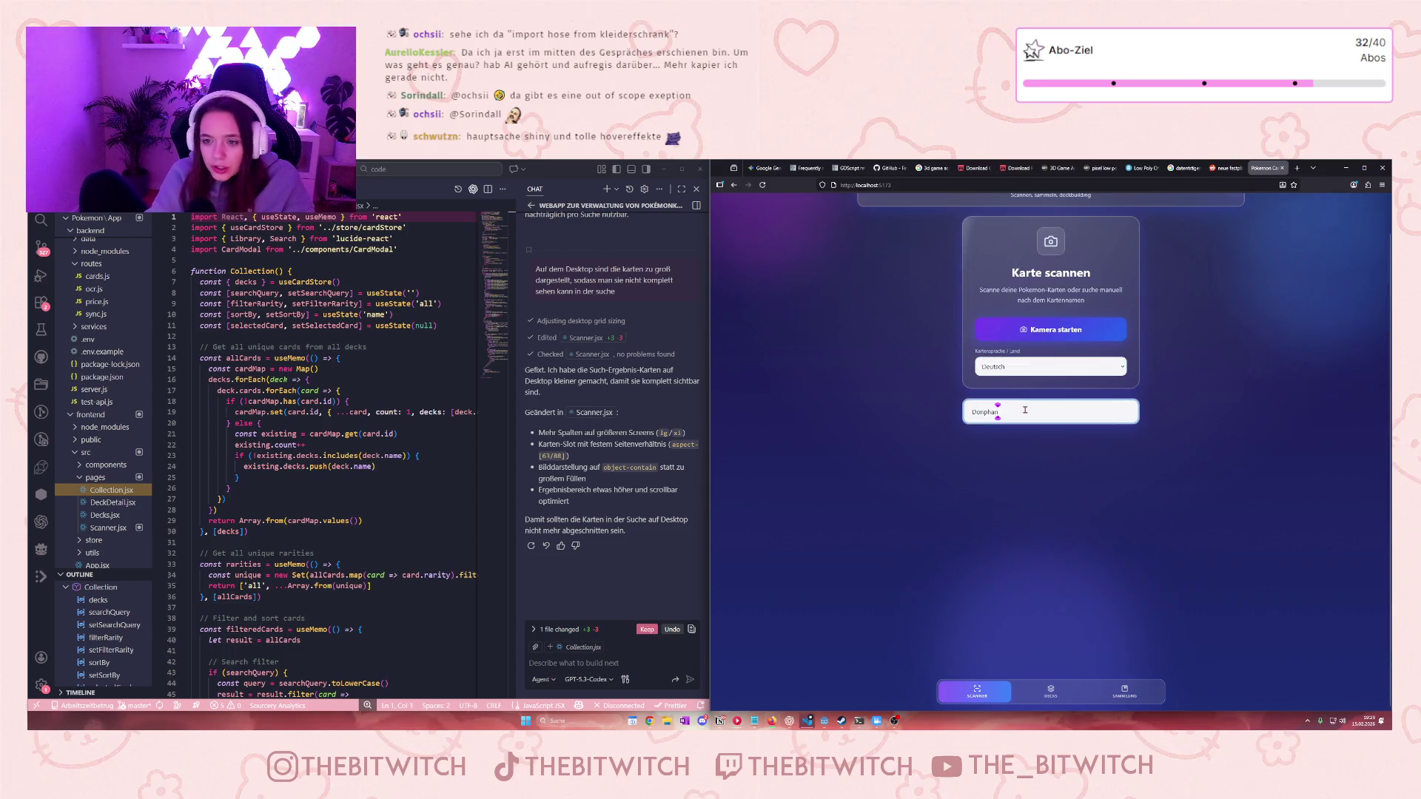
key("Return")
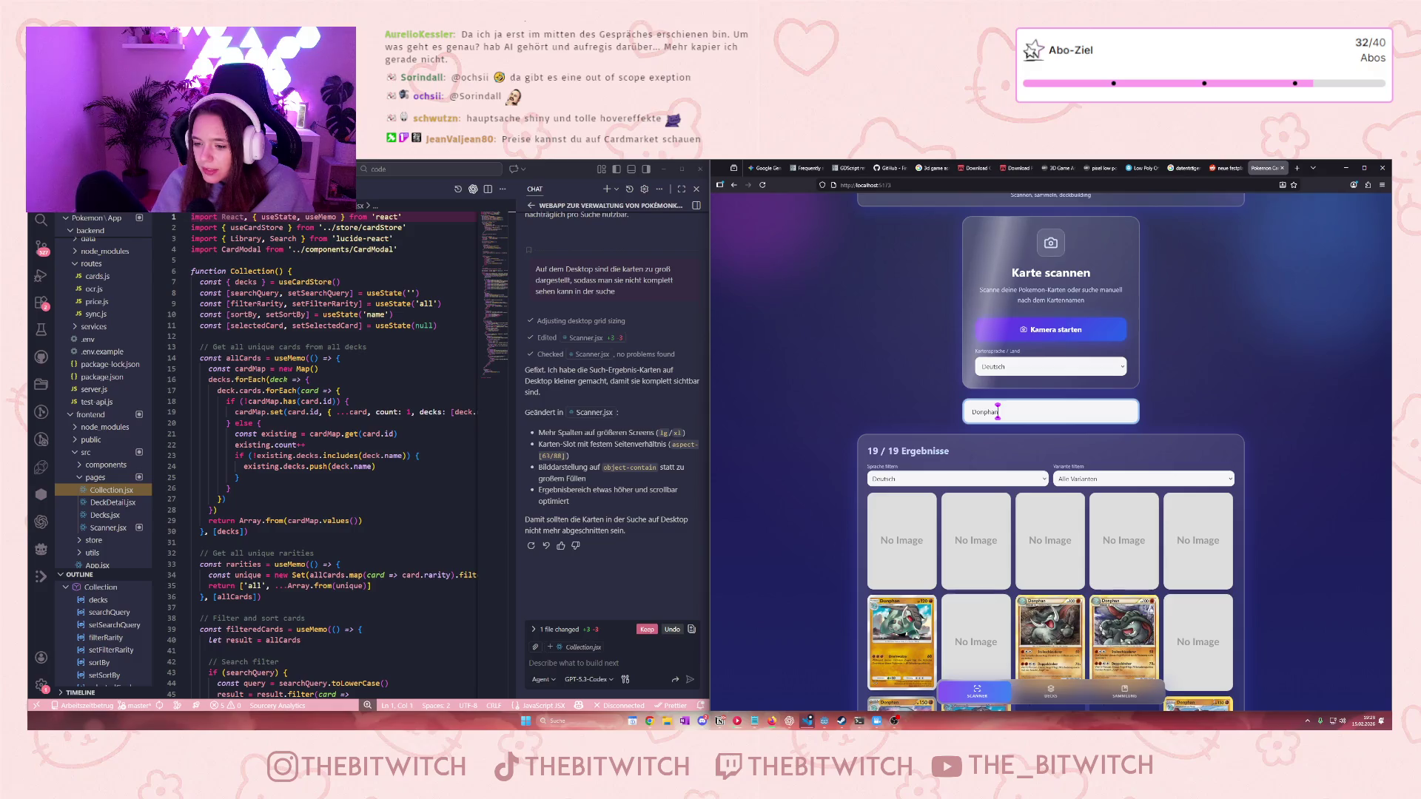
scroll(998, 412, "down", 3)
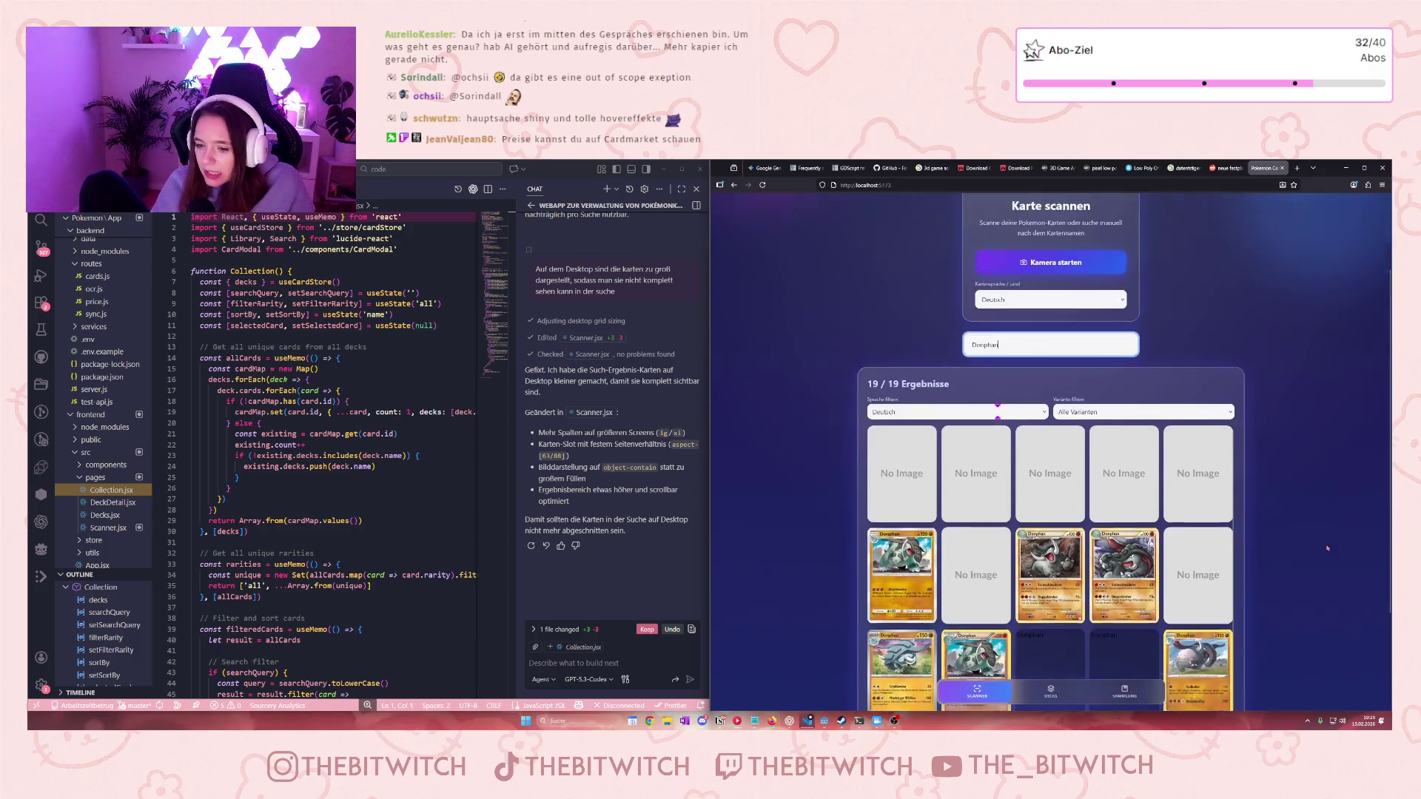
scroll(1089, 537, "down", 1)
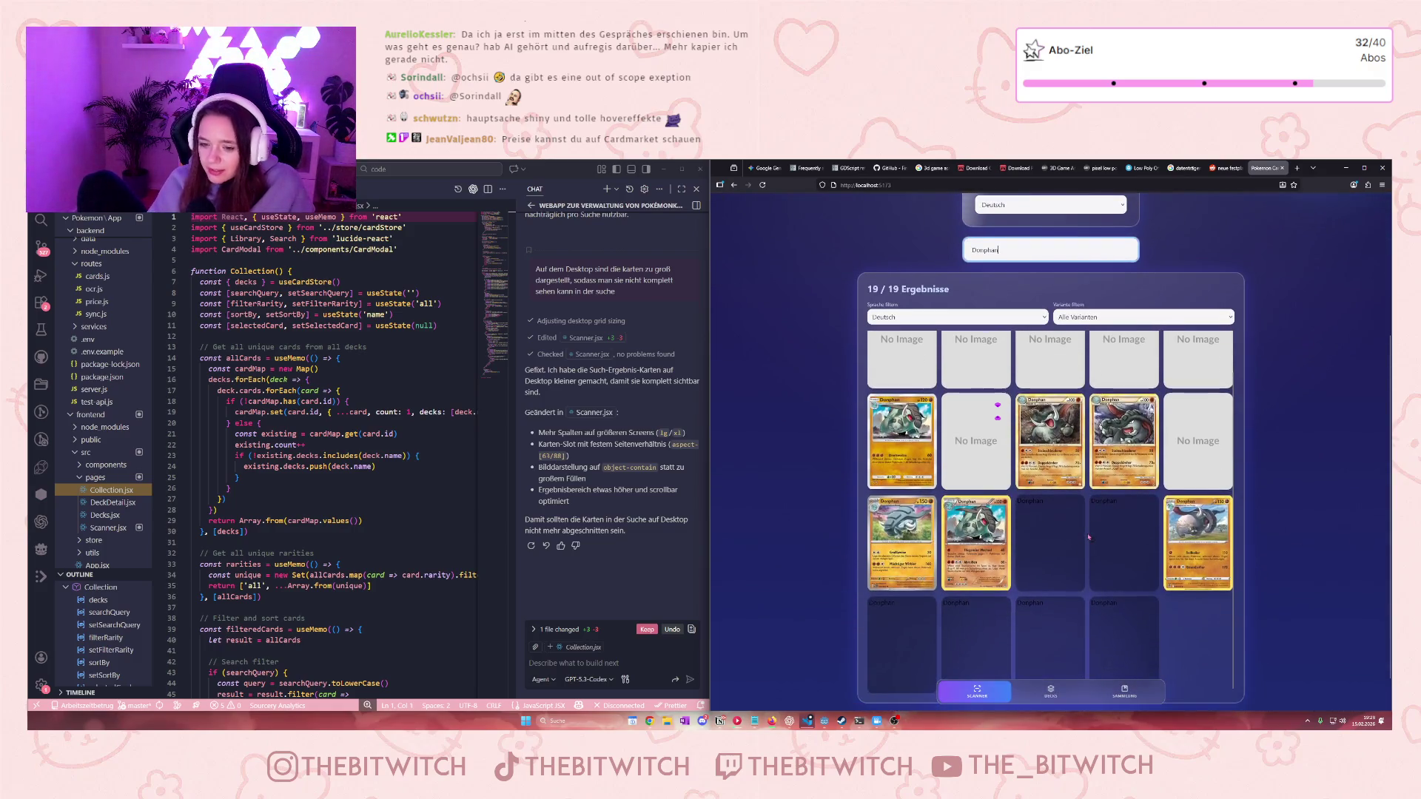
scroll(1084, 549, "up", 1)
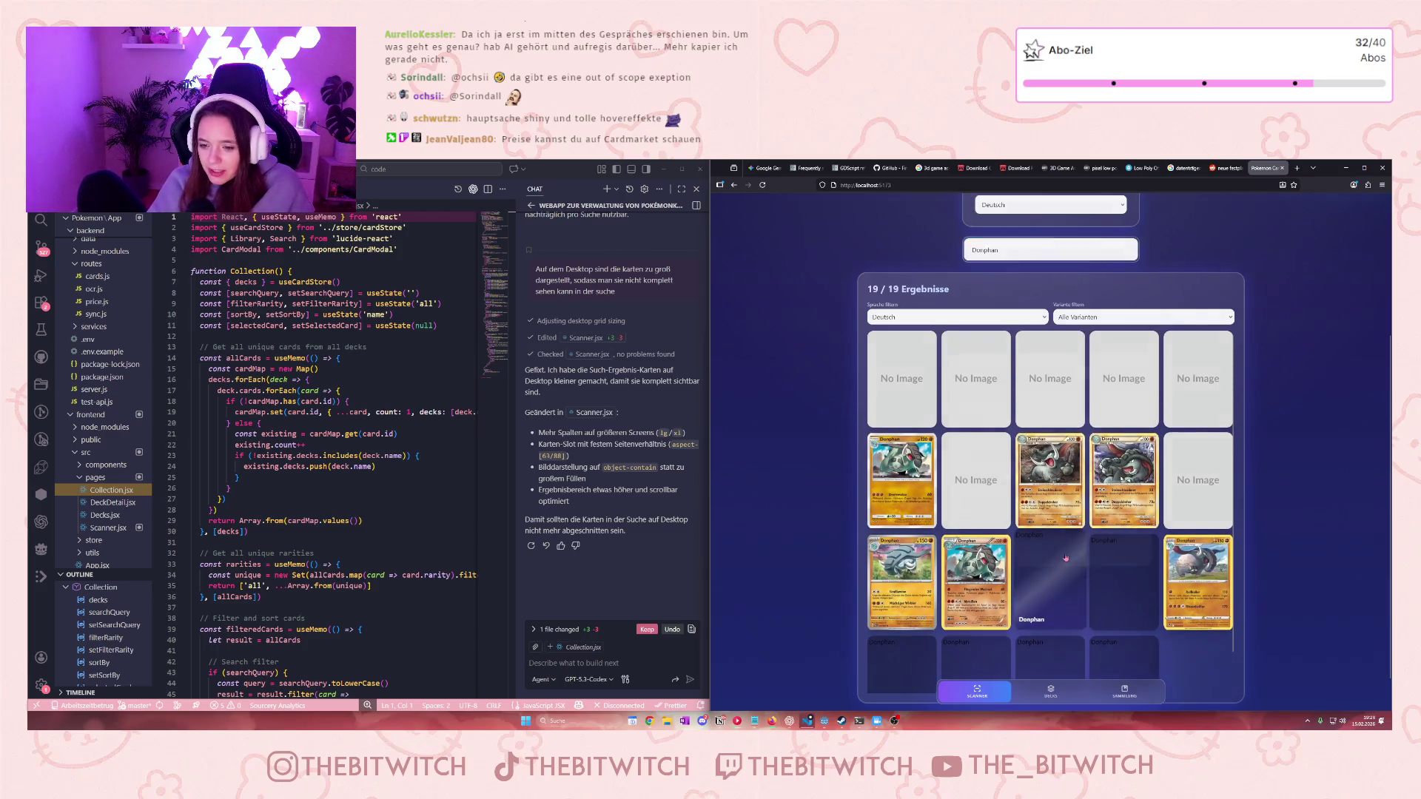
Open and close the details of six Donphan cards from the results grid
left_click(1066, 563)
left_click(1133, 365)
left_click(1125, 481)
left_click(1133, 238)
scroll(1124, 429, "down", 1)
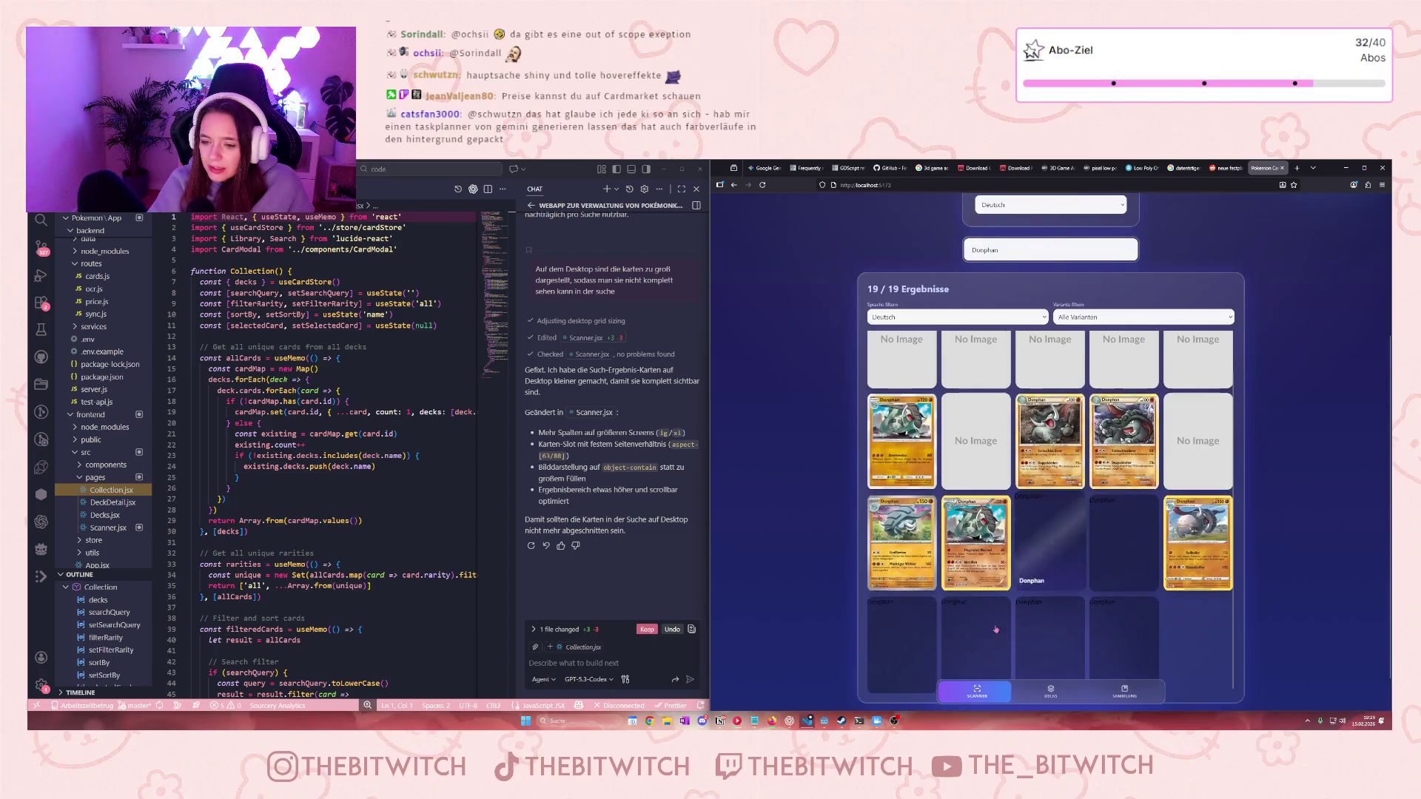
left_click(1125, 429)
left_click(1134, 239)
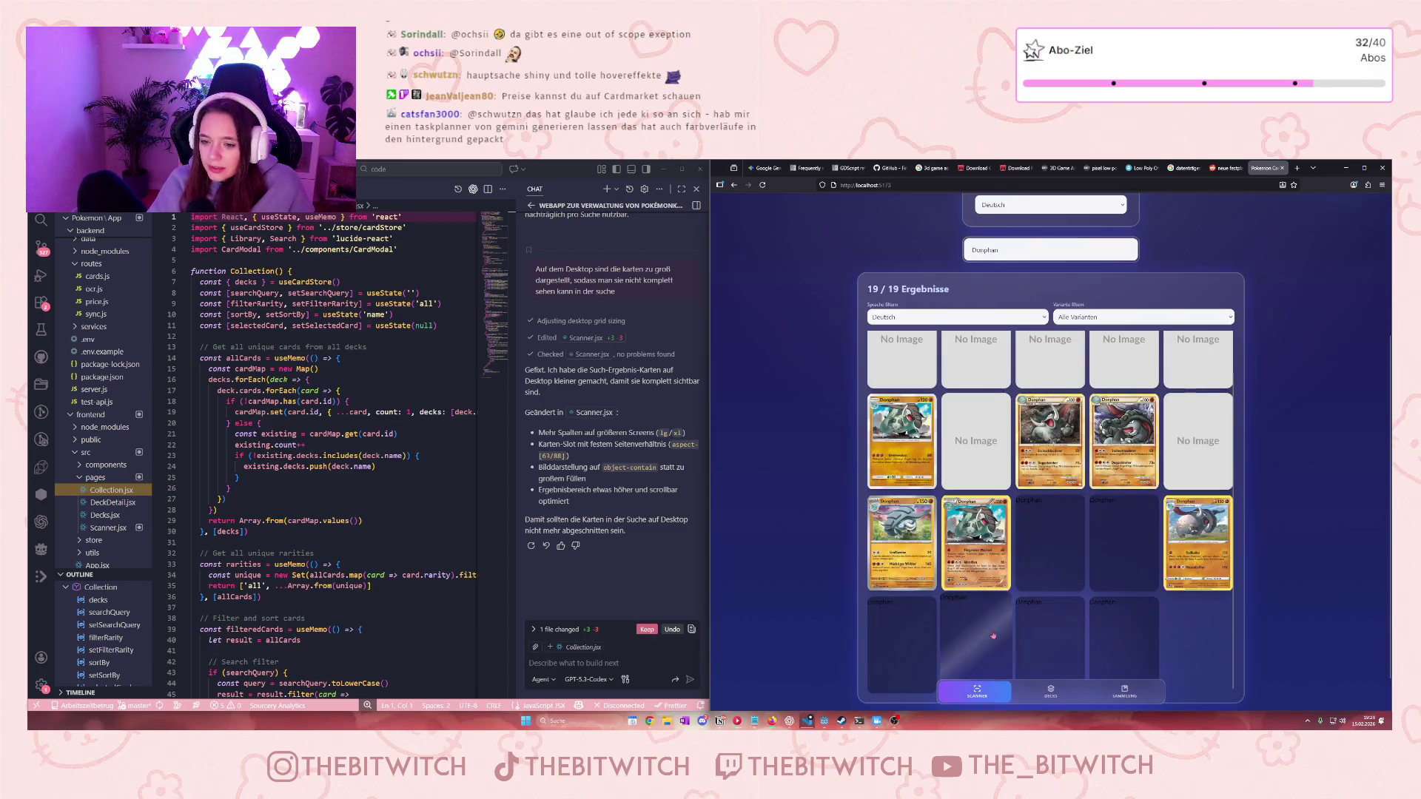
left_click(1124, 364)
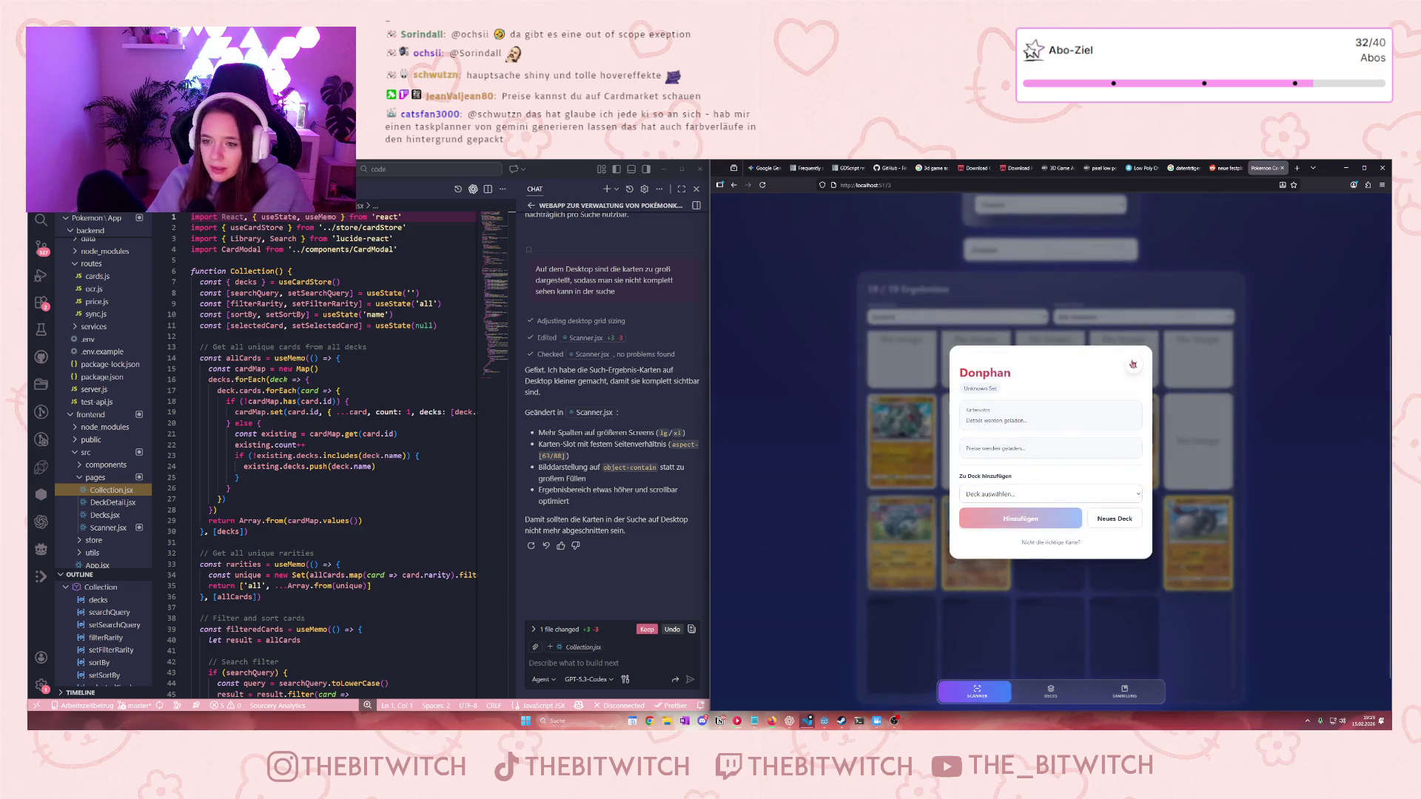
left_click(1132, 365)
left_click(1126, 365)
left_click(1132, 364)
left_click(1099, 645)
left_click(1094, 607)
scroll(1091, 548, "up", 1)
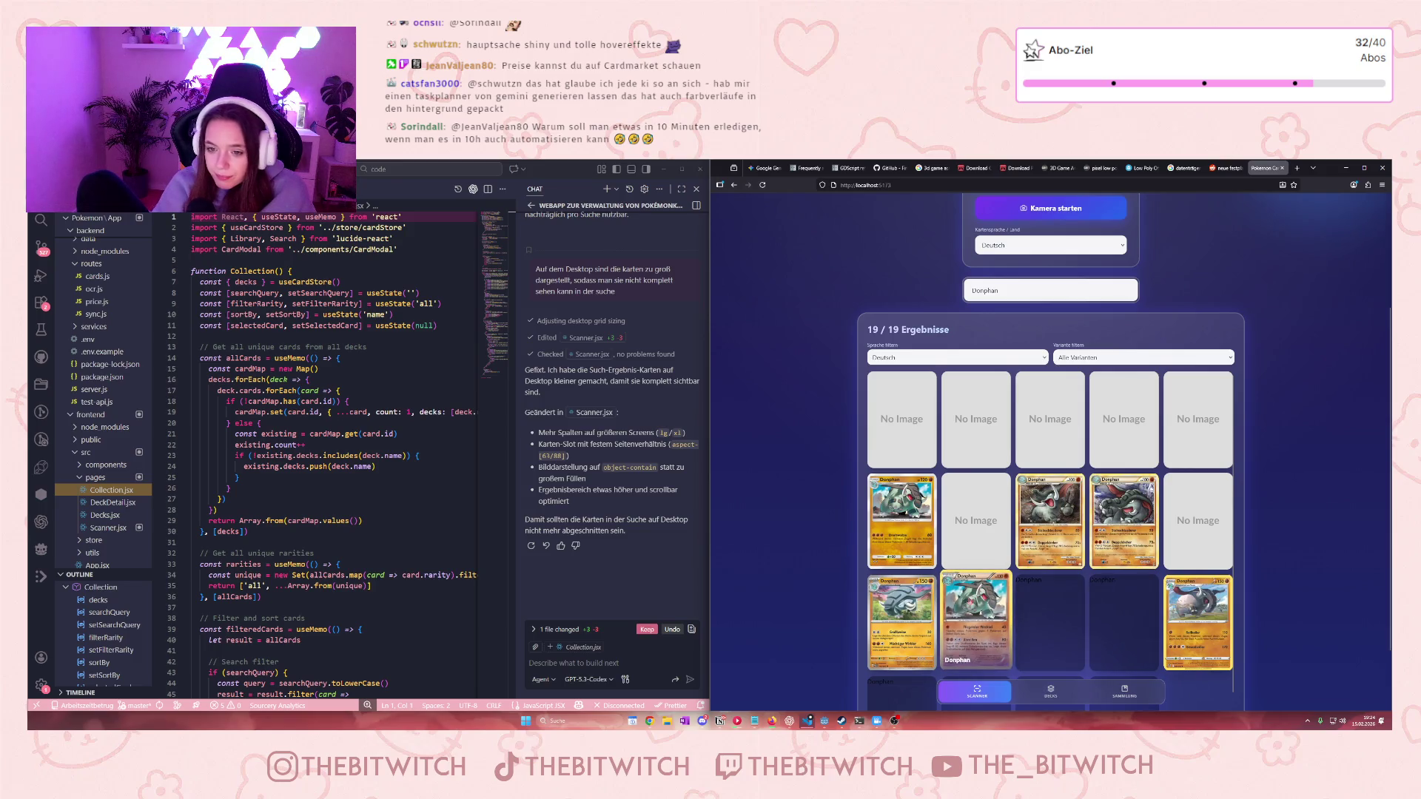
scroll(964, 552, "up", 1)
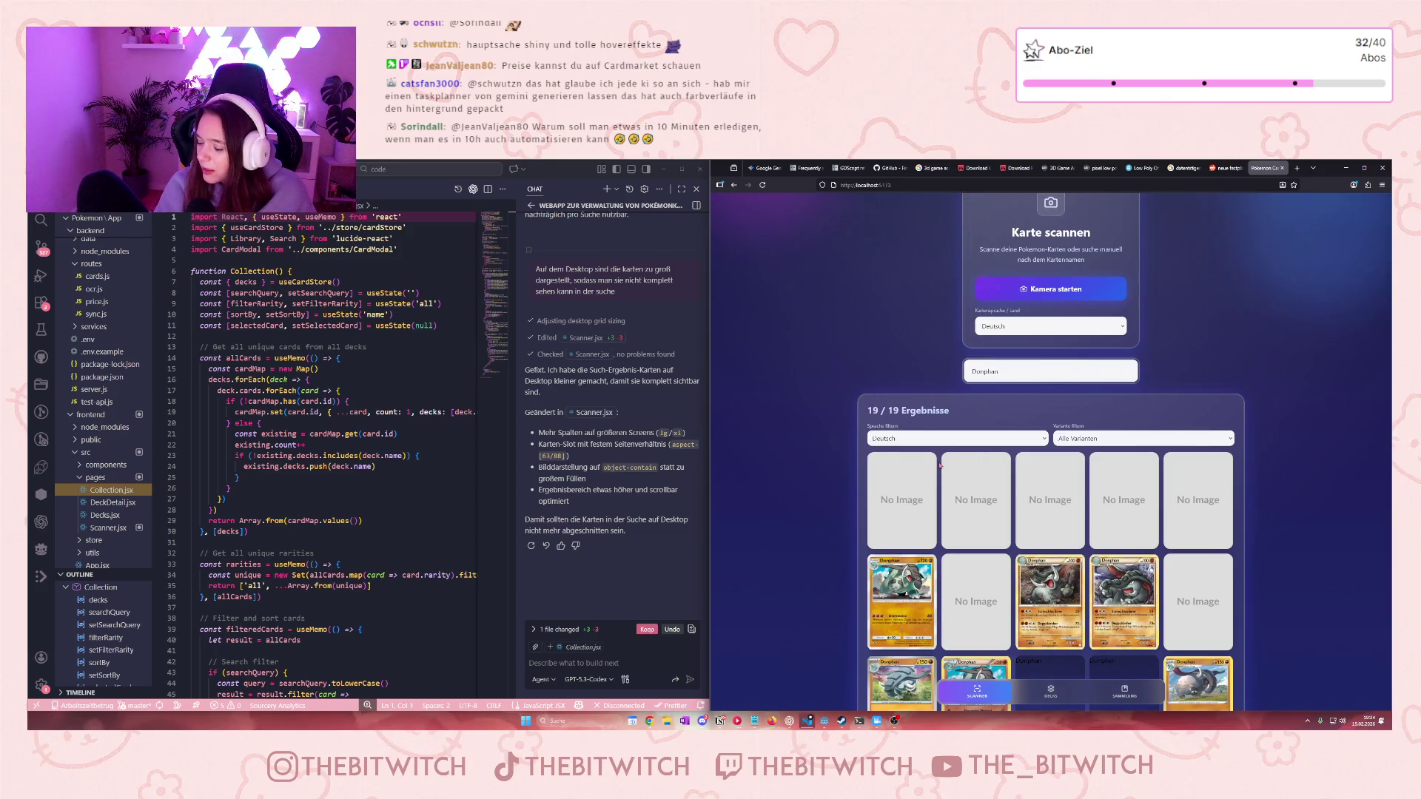
Set the Variante filter to Reverse Holo, then switch to the Decks page
left_click(1143, 438)
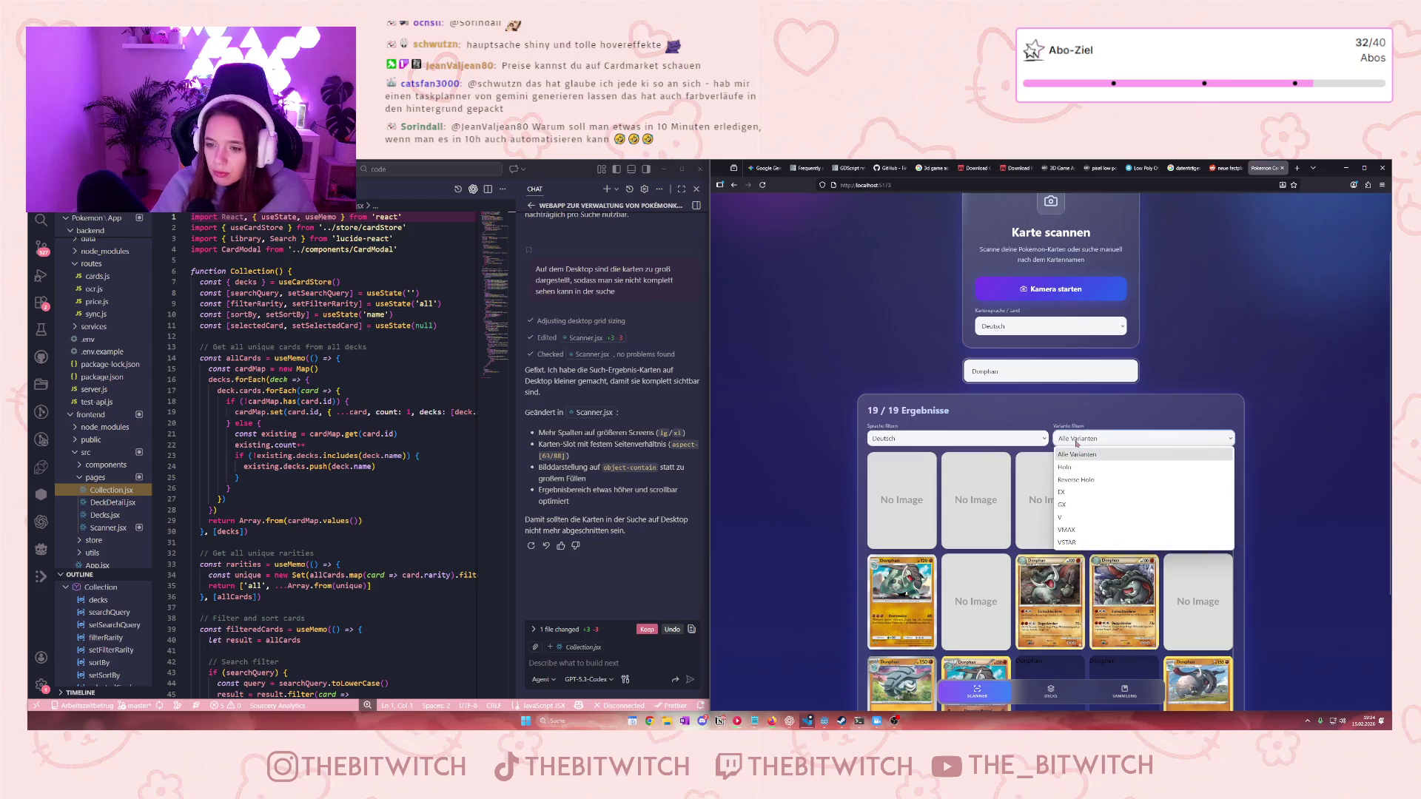
left_click(1080, 480)
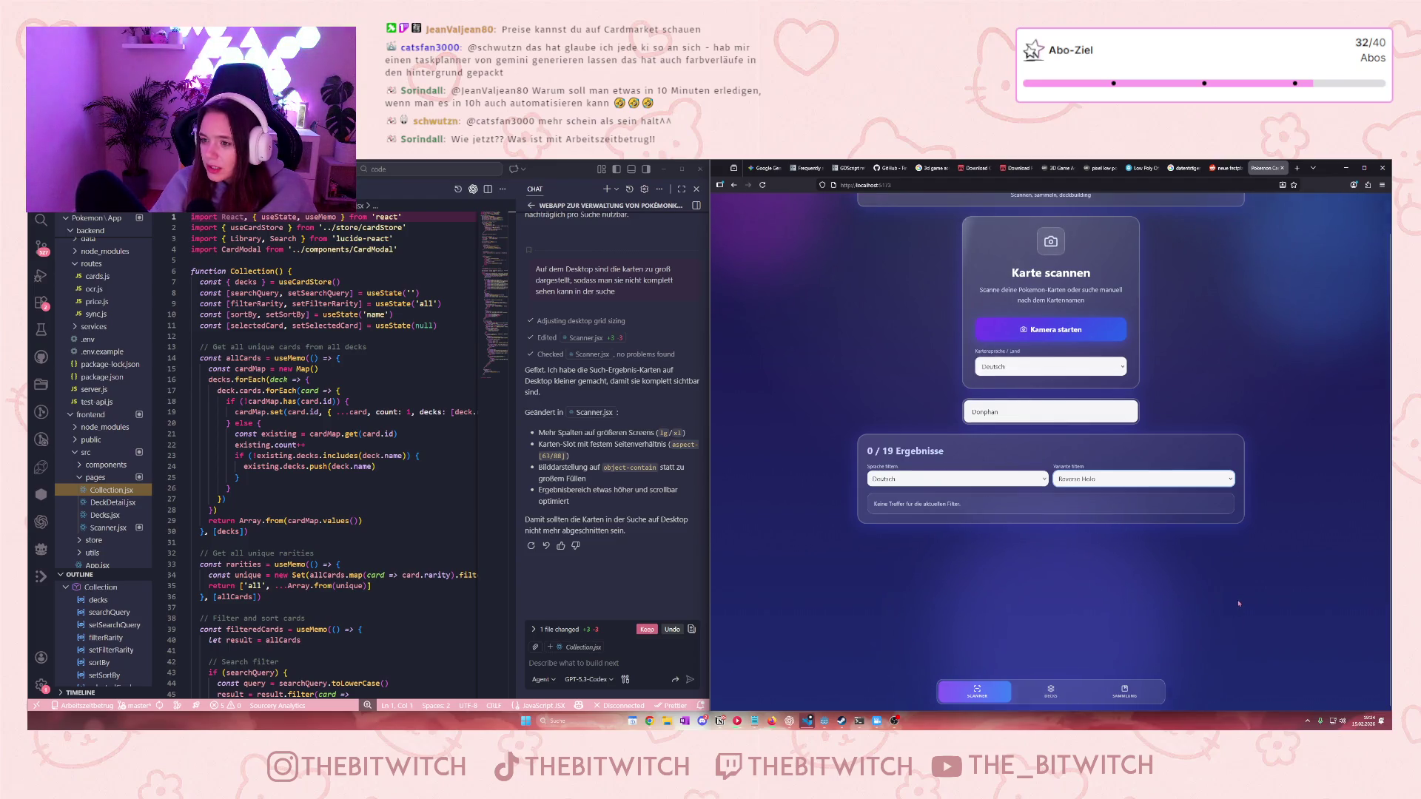
scroll(1237, 605, "up", 1)
scroll(1240, 596, "down", 1)
scroll(1240, 596, "up", 1)
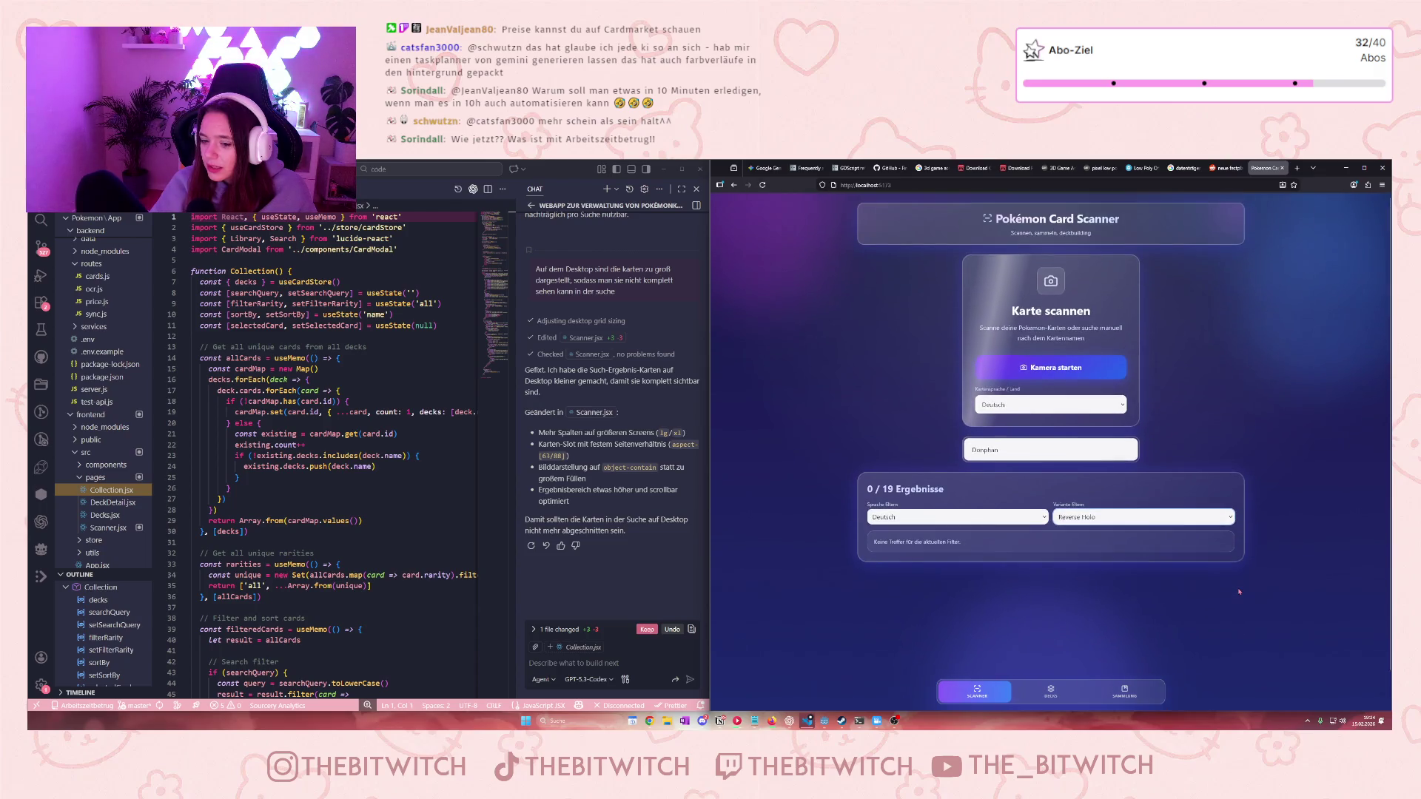
left_click(1054, 697)
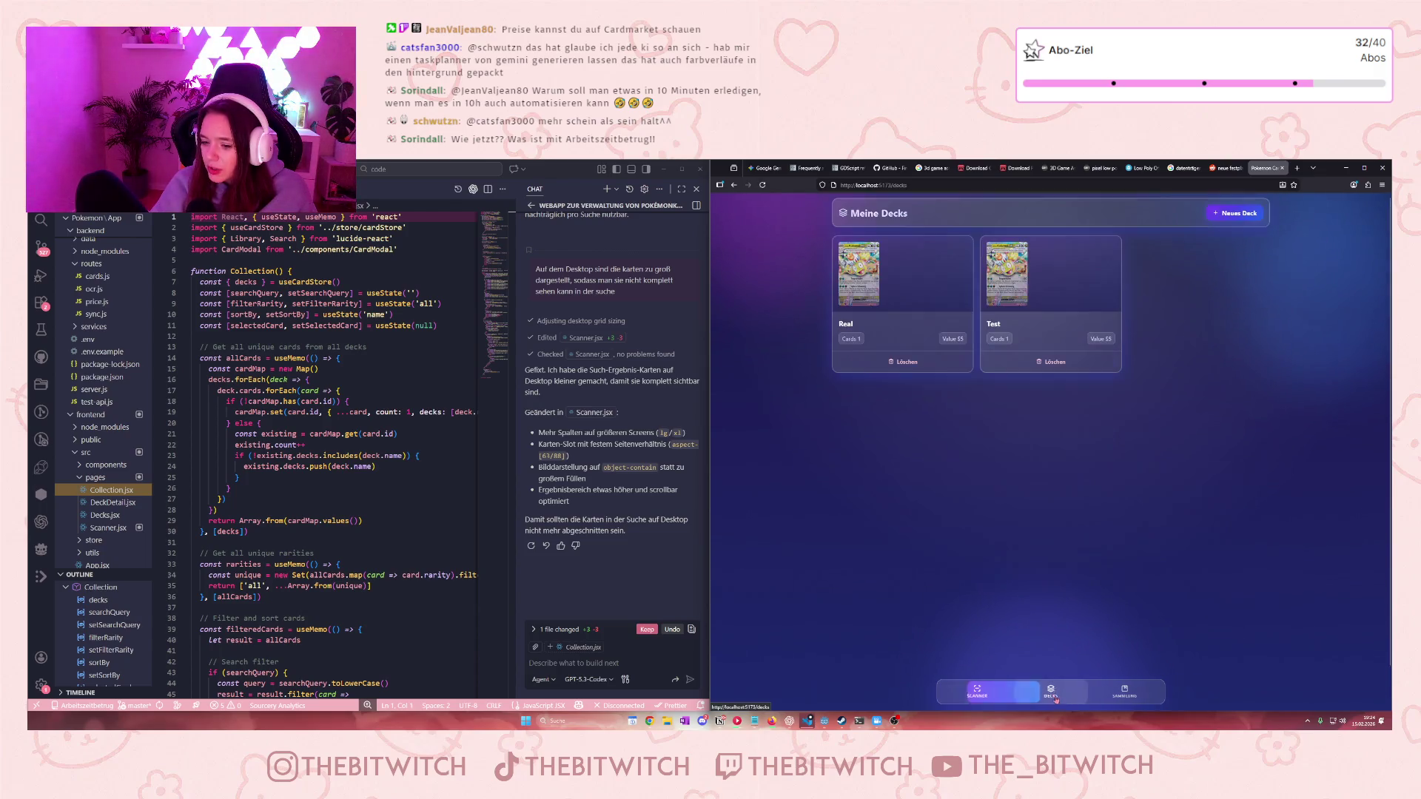
Switch back and forth between Sammlung, Decks and Scanner pages, ending on Scanner
left_click(1124, 692)
left_click(1051, 692)
left_click(976, 691)
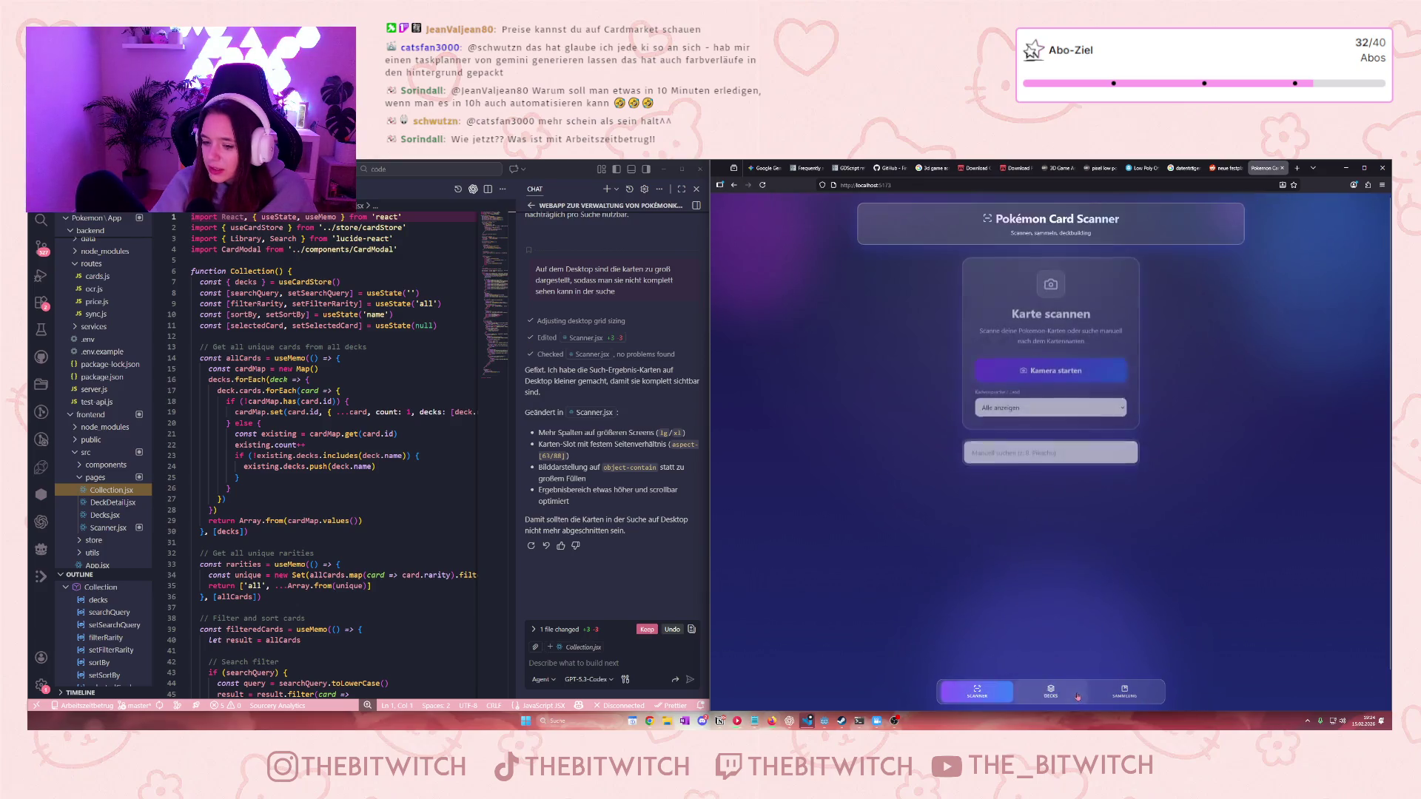
left_click(1050, 692)
left_click(1124, 692)
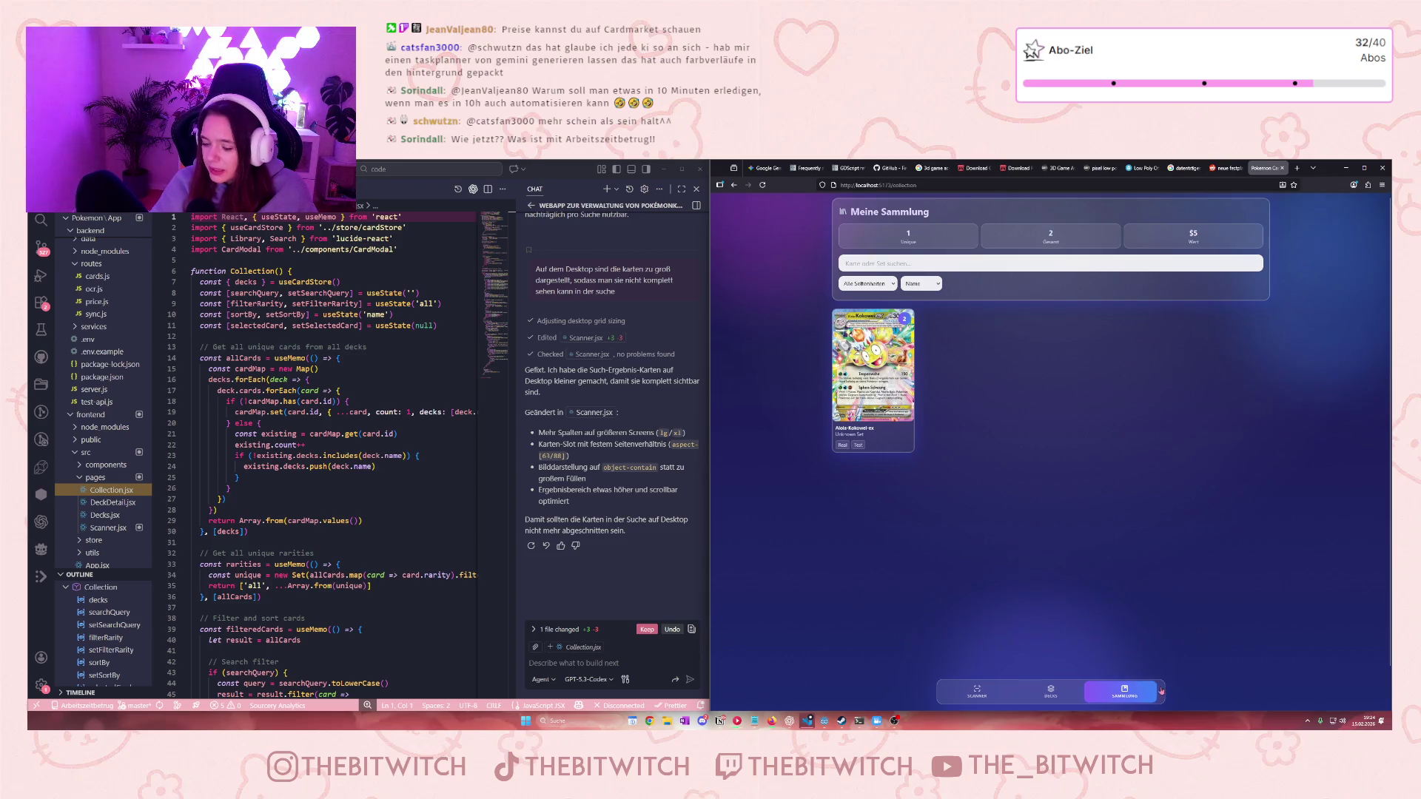
left_click(974, 687)
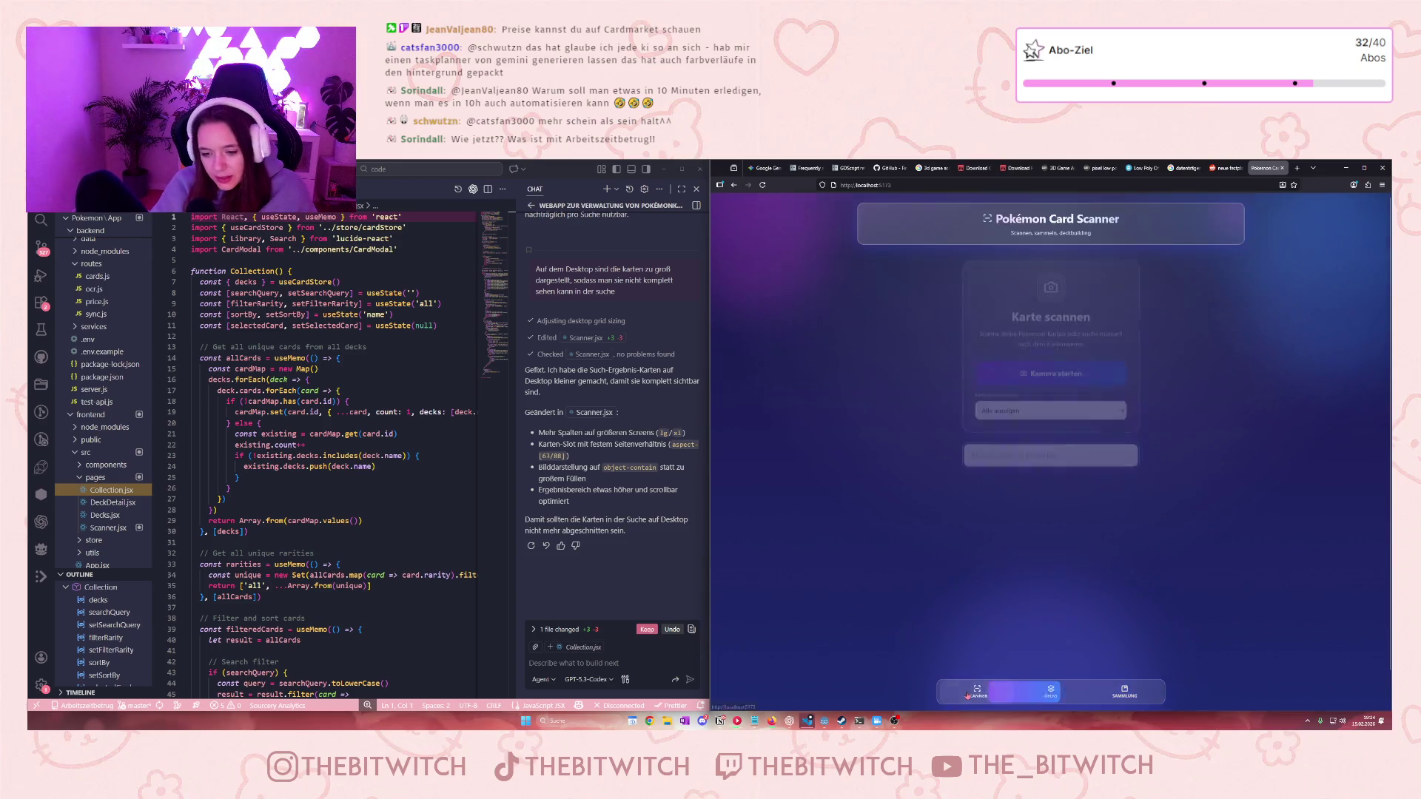
left_click(1128, 689)
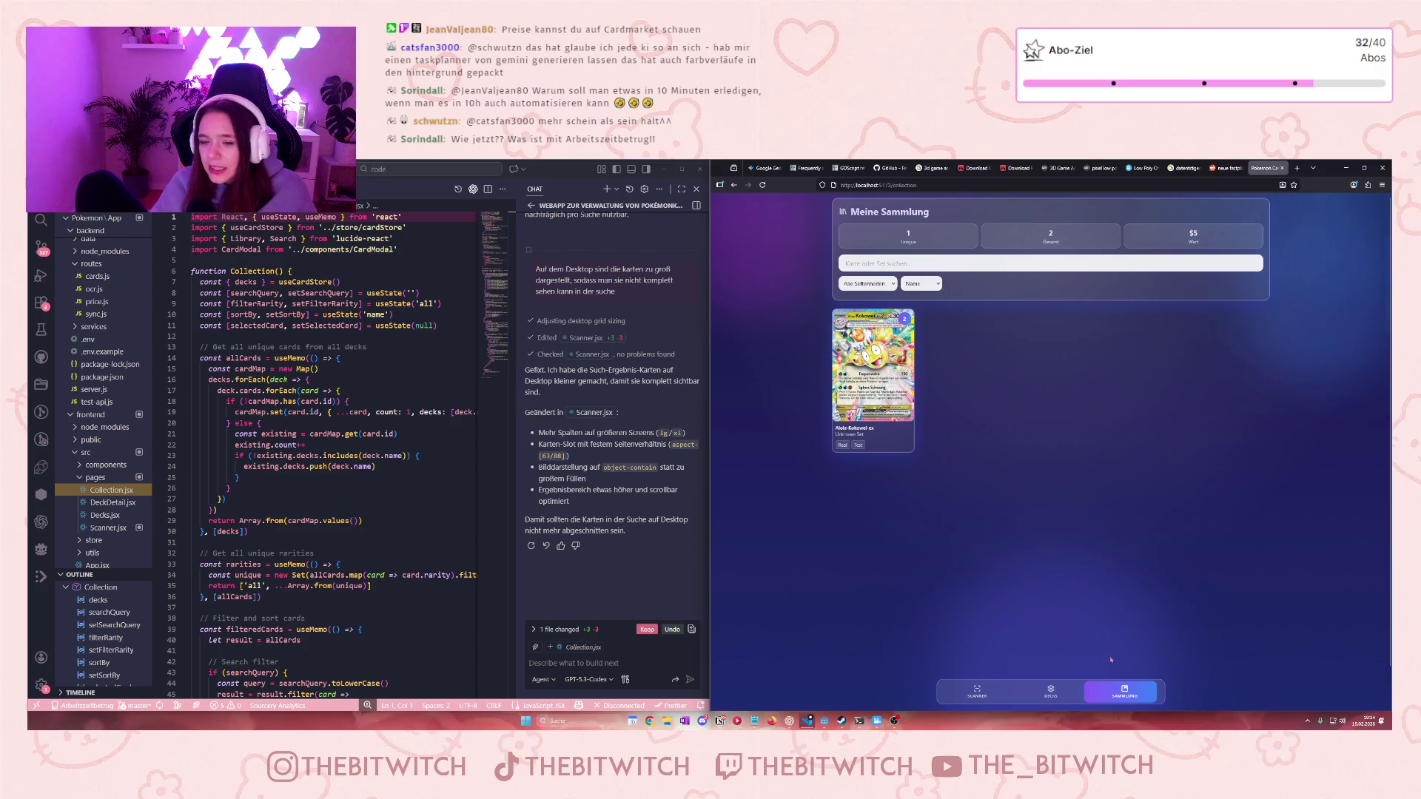
left_click(1051, 692)
left_click(996, 693)
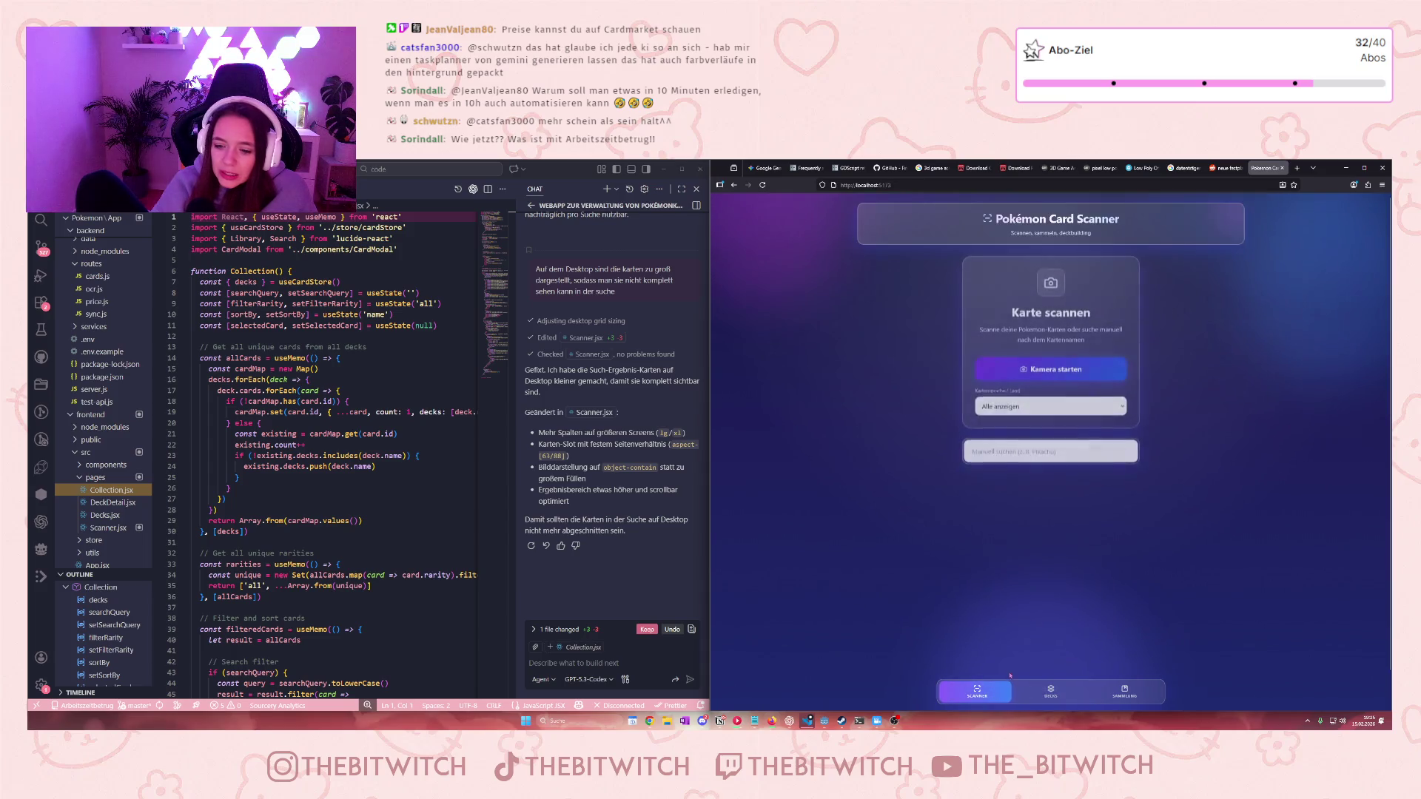
left_click(1069, 700)
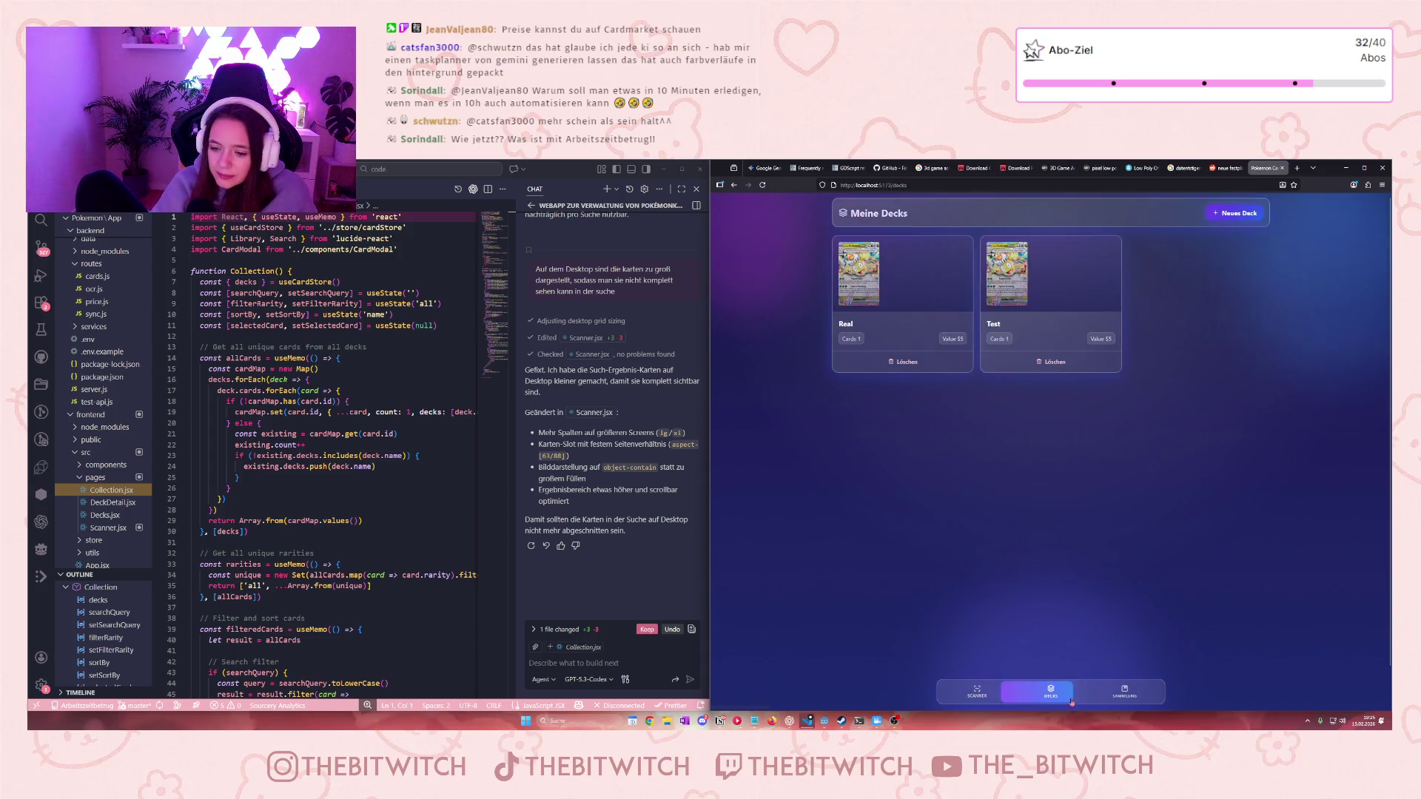
left_click(1122, 692)
left_click(984, 691)
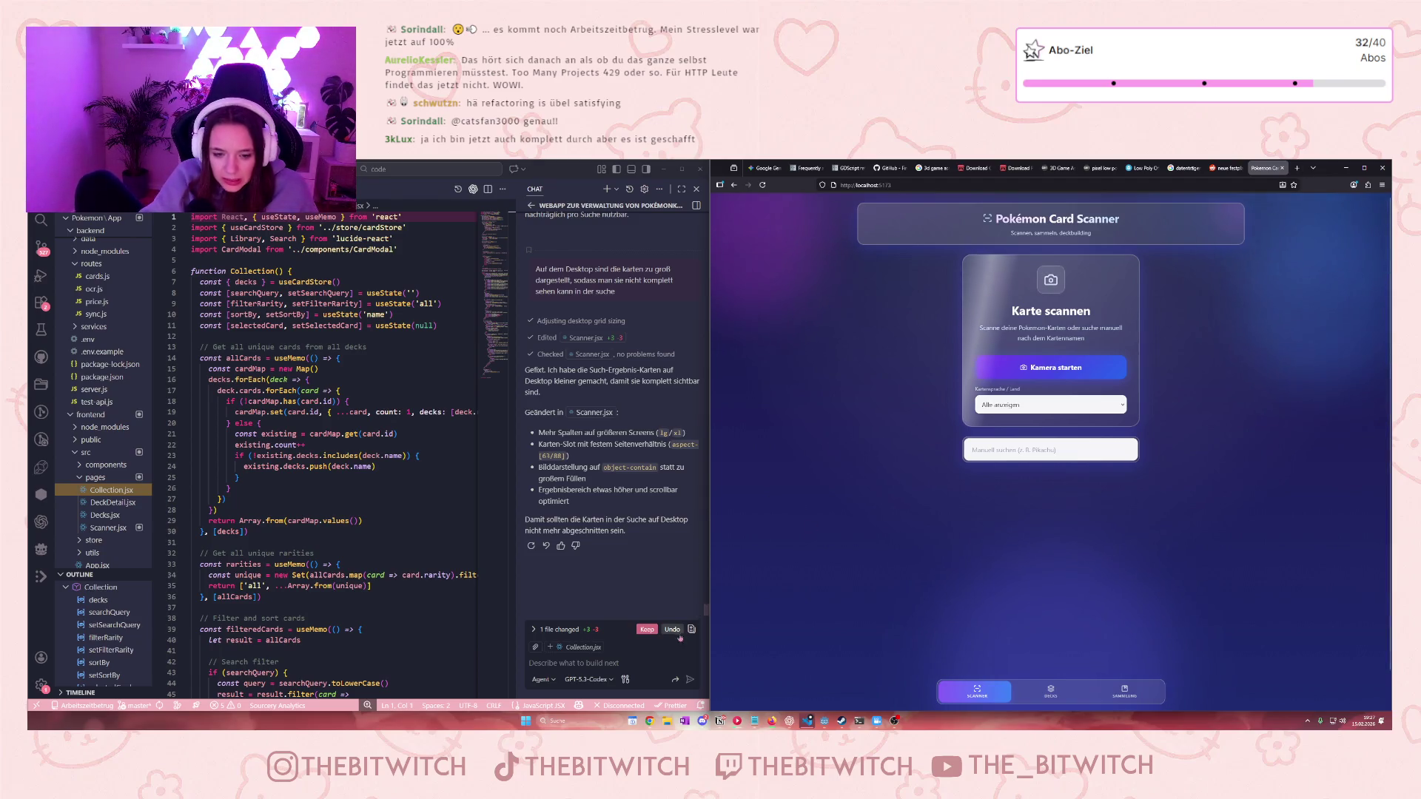
Type 'teste die pokemong tcg' into the Copilot chat input
left_click(646, 660)
type("teste die ")
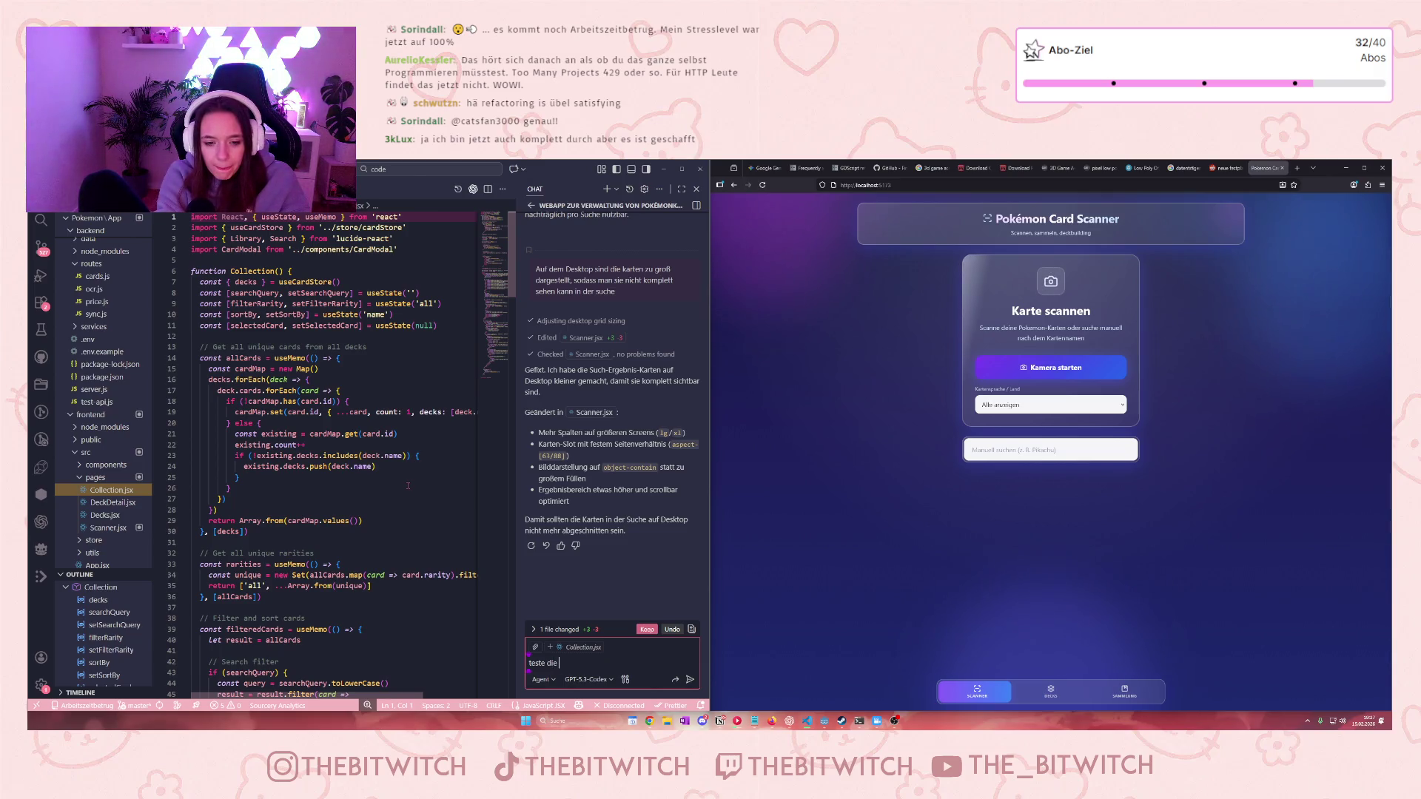
type("pokemong tcg")
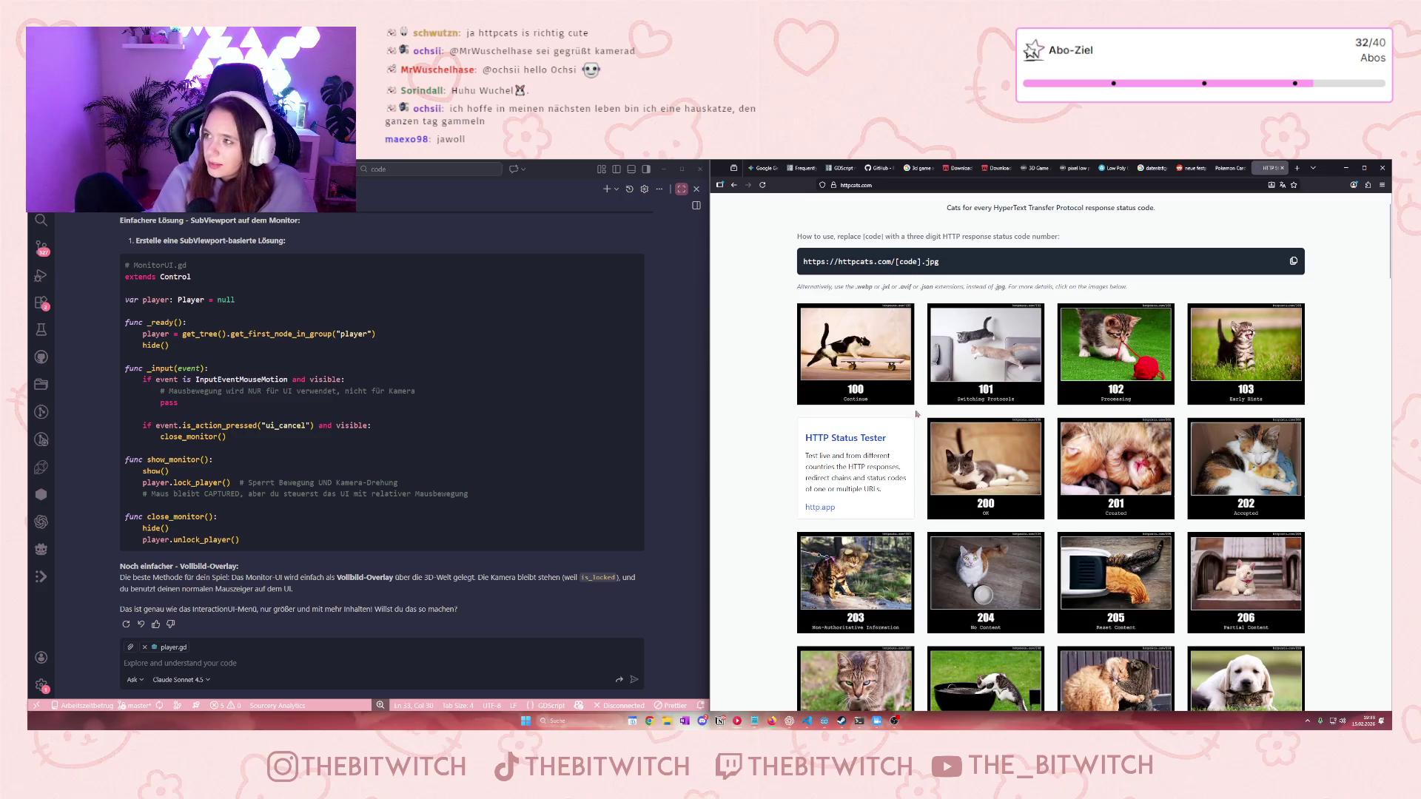
Scroll down the HTTP Cats gallery to see more status-code cats
scroll(957, 532, "down", 3)
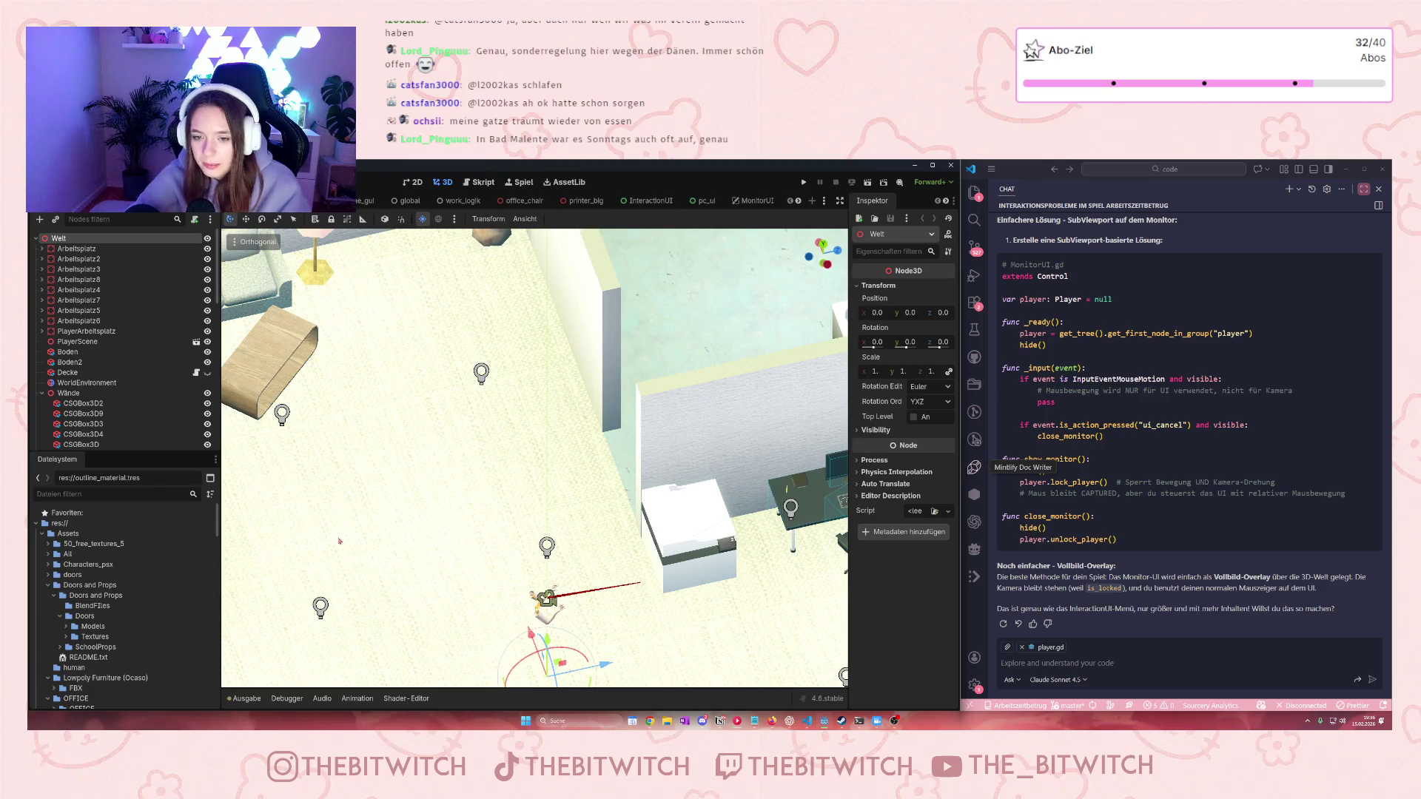
Zoom and pan the 3D view across all office desk rows, then select the tisch desk
scroll(794, 428, "down", 6)
scroll(502, 471, "up", 10)
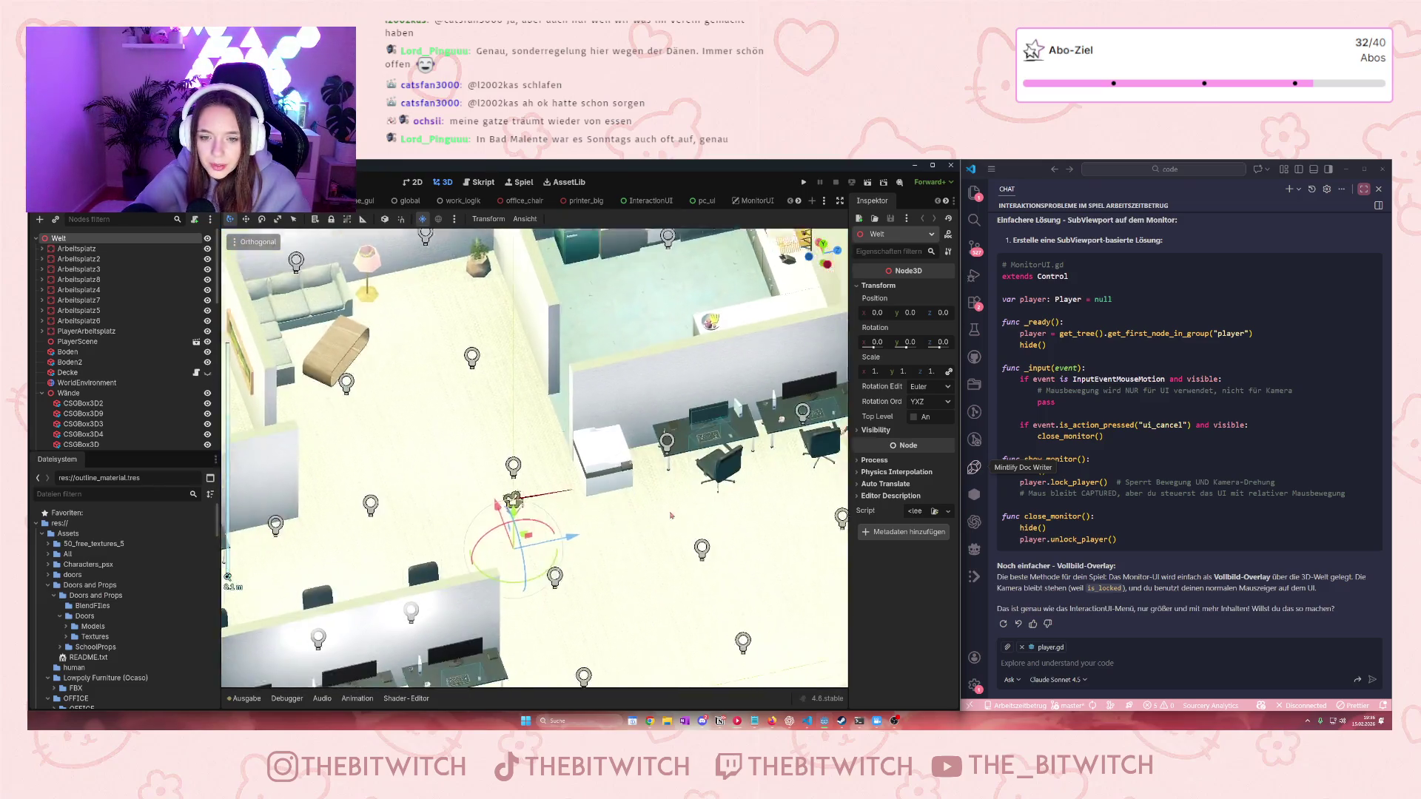
scroll(502, 471, "up", 4)
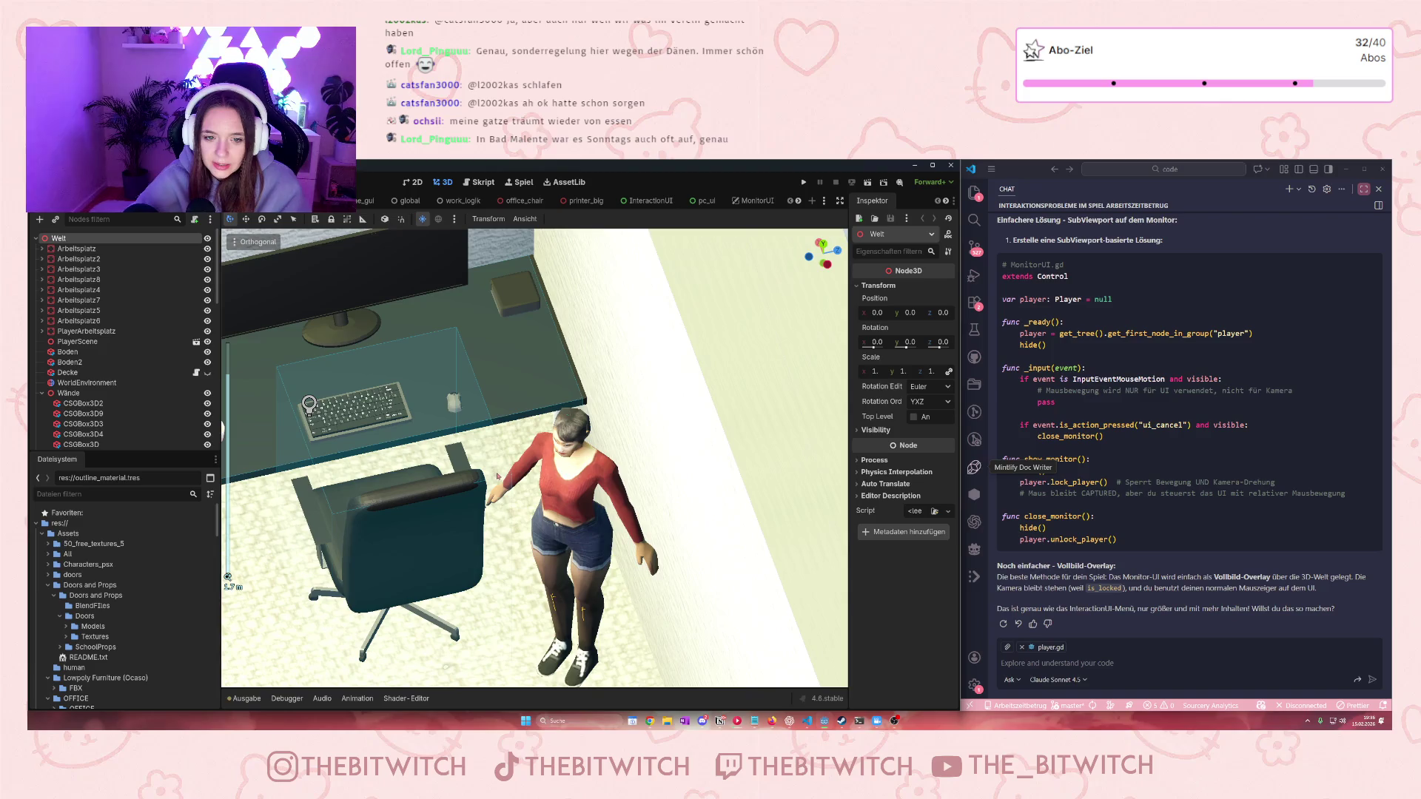
scroll(498, 477, "up", 4)
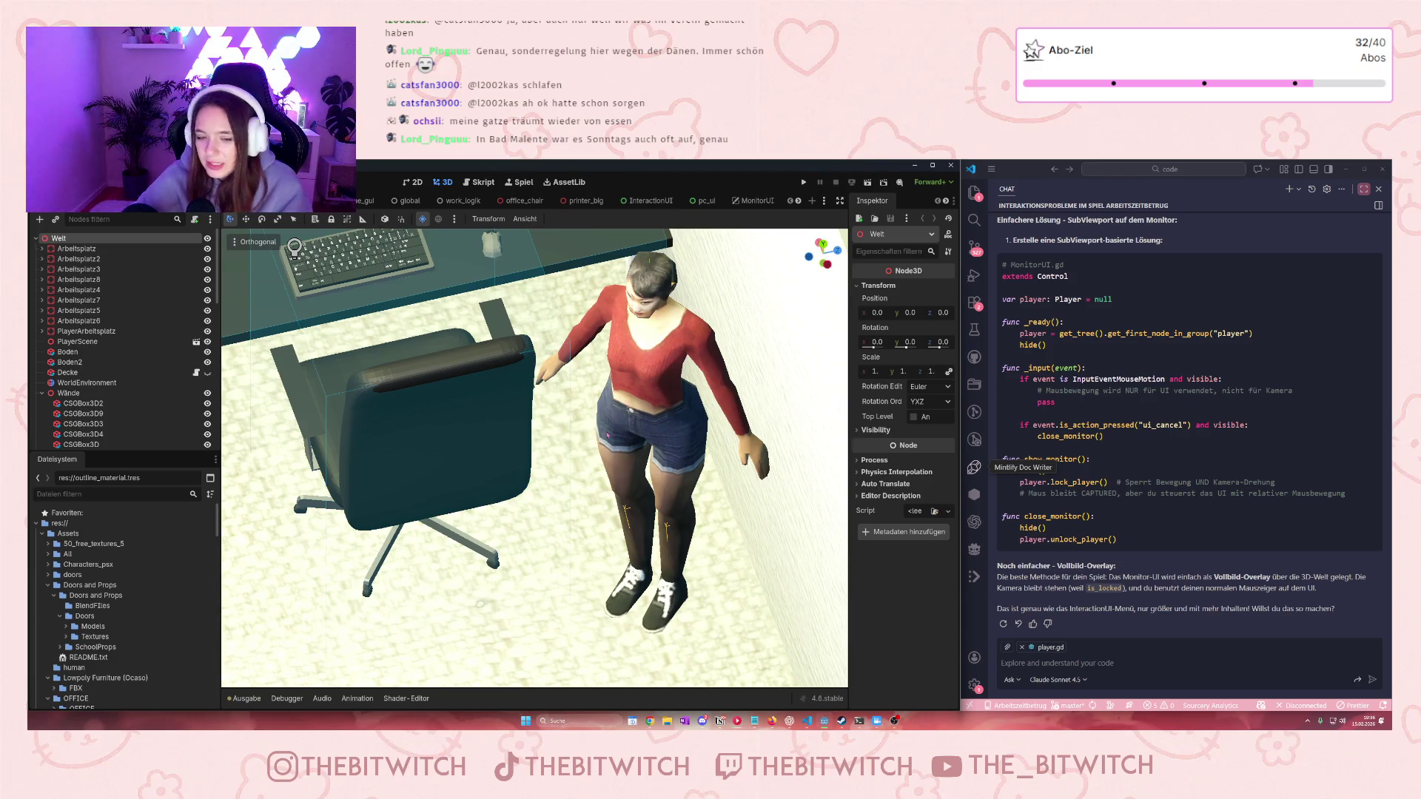
scroll(644, 468, "down", 8)
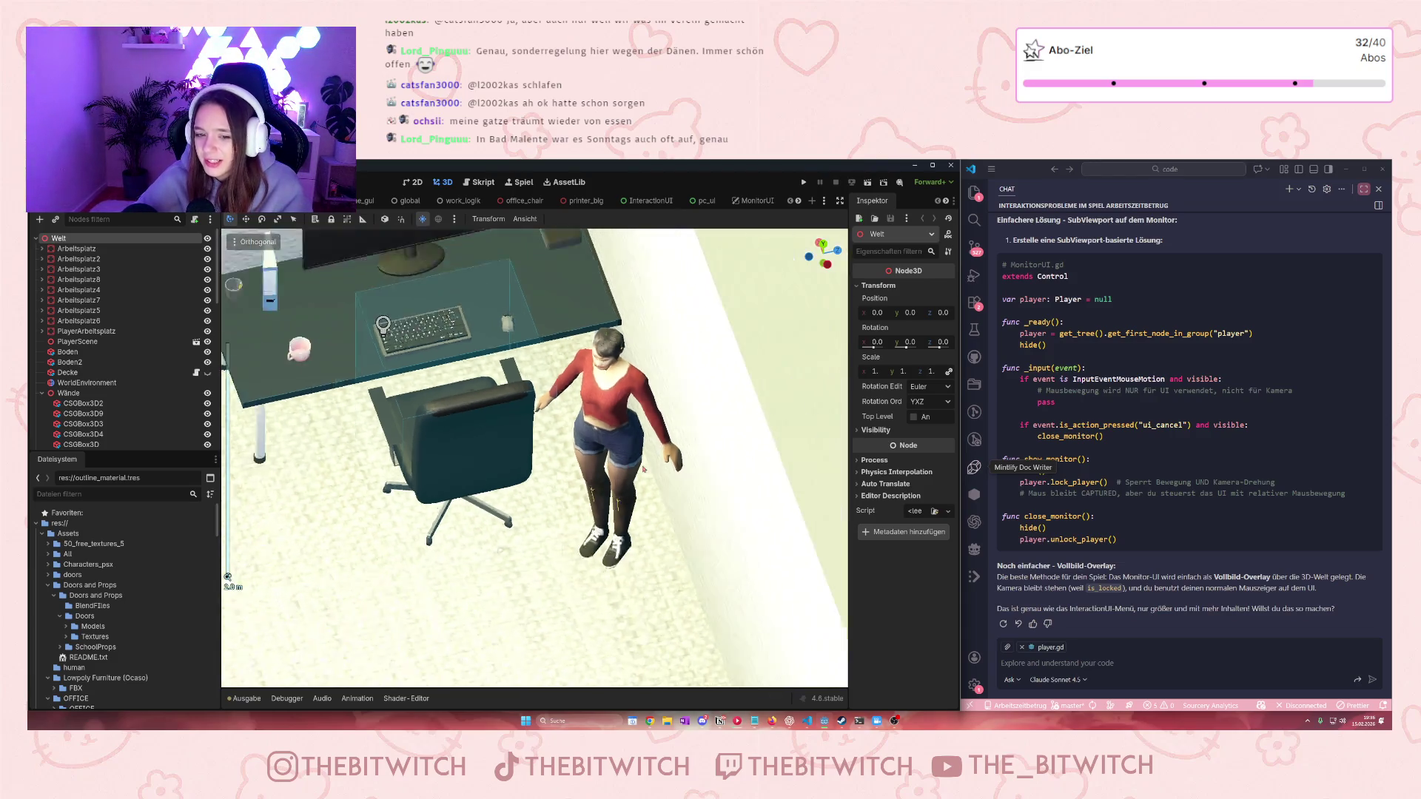
mouse_move(457, 514)
left_mouse_down()
mouse_move(624, 508)
mouse_move(571, 496)
mouse_move(567, 535)
mouse_move(551, 473)
left_mouse_up()
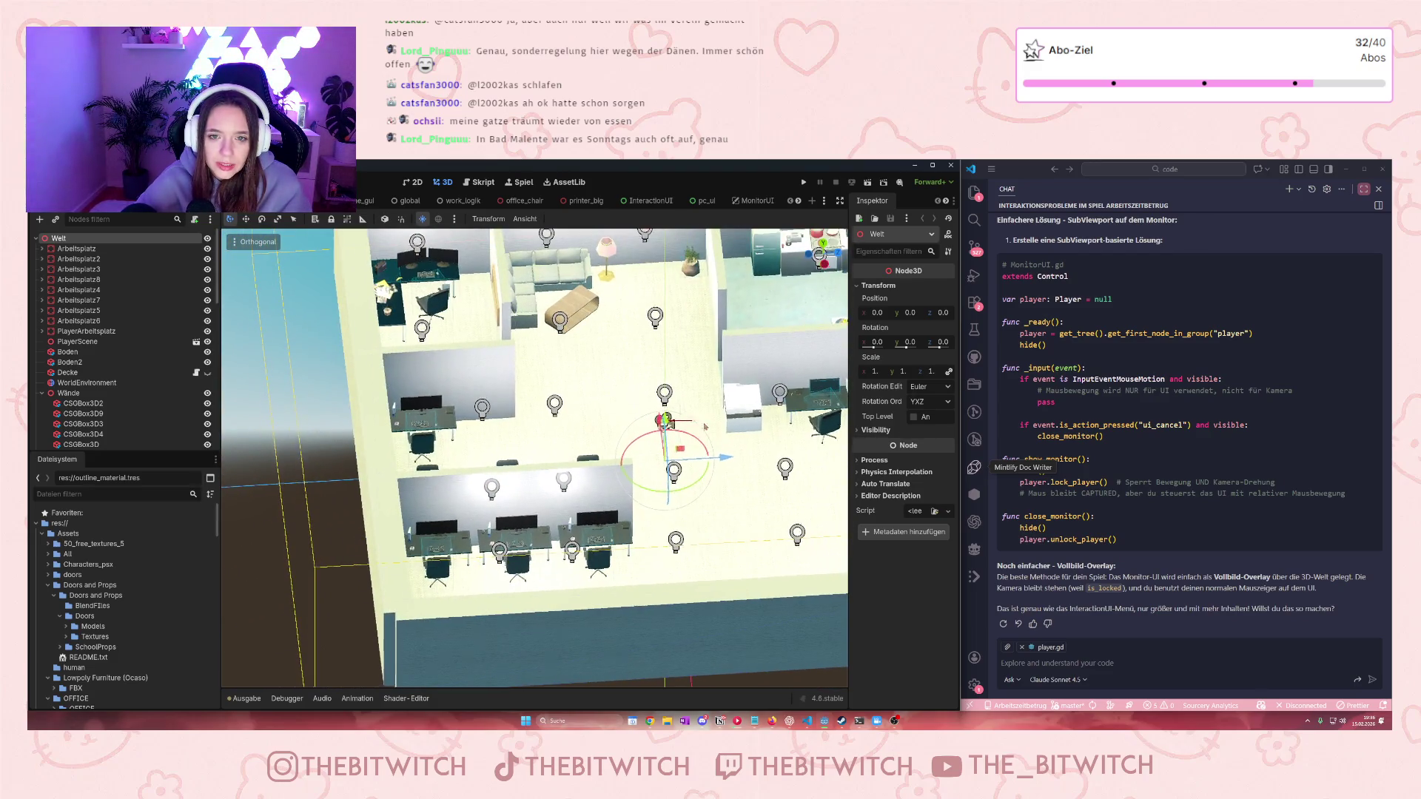
scroll(681, 584, "down", 2)
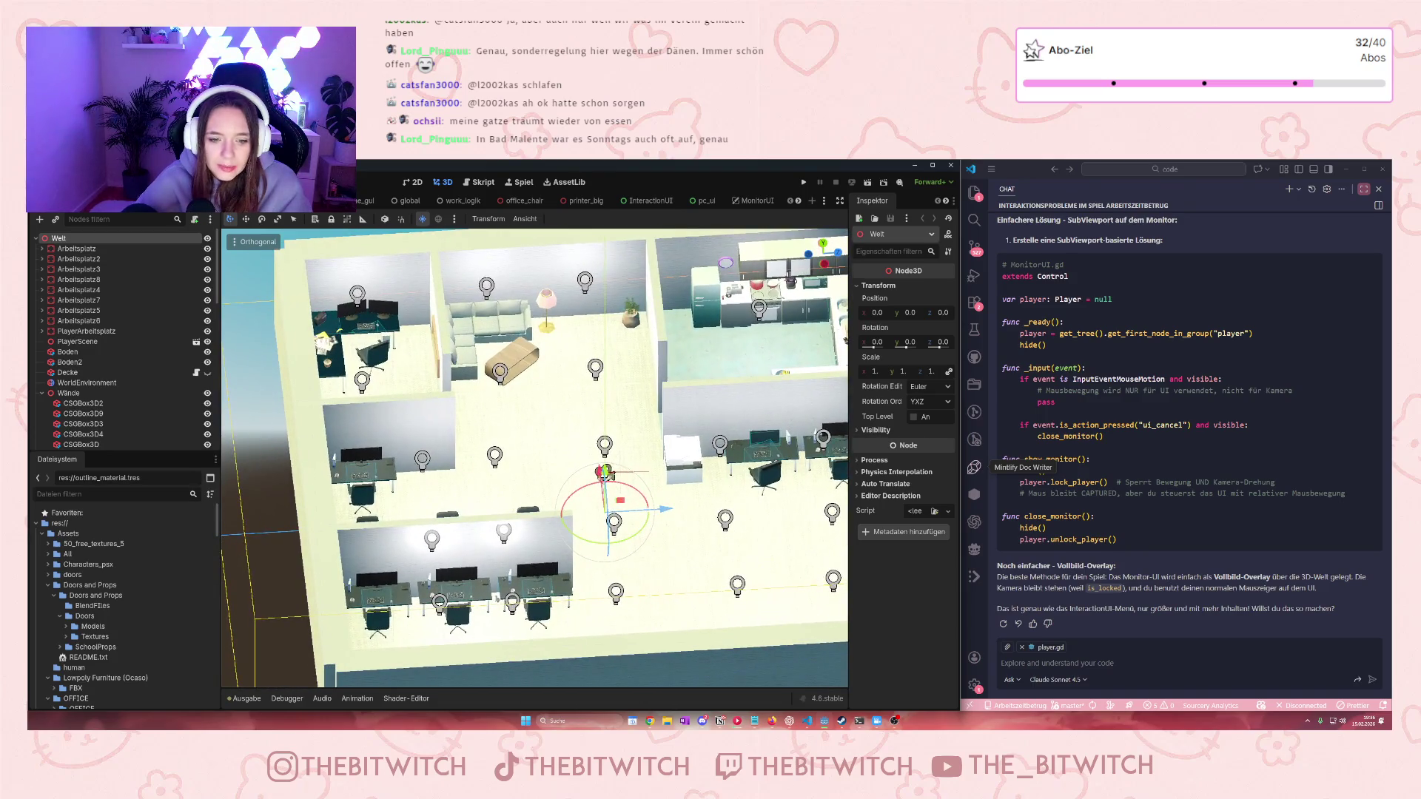
left_click(605, 472)
Orbit to a low side angle of the room and expand the door Models folder
scroll(528, 464, "up", 3)
left_click_drag(528, 464, 685, 557)
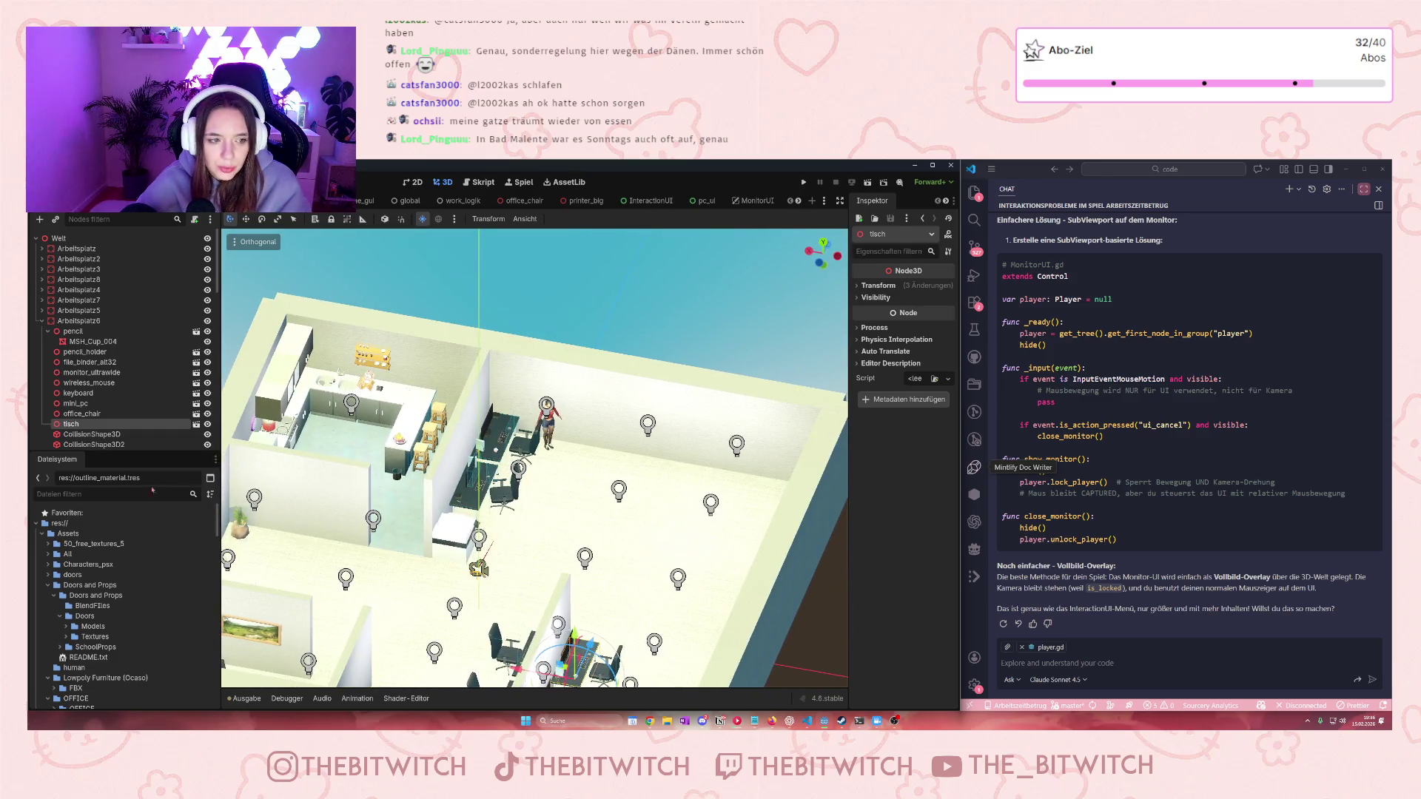
left_click(67, 626)
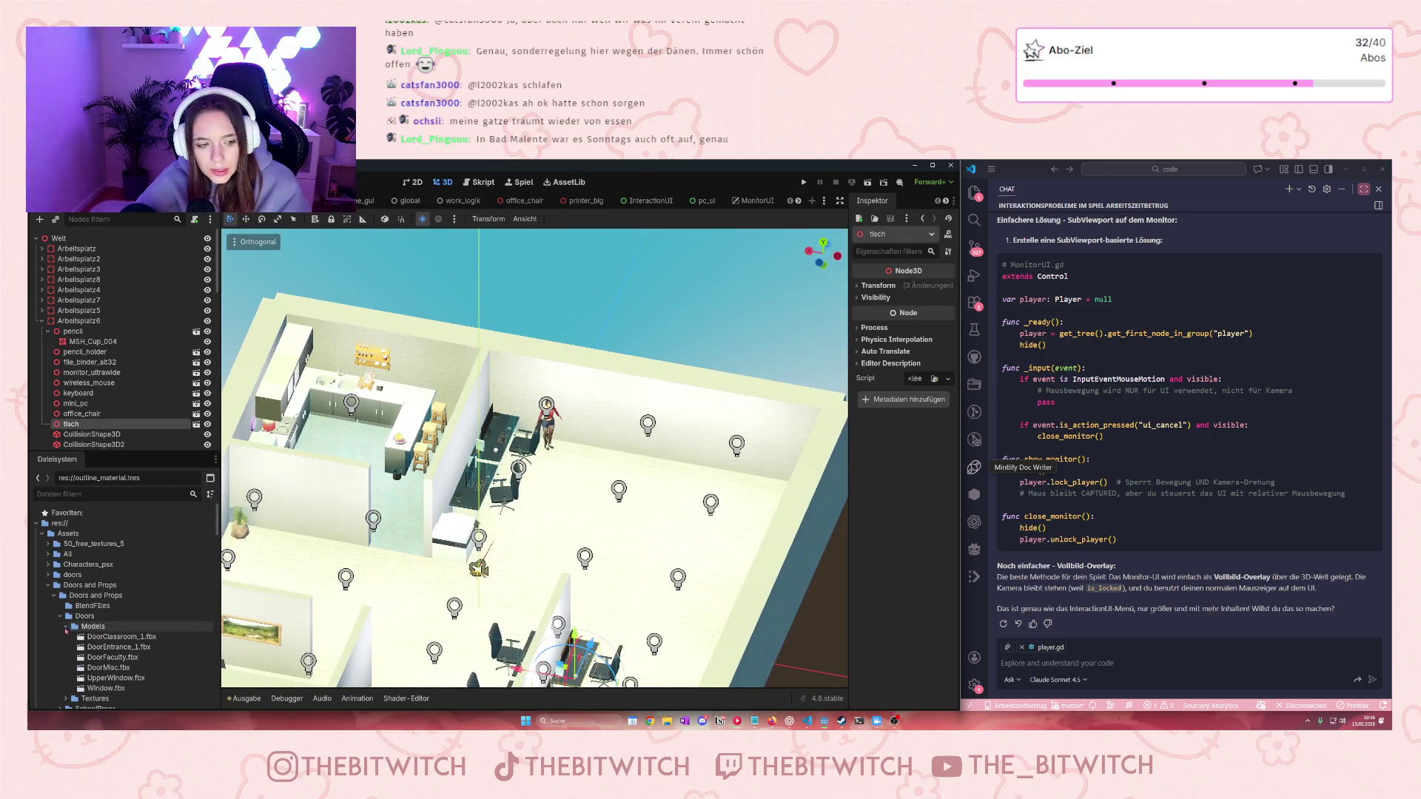
scroll(646, 553, "up", 3)
scroll(647, 554, "down", 3)
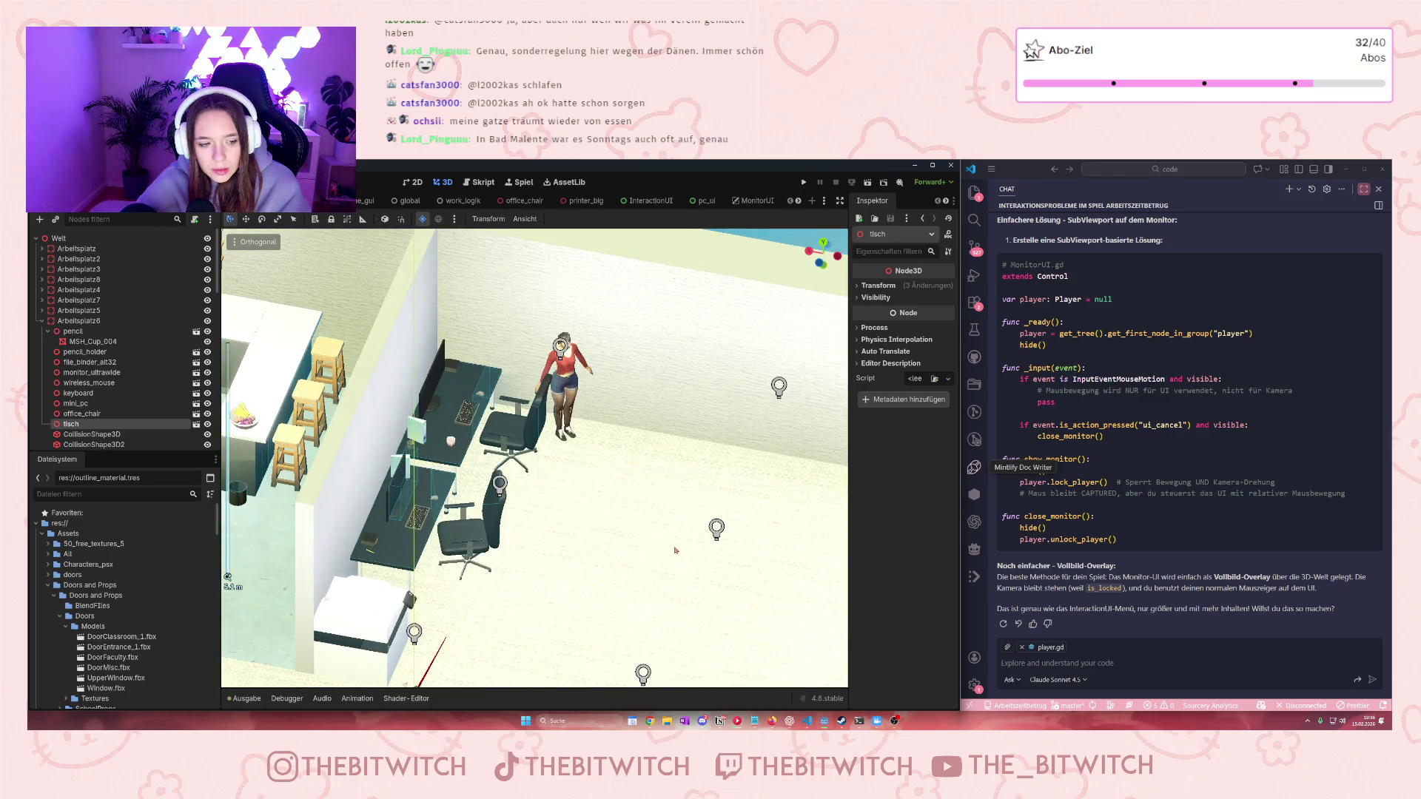
scroll(596, 606, "down", 2)
left_click_drag(596, 605, 173, 472)
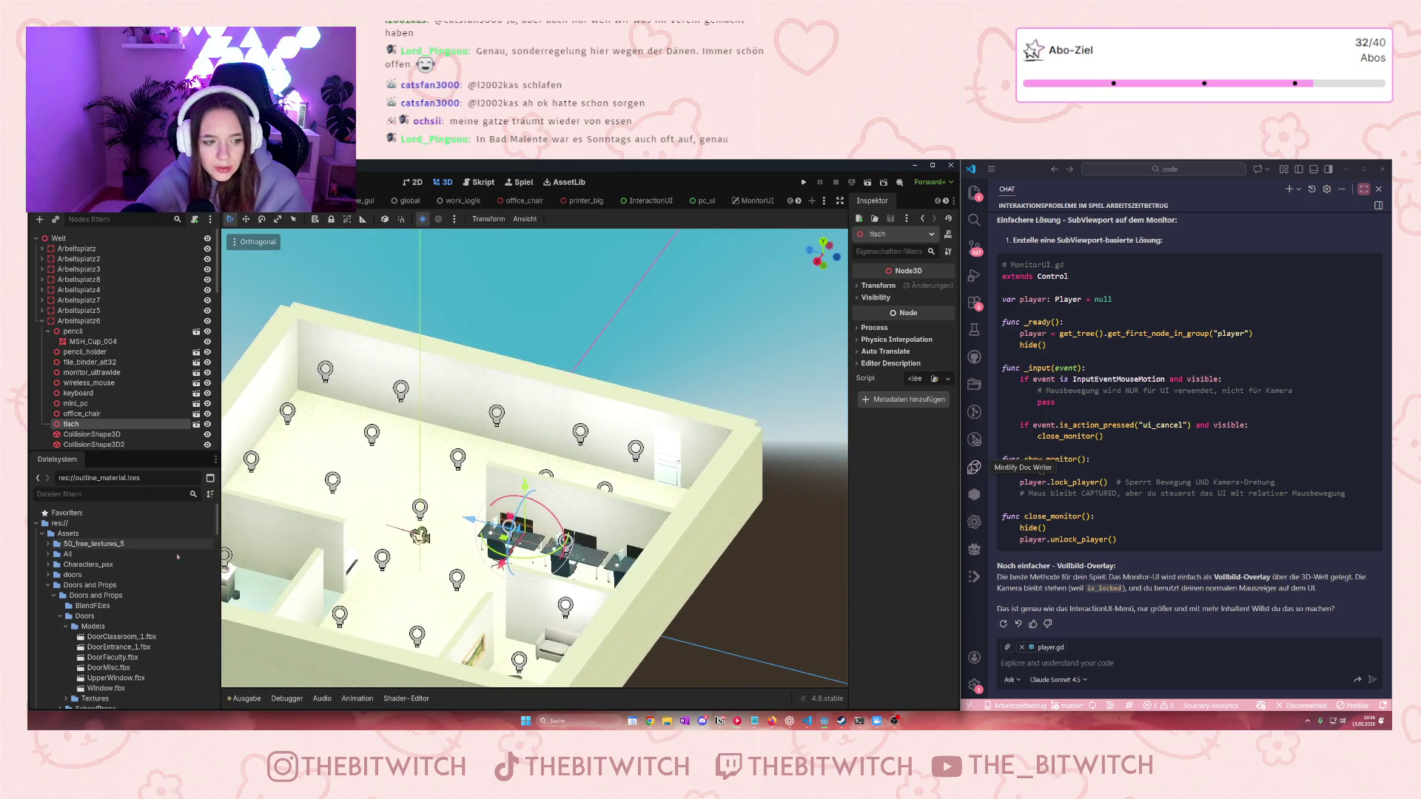
From the doors folder, drag the Door2 model against the large room wall
left_click(48, 577)
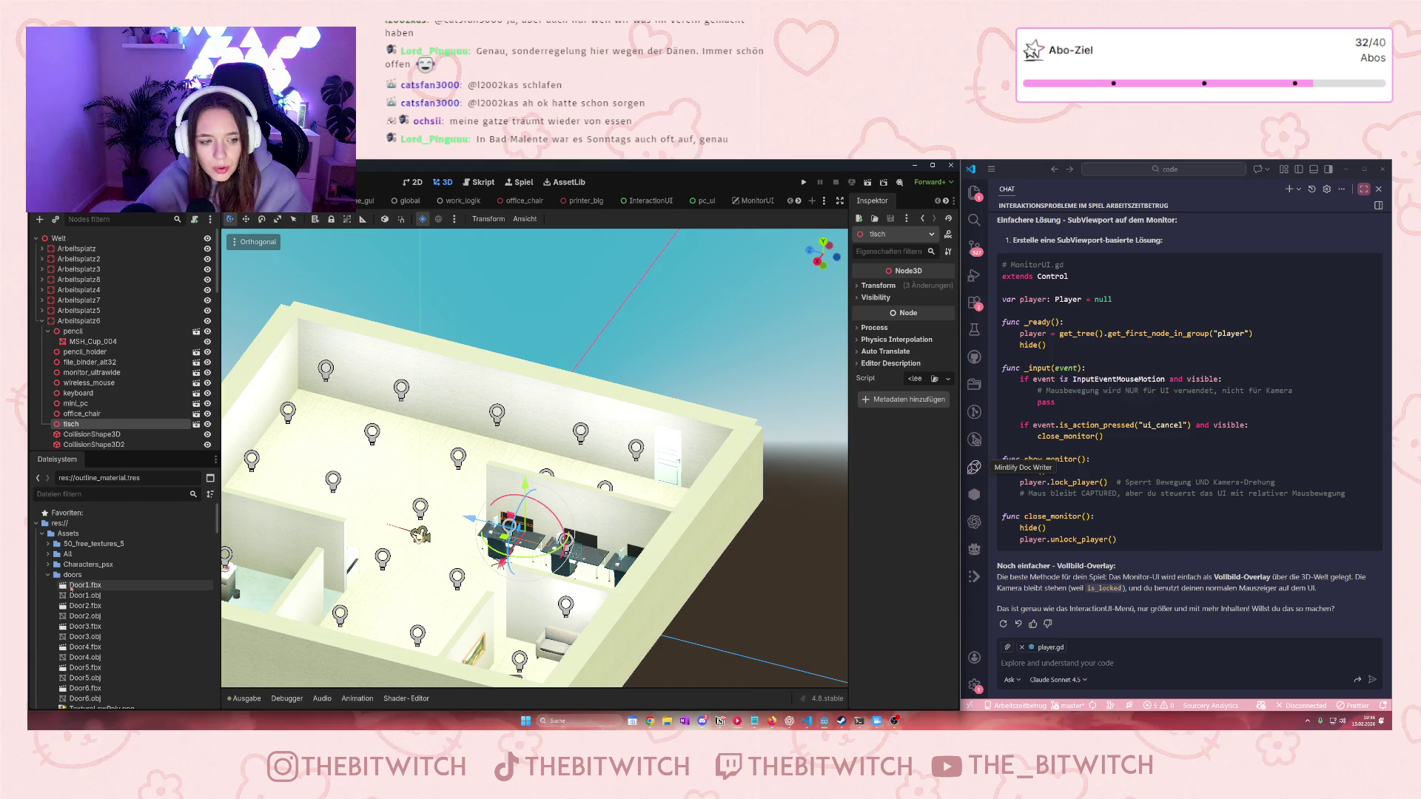
scroll(125, 628, "down", 2)
scroll(336, 490, "up", 2)
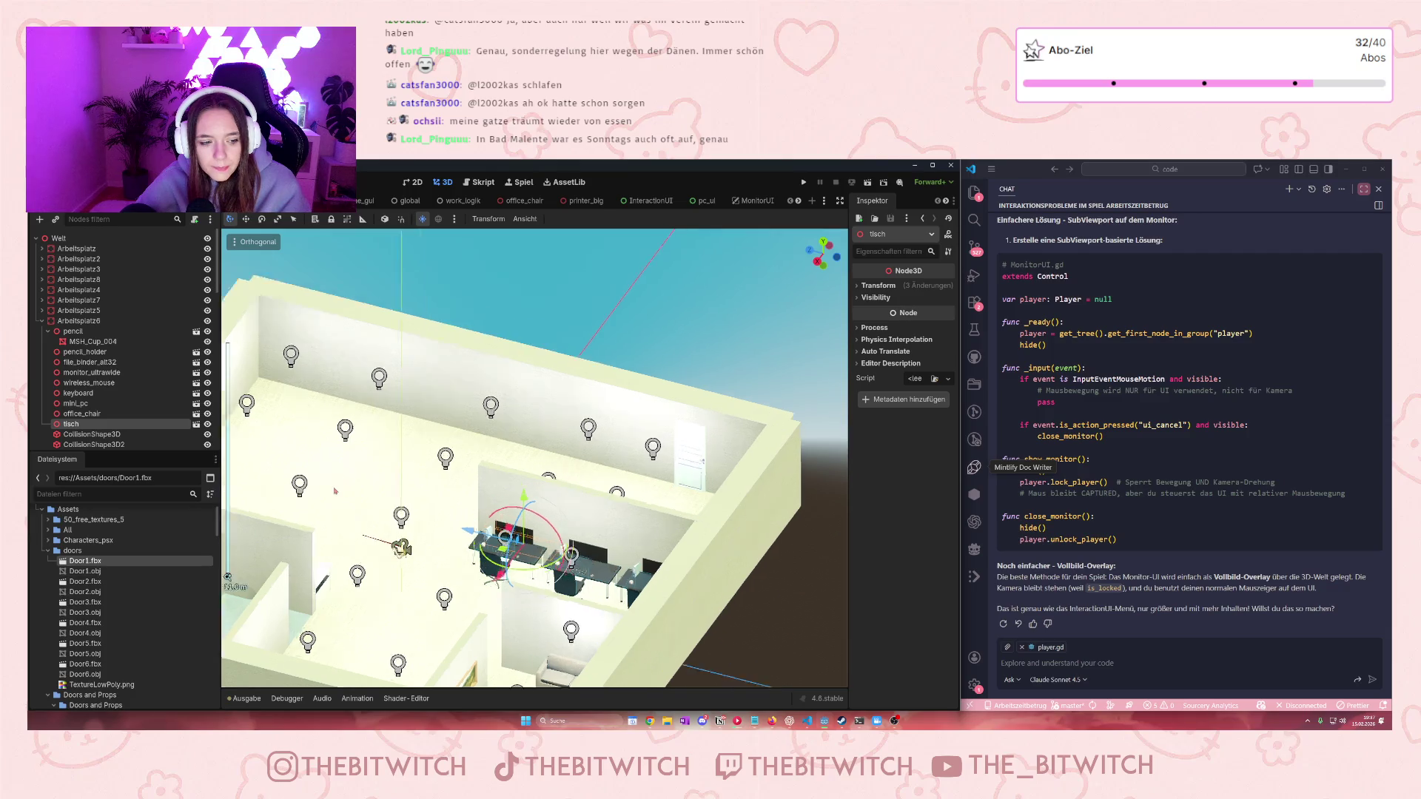
scroll(335, 490, "up", 5)
mouse_move(290, 458)
left_mouse_down()
mouse_move(209, 551)
mouse_move(494, 513)
mouse_move(448, 508)
mouse_move(386, 425)
mouse_move(397, 402)
left_mouse_up()
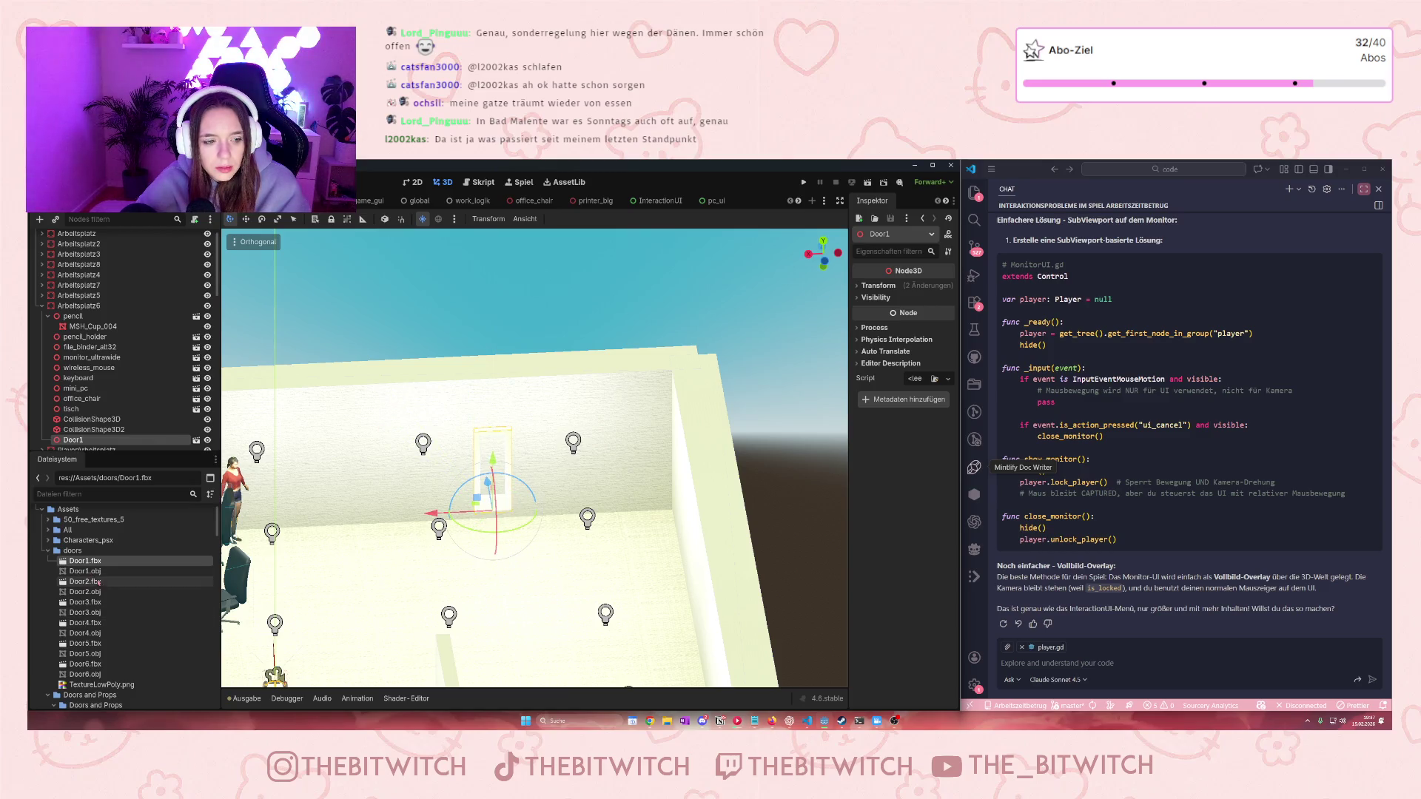
mouse_move(85, 582)
left_mouse_down()
mouse_move(366, 511)
mouse_move(440, 526)
mouse_move(425, 518)
left_mouse_up()
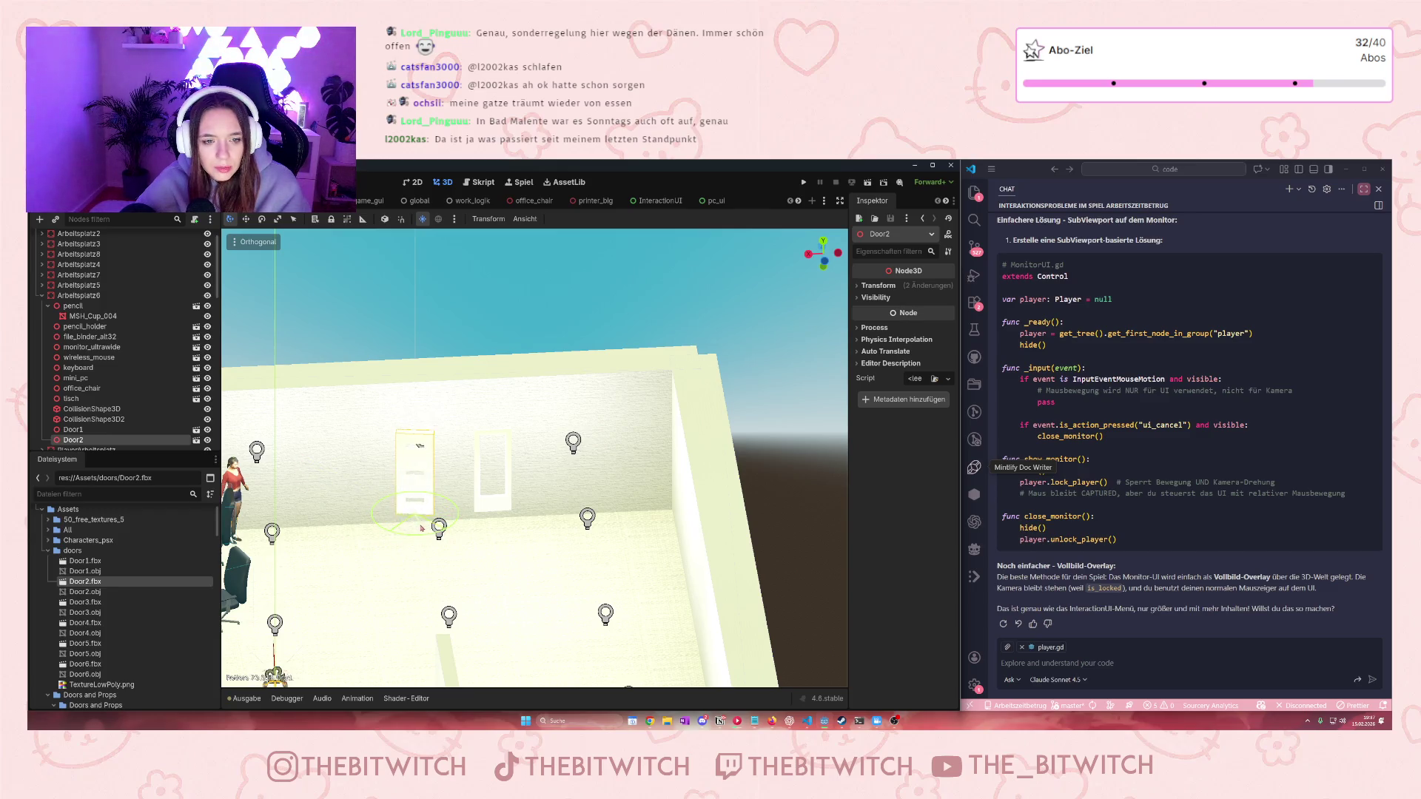
left_click(85, 605)
Drop Door3 into the scene and check the nearby floor, ceiling light and wall objects
left_click_drag(86, 605, 558, 526)
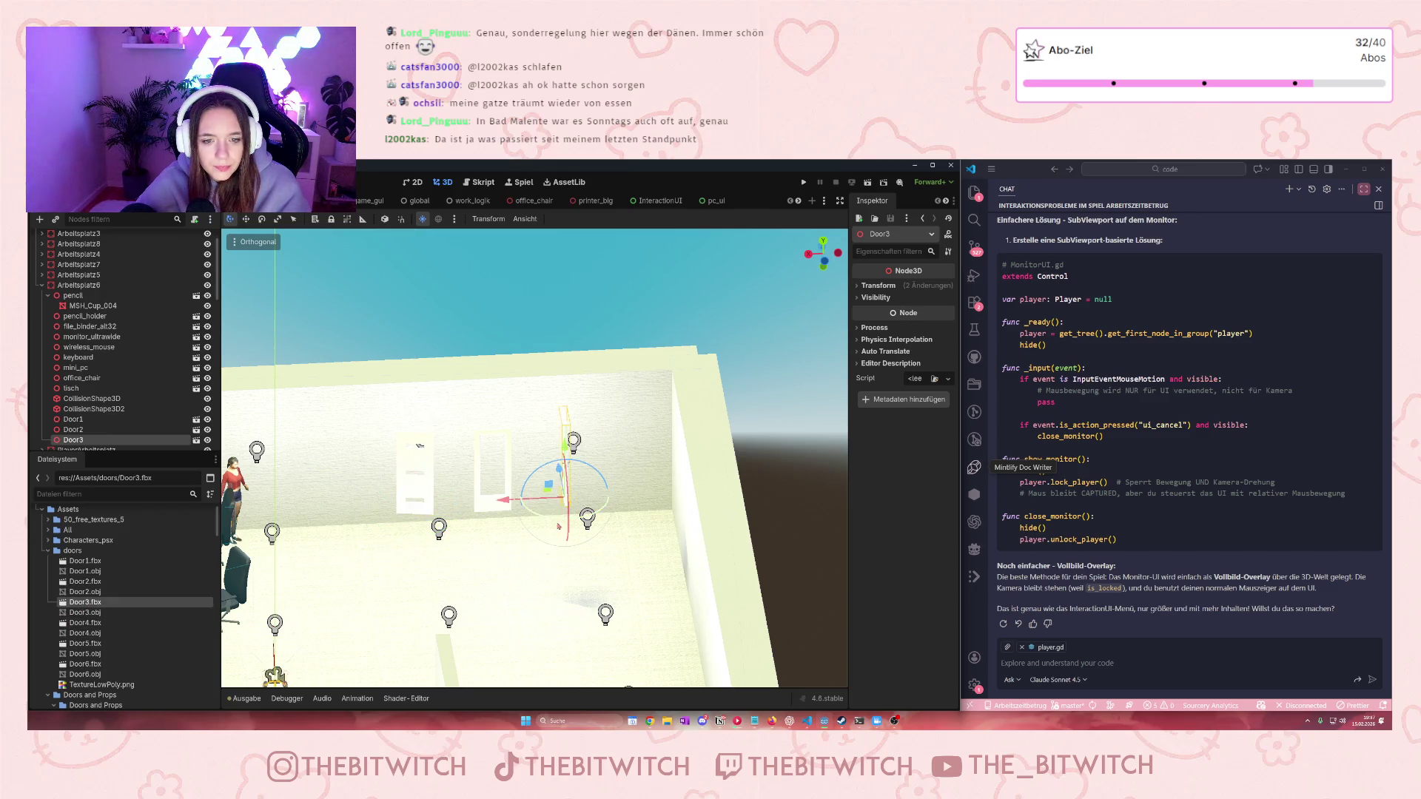
left_click(552, 523)
left_click(565, 481)
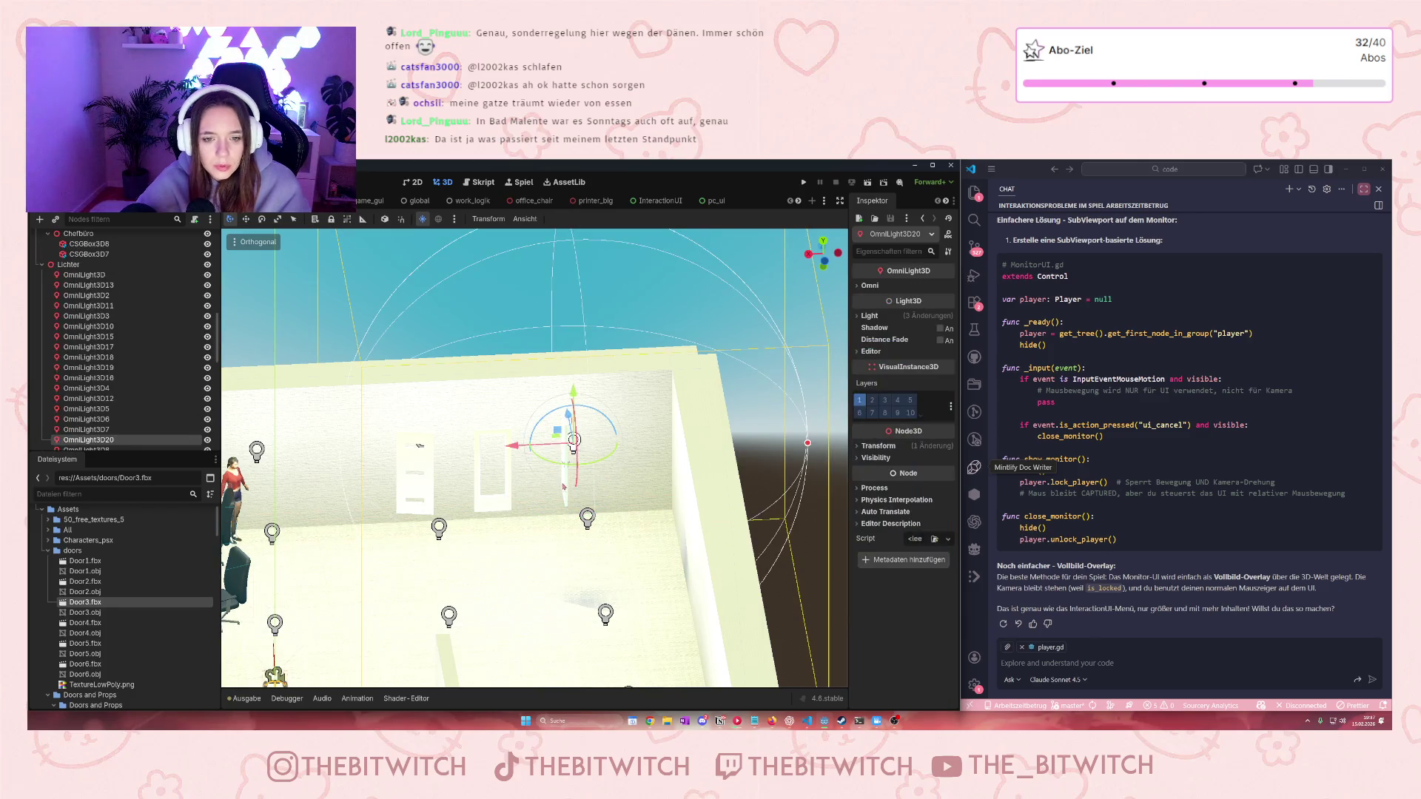
left_click(566, 503)
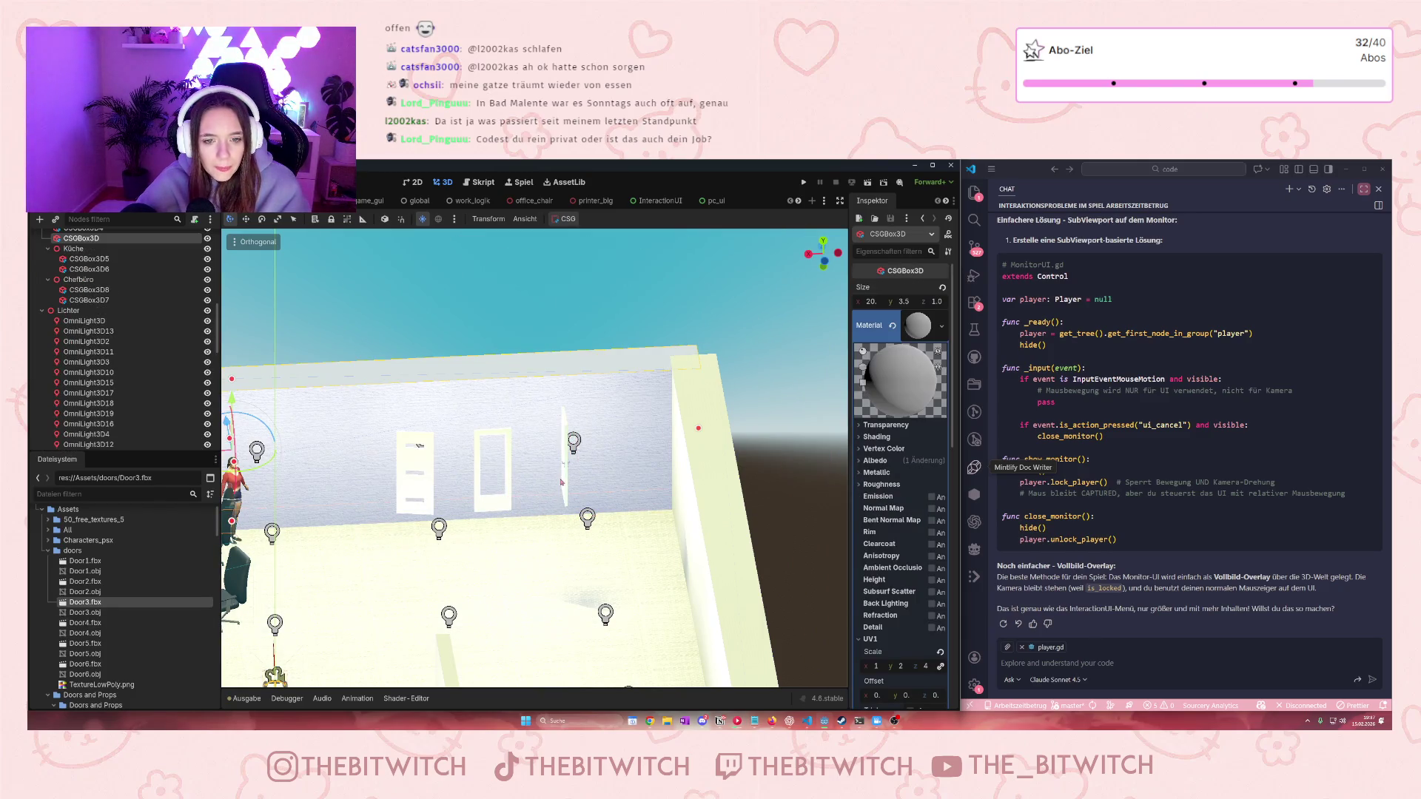
scroll(564, 488, "up", 2)
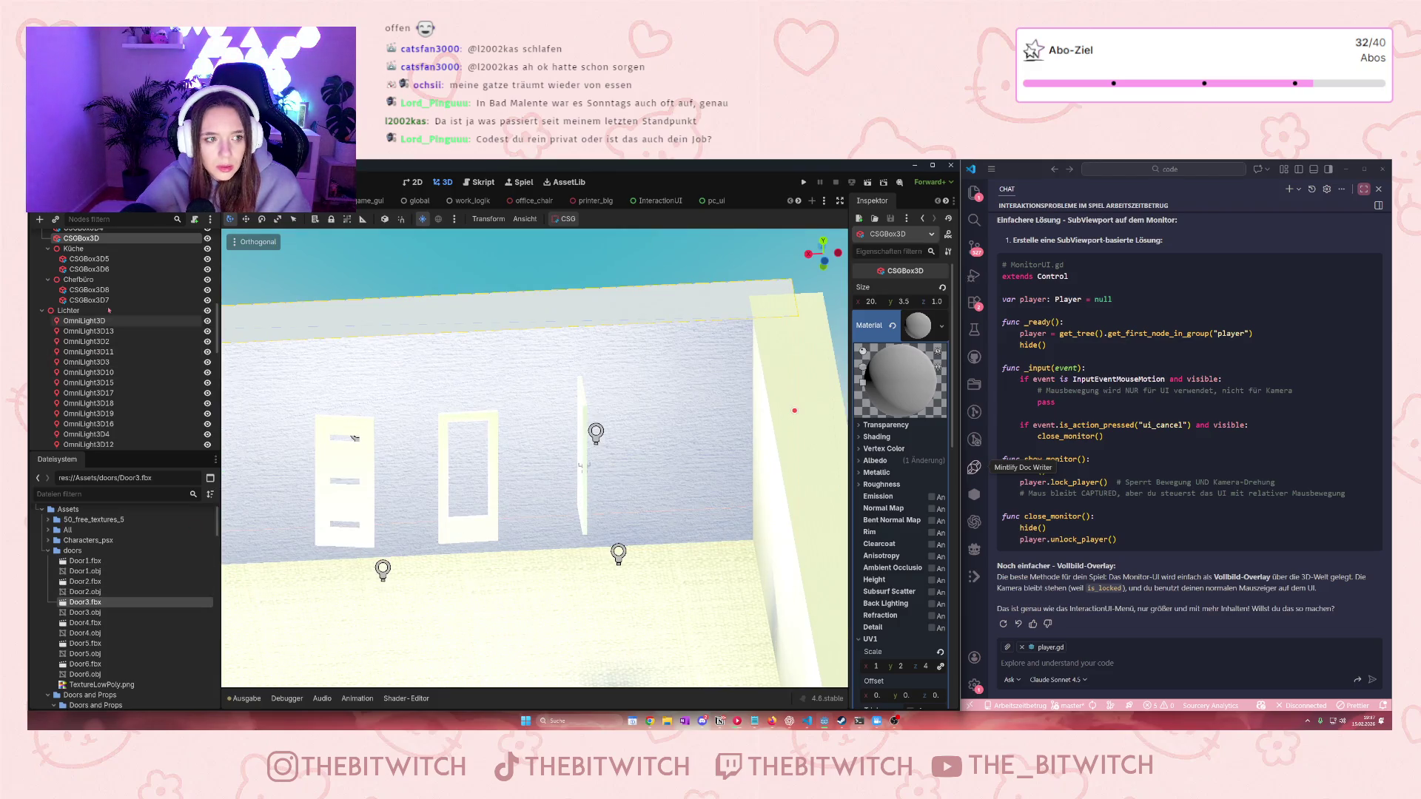
scroll(122, 252, "up", 3)
left_click(582, 454)
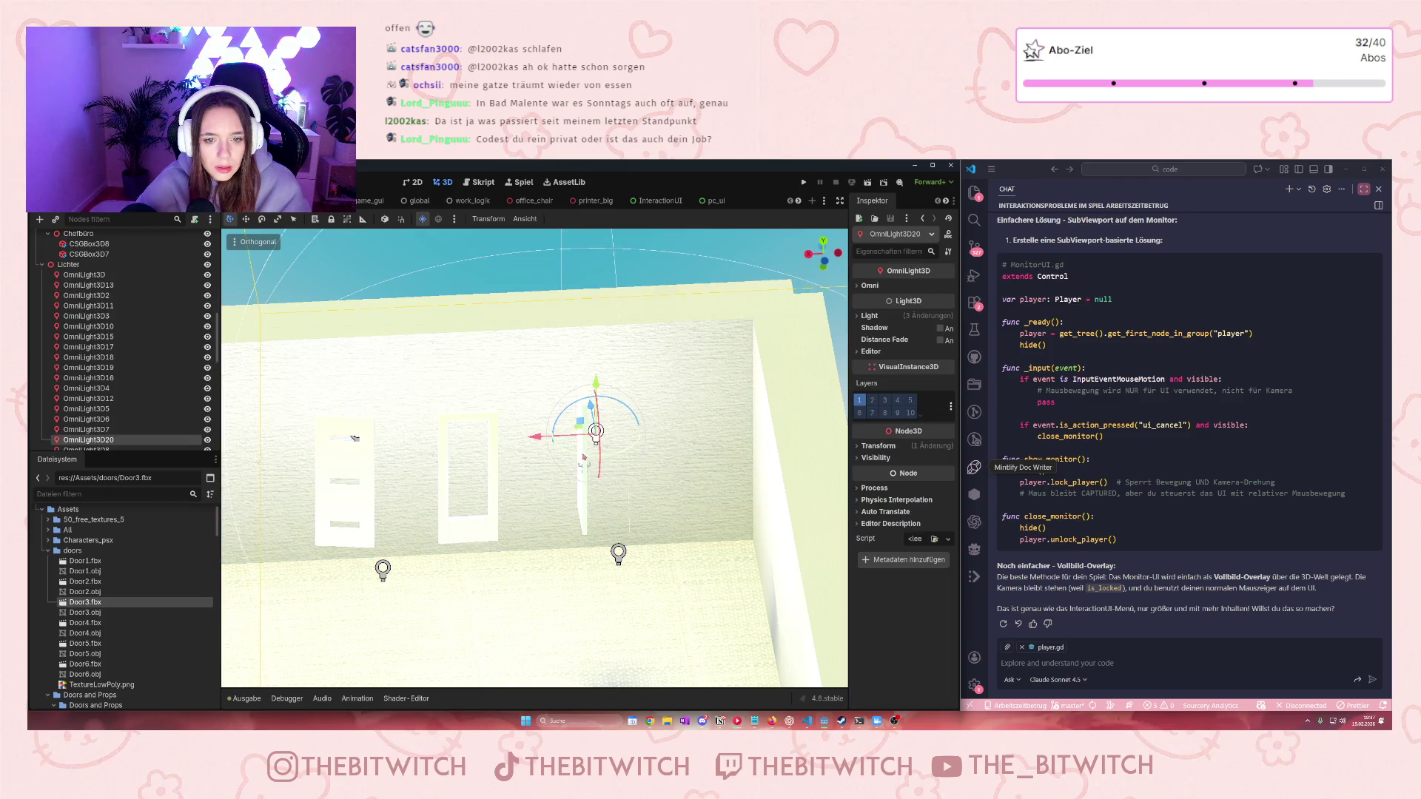
left_click(583, 505)
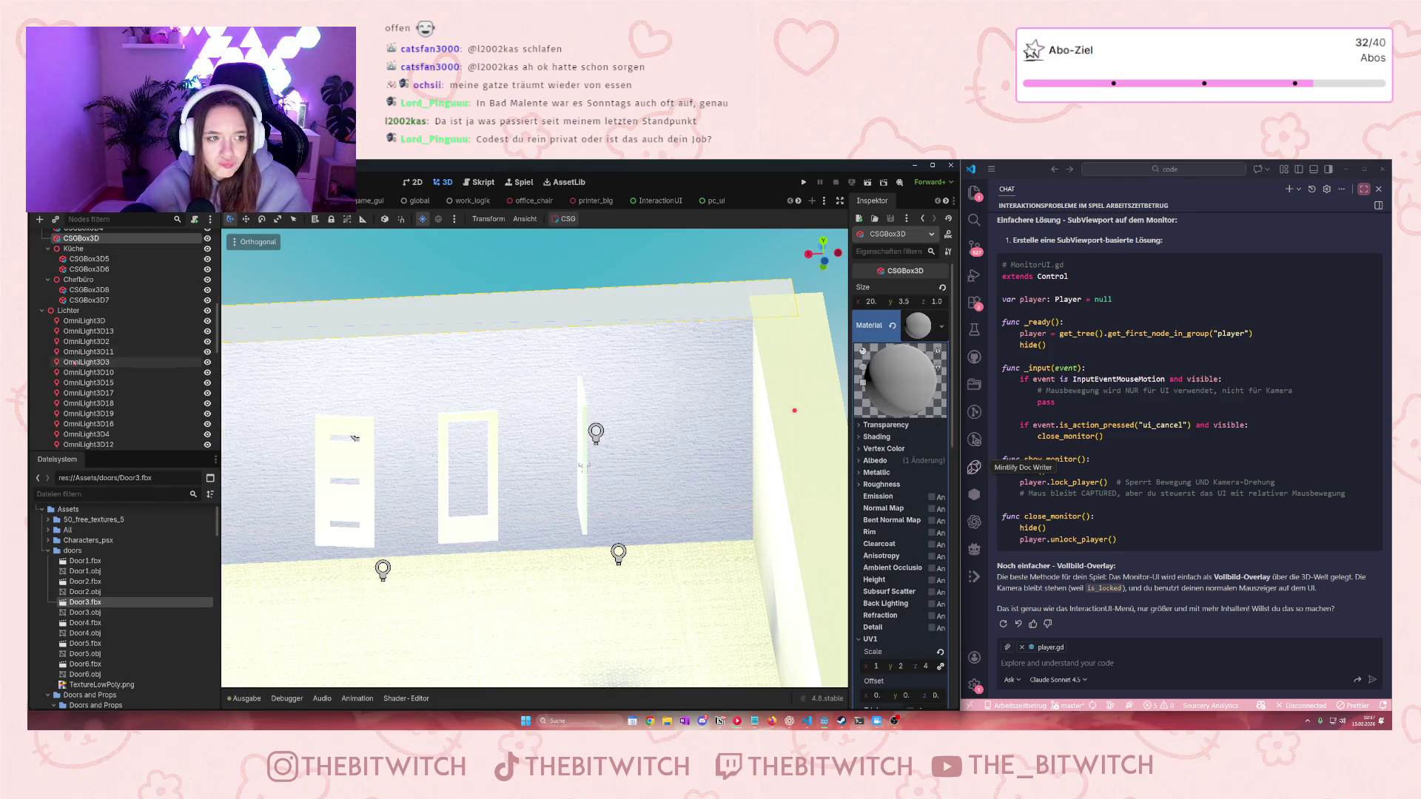
scroll(99, 378, "down", 10)
scroll(98, 378, "up", 5)
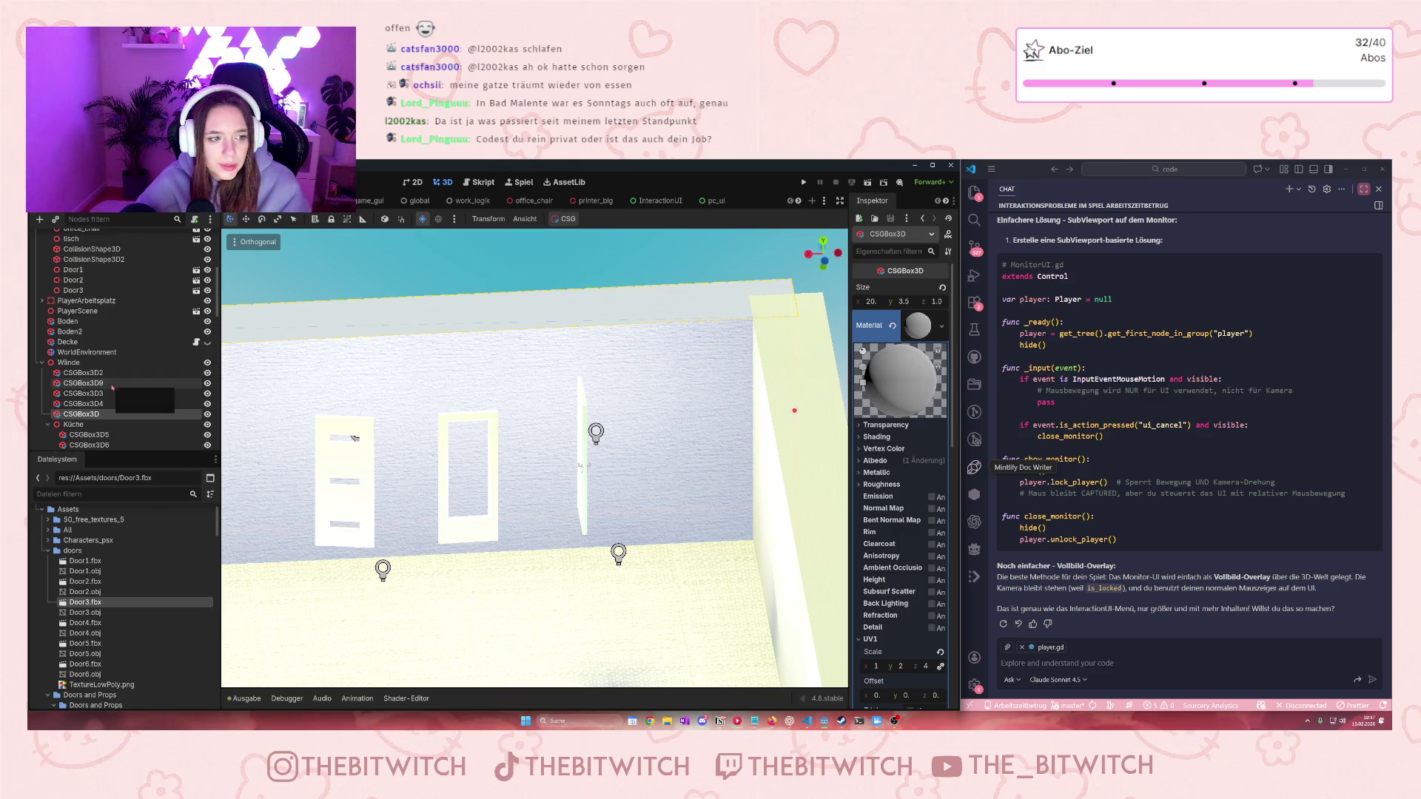
scroll(111, 392, "down", 1)
Rotate Door3 about 88° so it faces the room
left_click(458, 535)
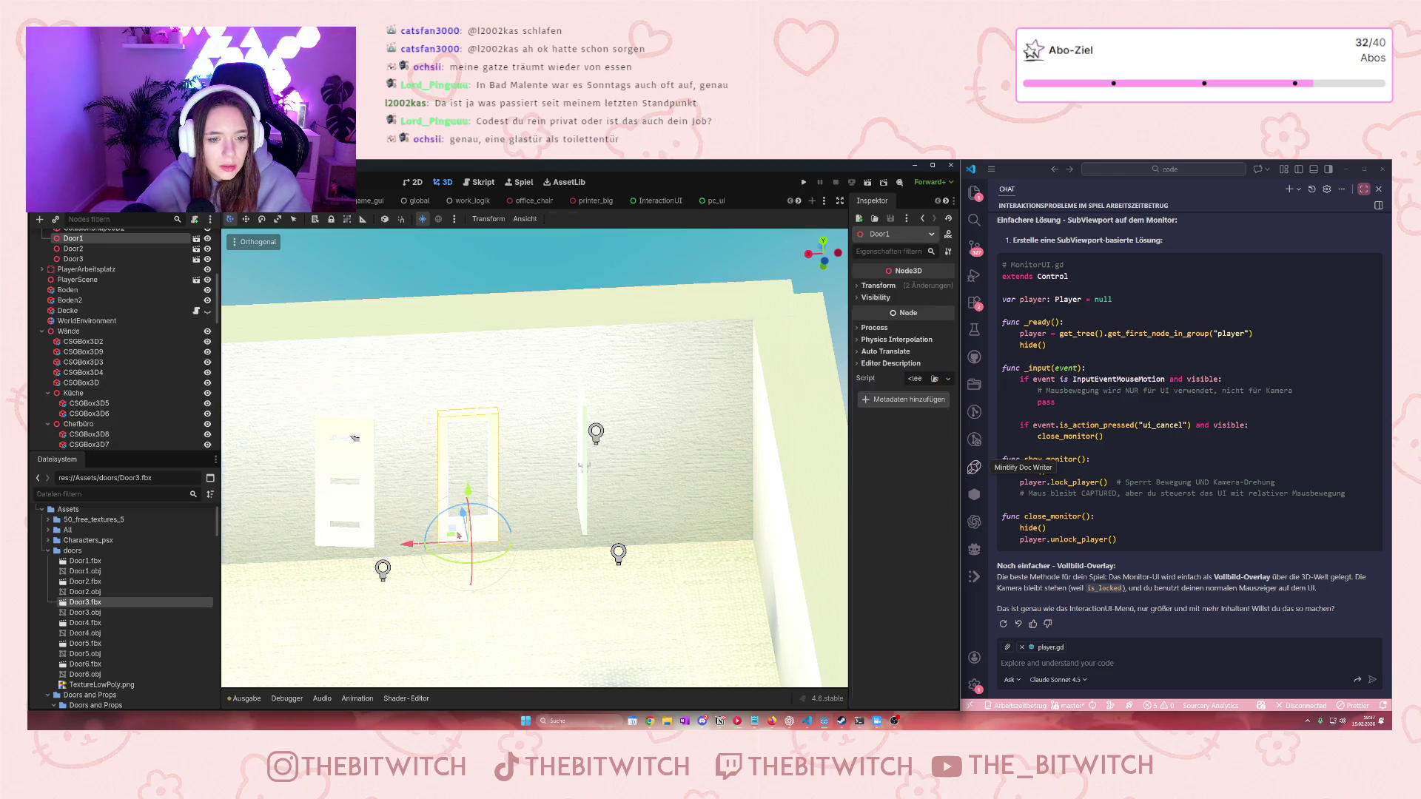
scroll(88, 367, "up", 3)
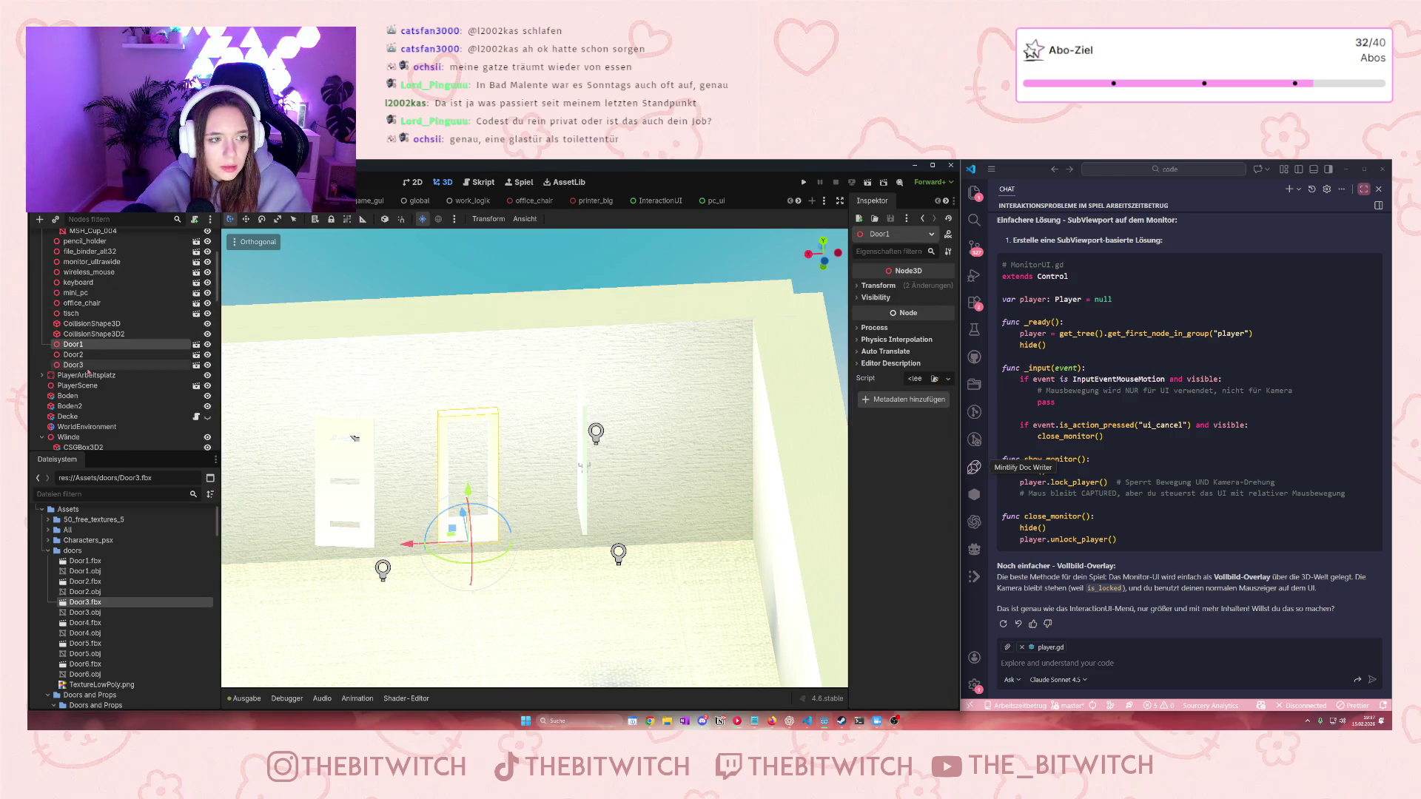
left_click(82, 366)
left_click_drag(571, 539, 606, 544)
Add Door4 and Door5 beside the others, then select Door1 through Door5
left_click(115, 623)
mouse_move(115, 624)
left_mouse_down()
mouse_move(690, 521)
mouse_move(656, 527)
mouse_move(684, 552)
left_mouse_up()
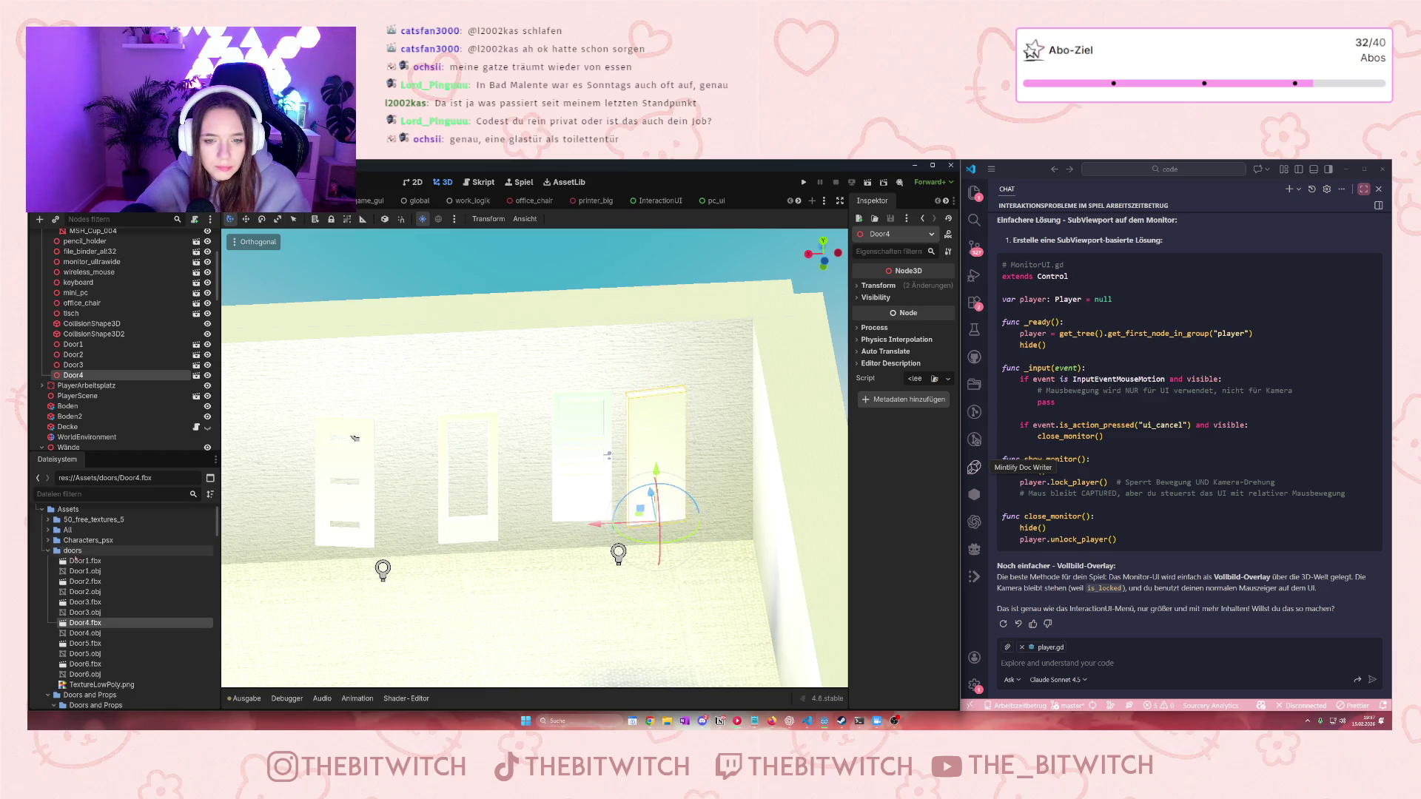
mouse_move(85, 643)
left_mouse_down()
mouse_move(148, 592)
mouse_move(386, 540)
mouse_move(426, 545)
left_mouse_up()
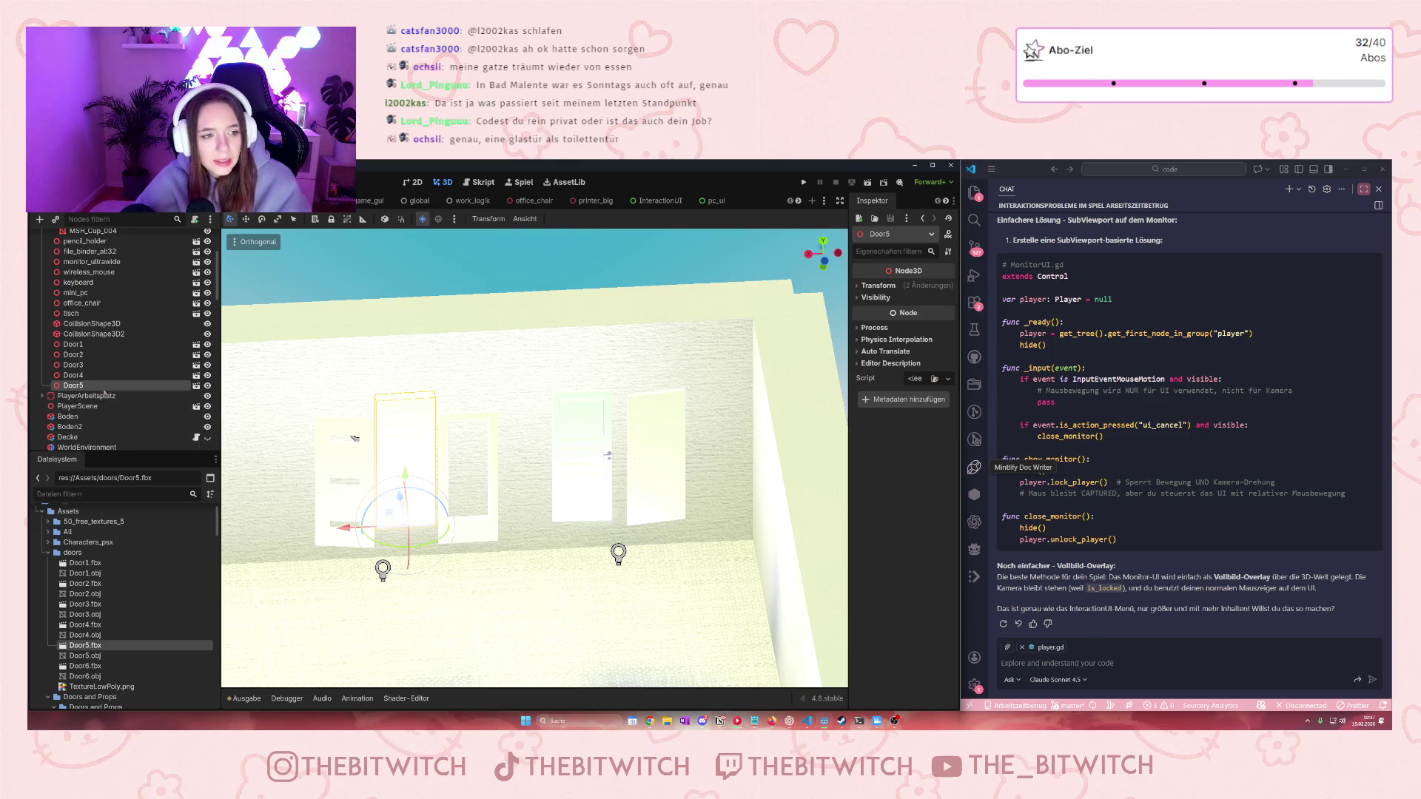
left_click(103, 345, "shift")
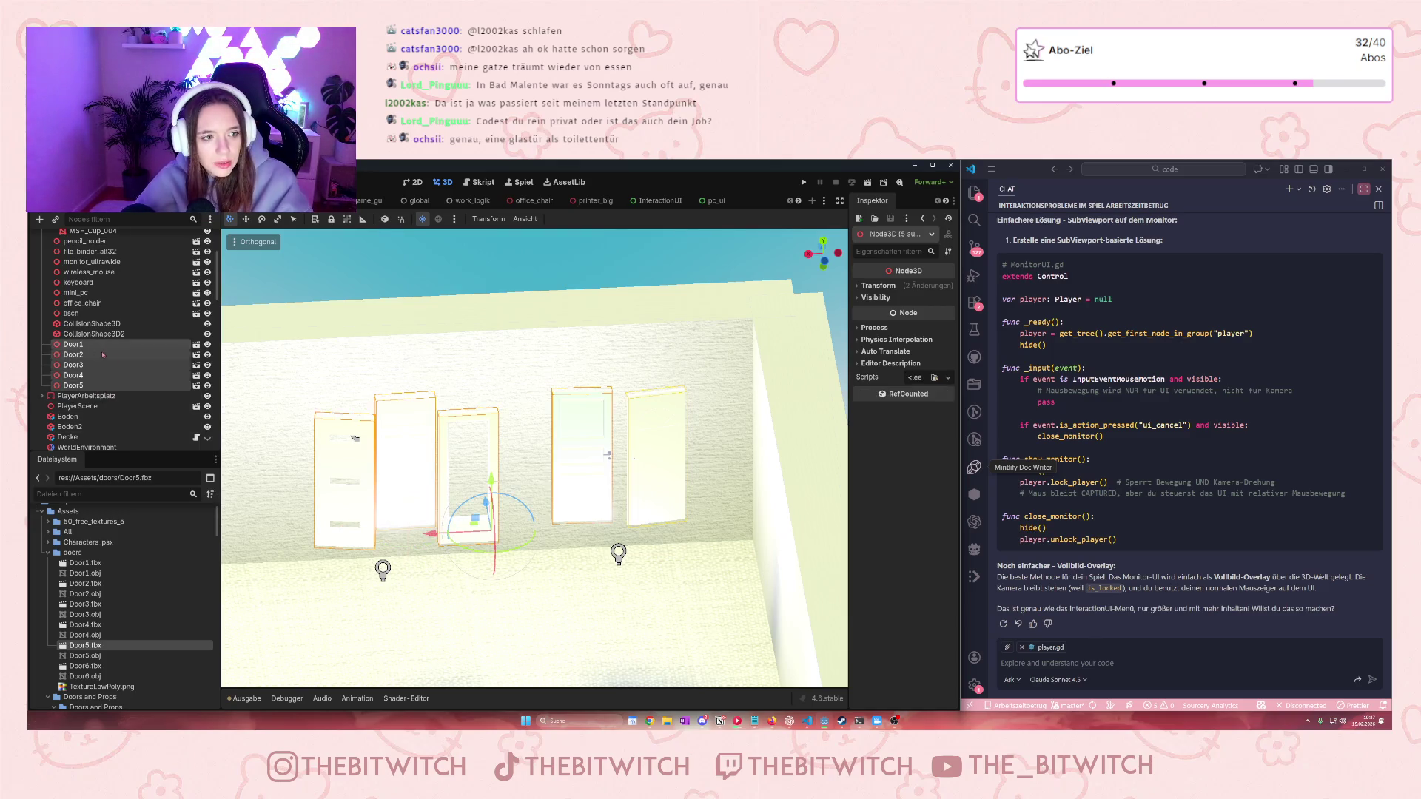
Delete the selected Door1–Door5 nodes and confirm removing them with their children
key("Delete")
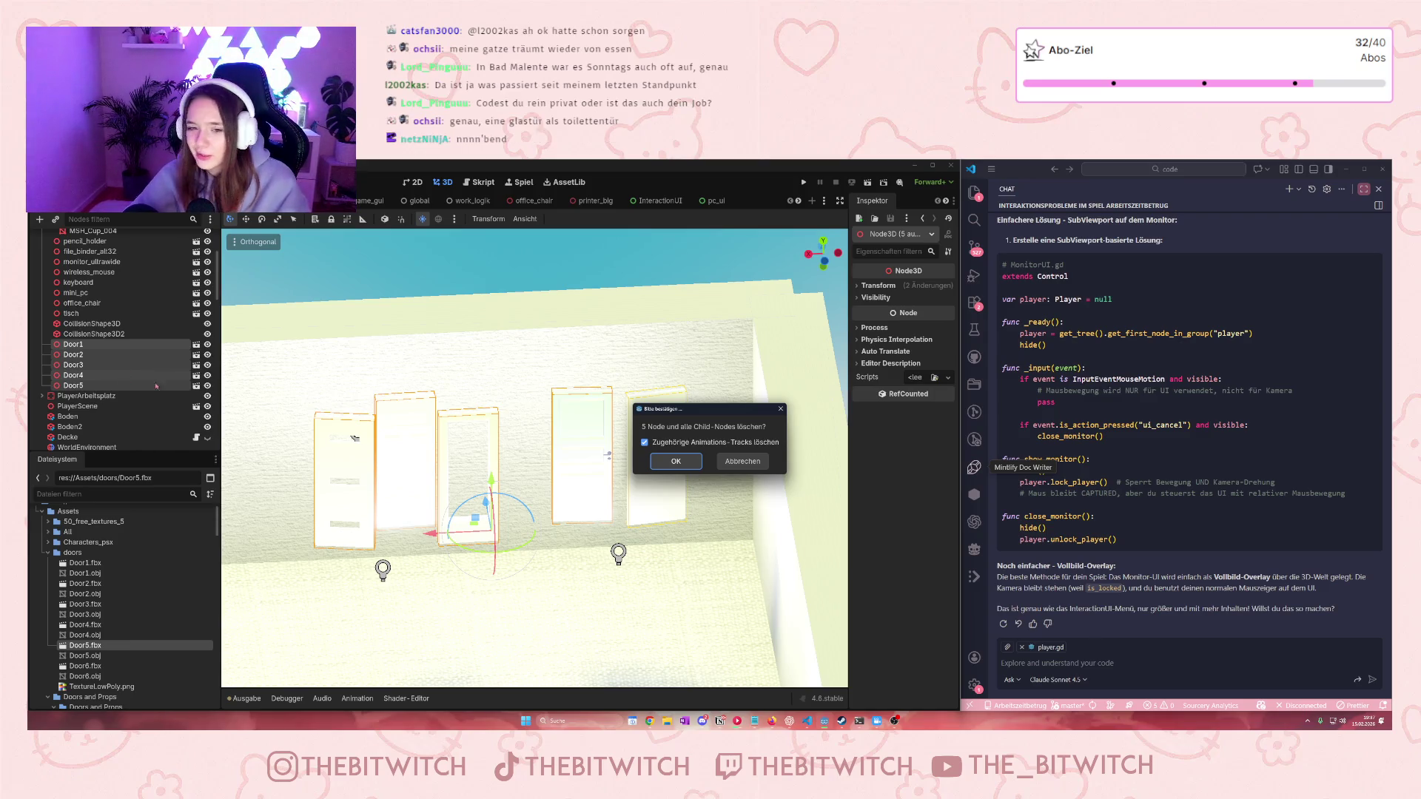
left_click(676, 461)
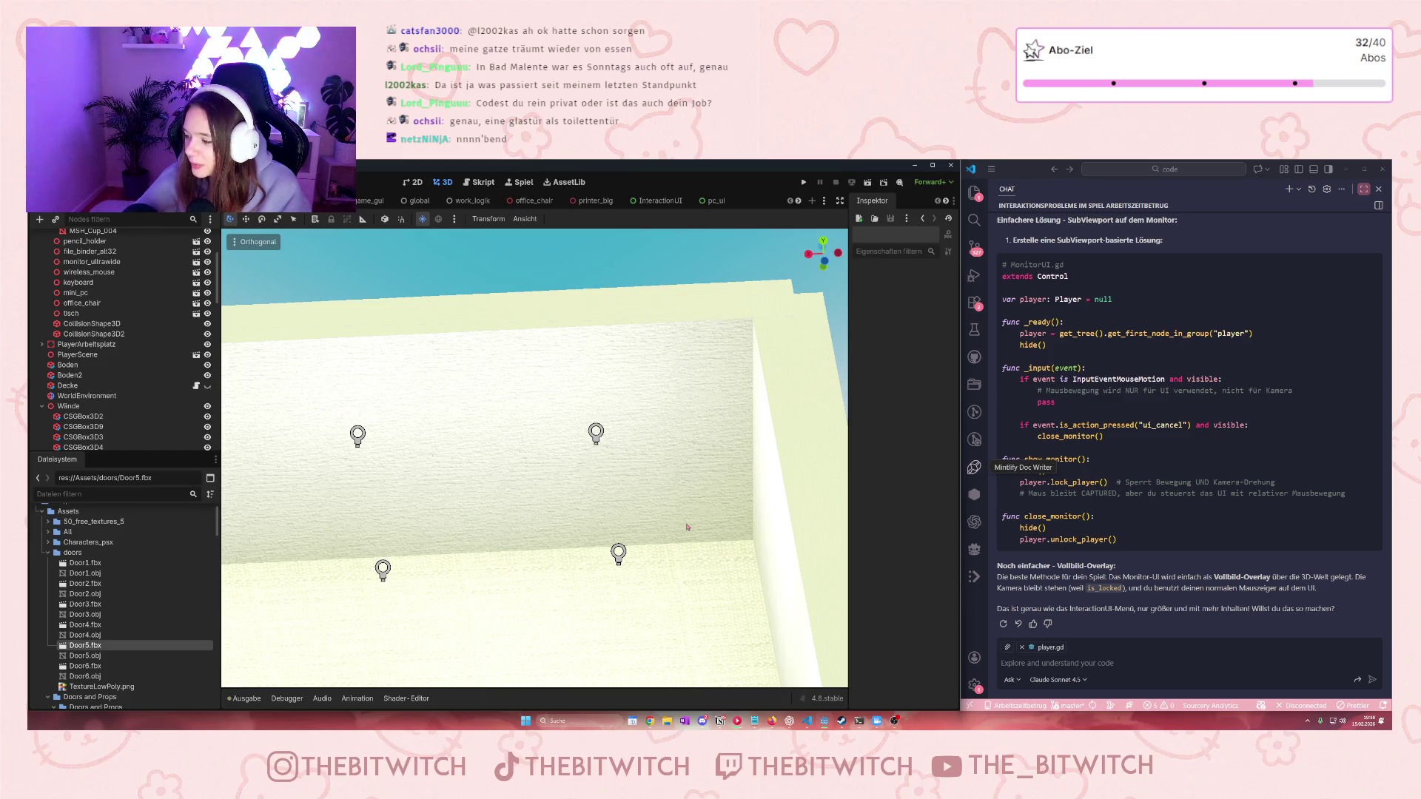
Save and run the game, walk to the plant and water it with Gießen
left_click(805, 182)
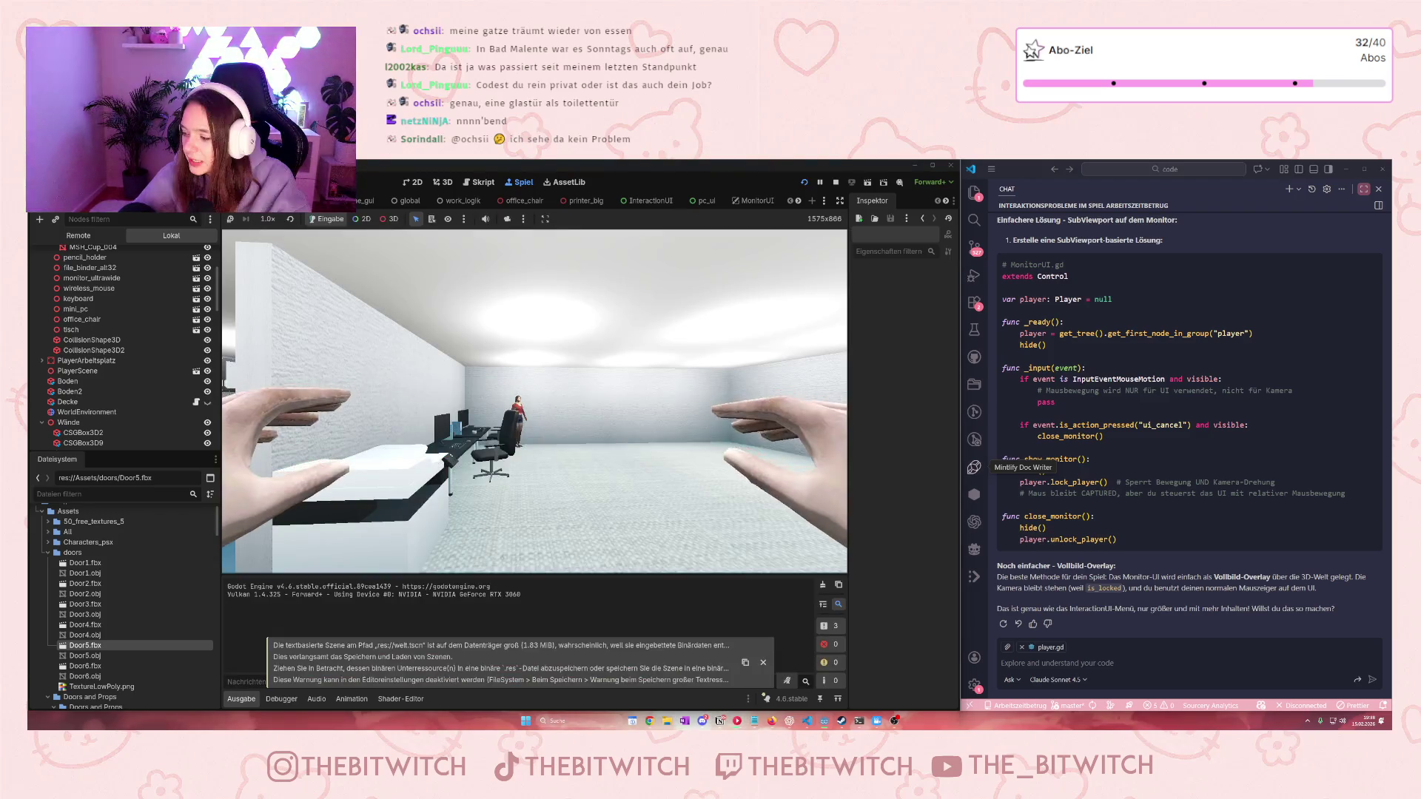
key("w")
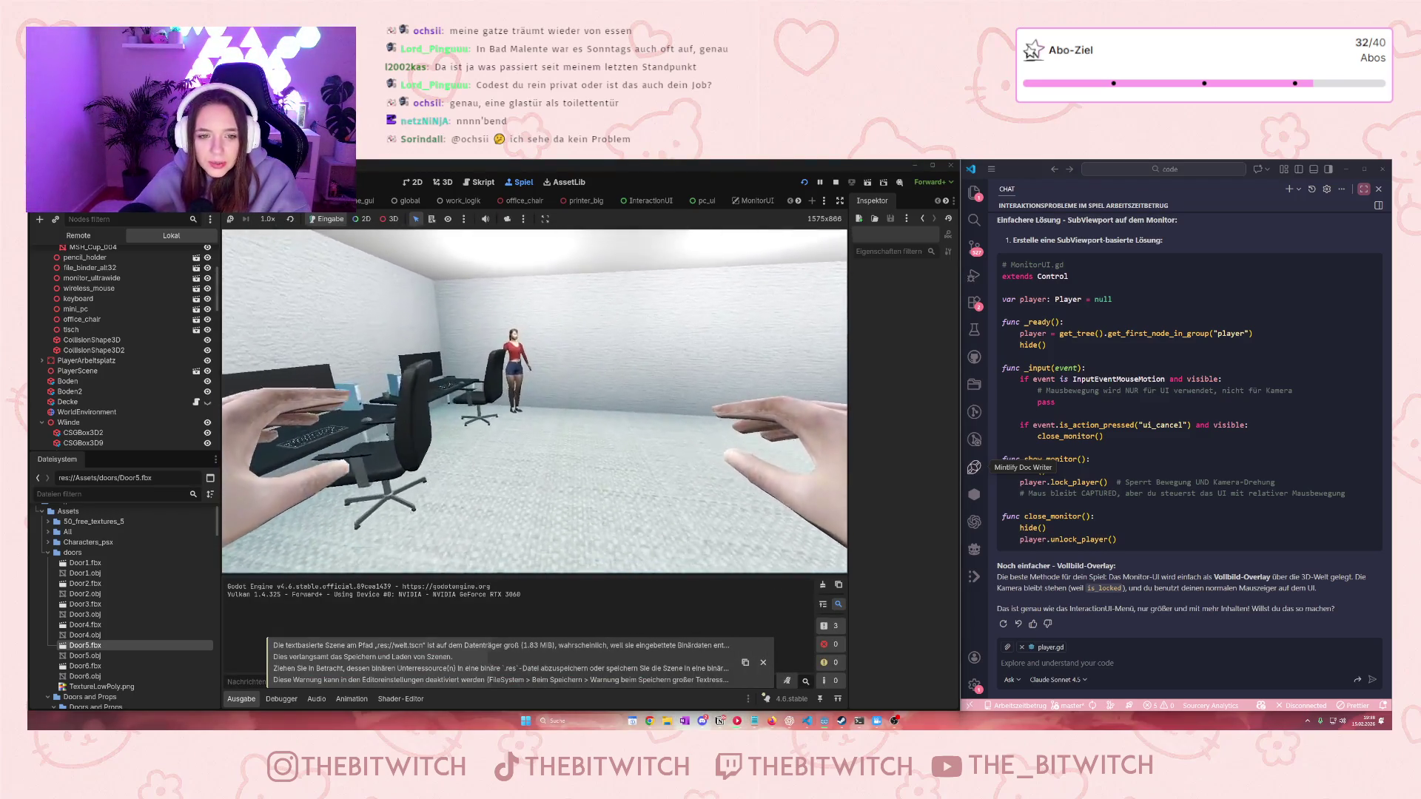
key("w")
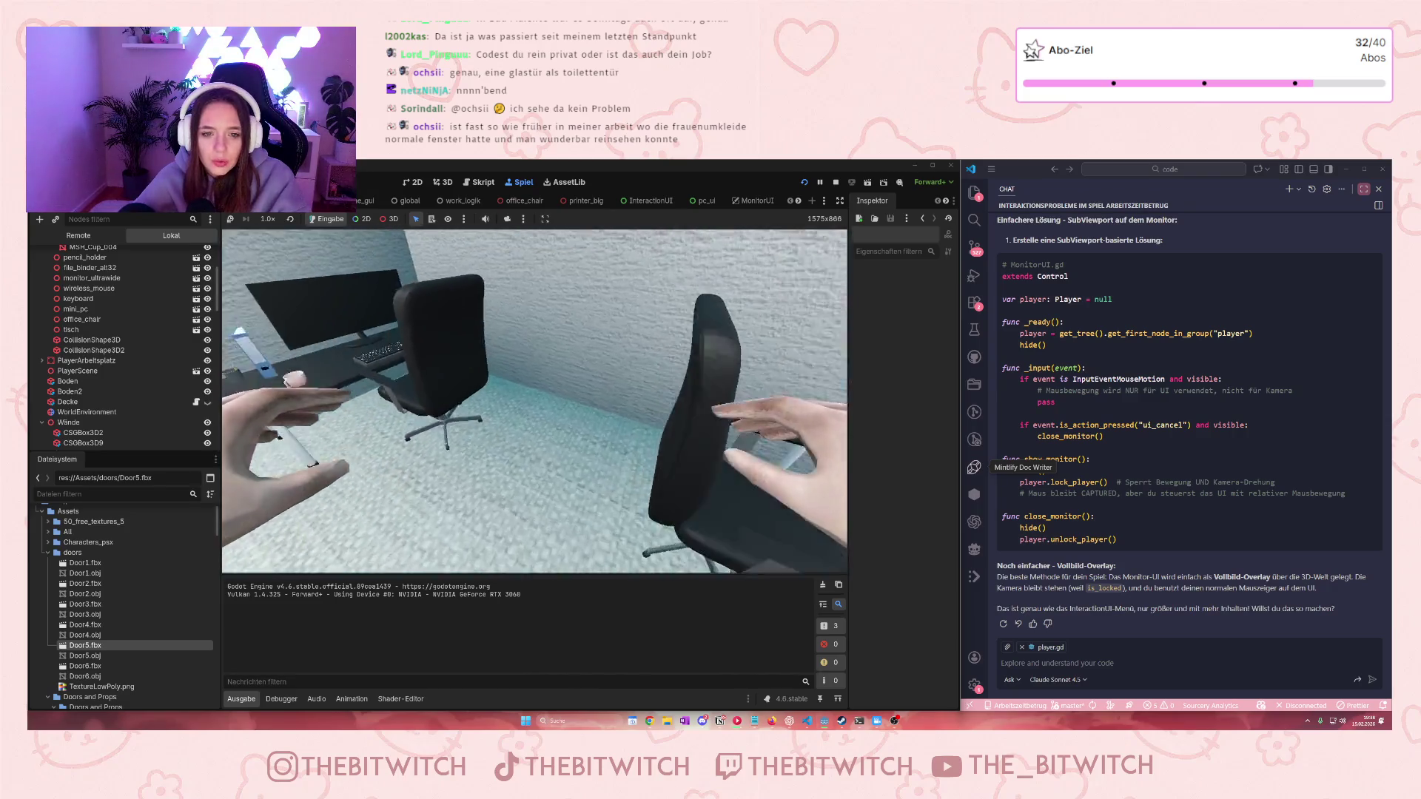
key("w")
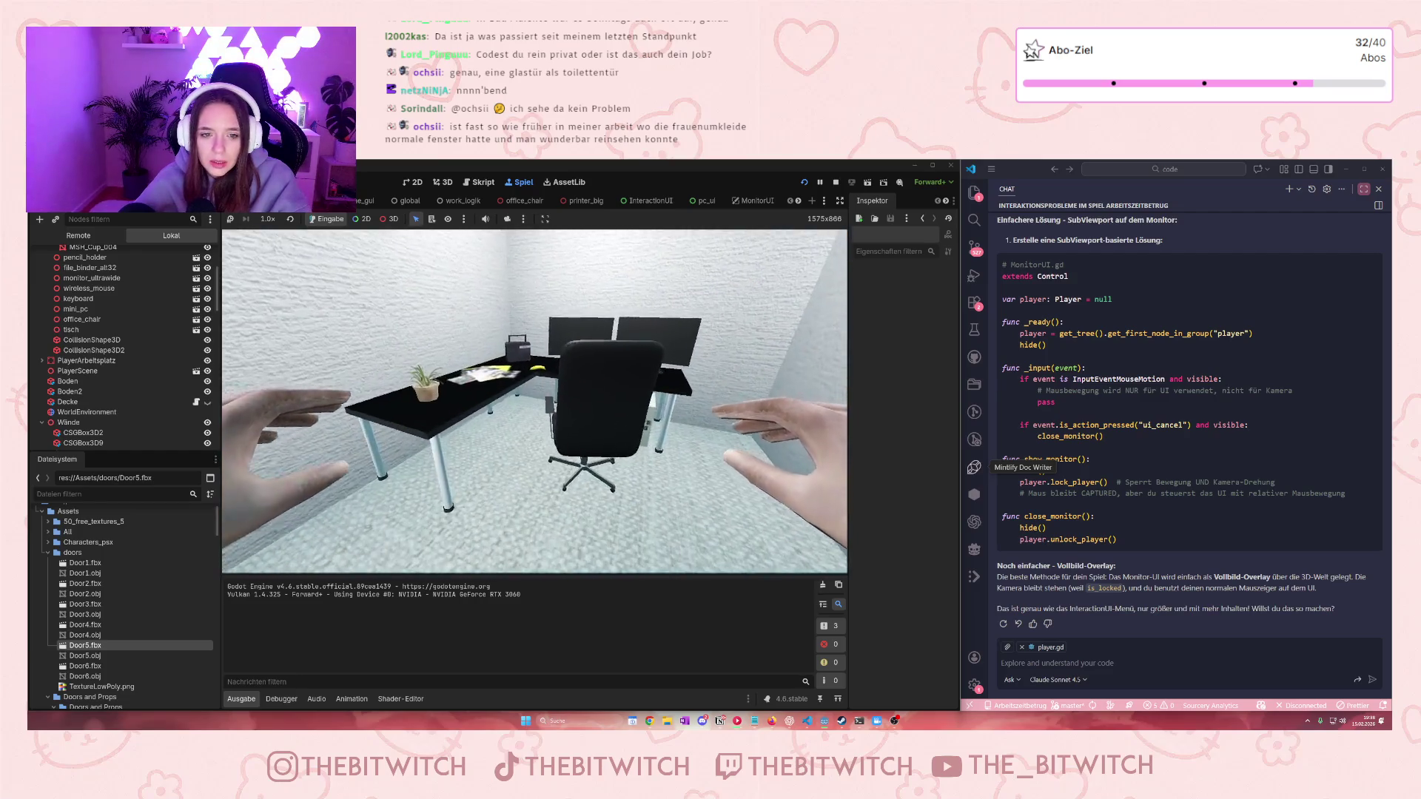
key("w")
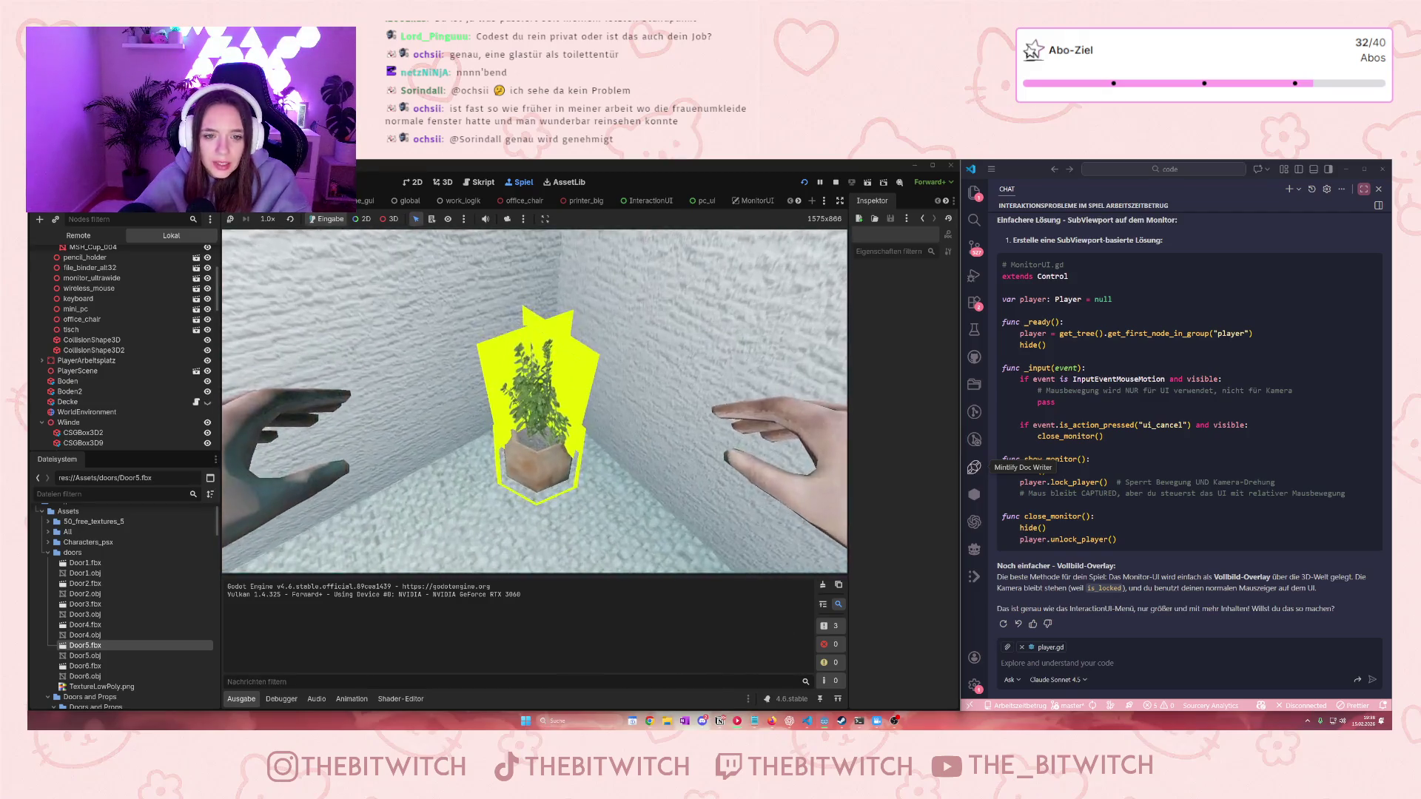
key("e")
key("Return")
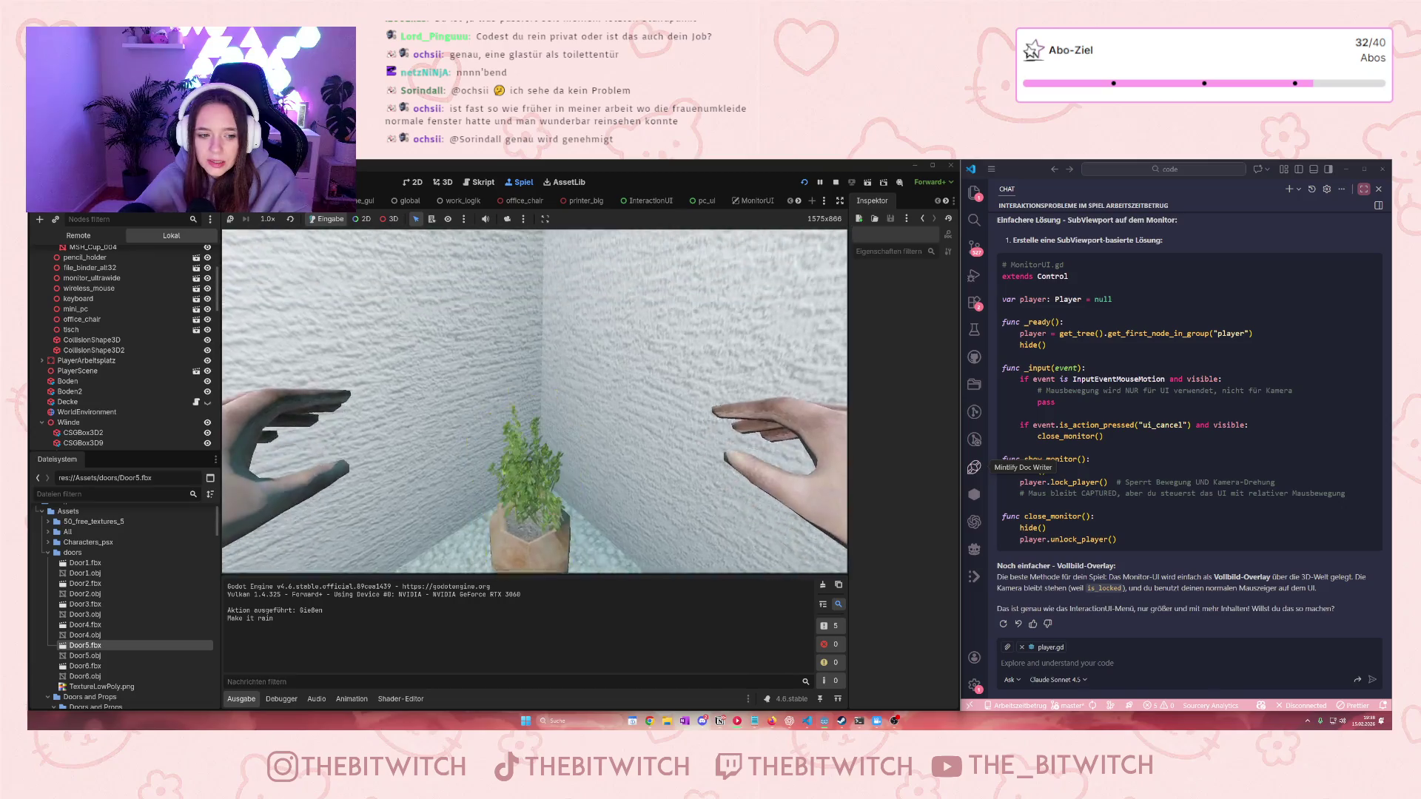
Walk to the printer in the kitchen and repair it with Reparieren
key("w")
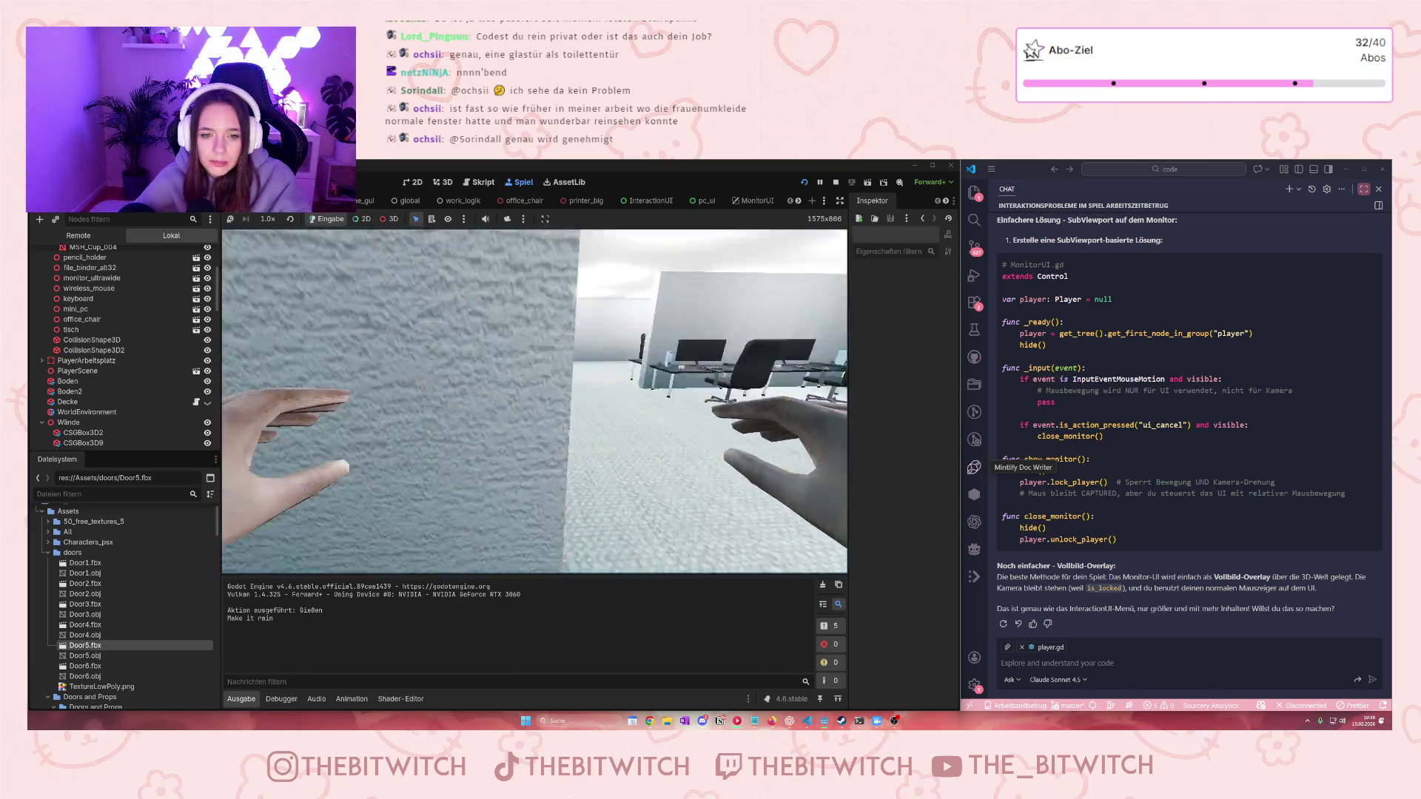
key("w")
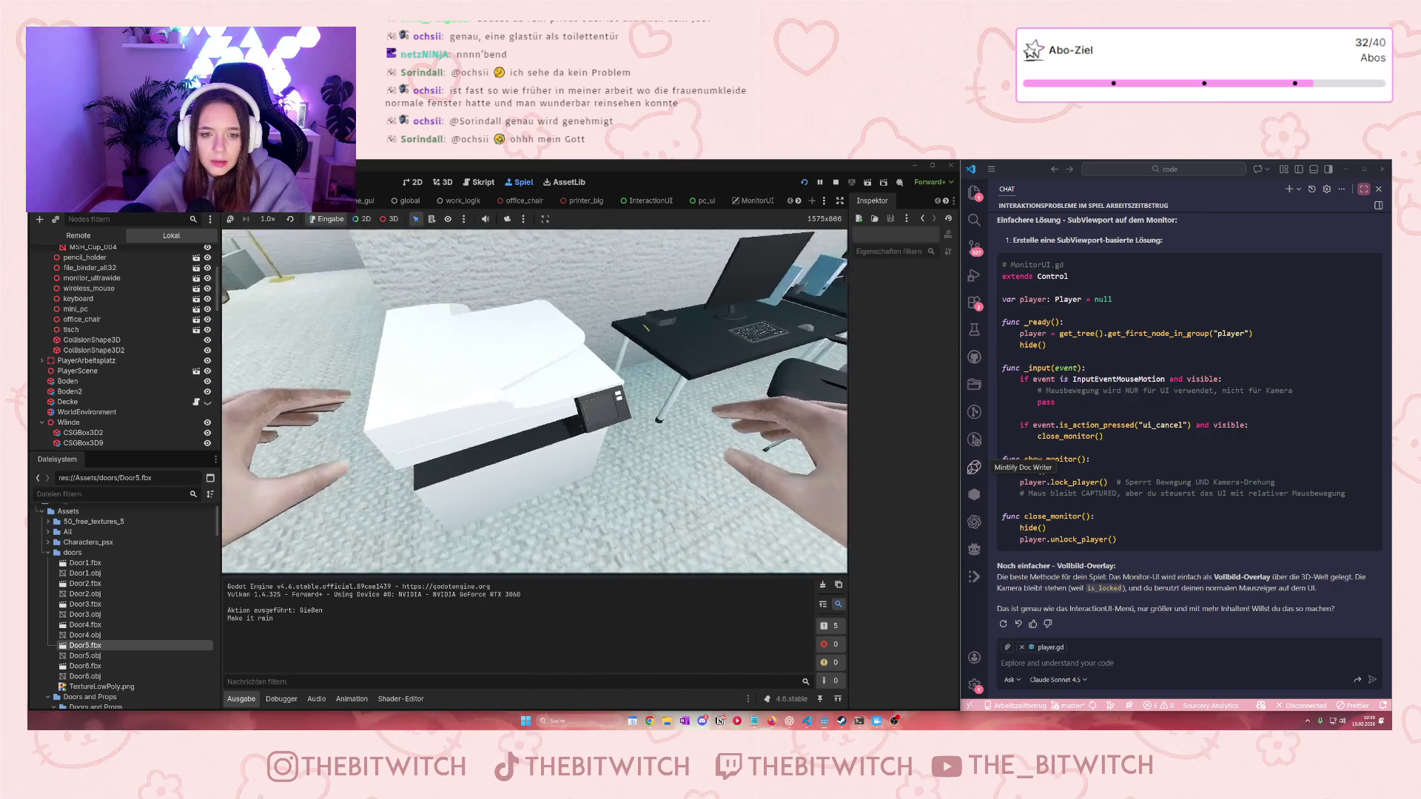
key("s")
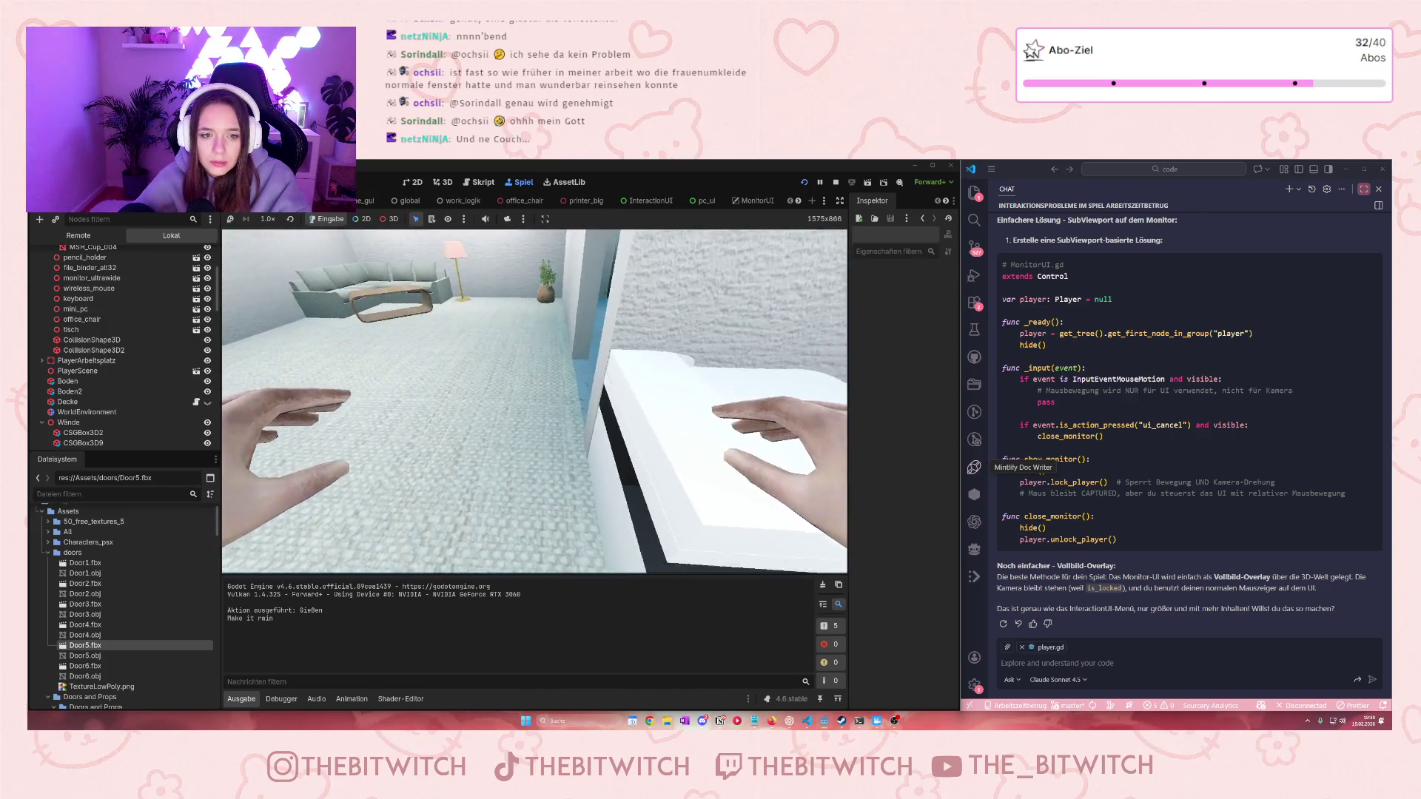
key("e")
key("s")
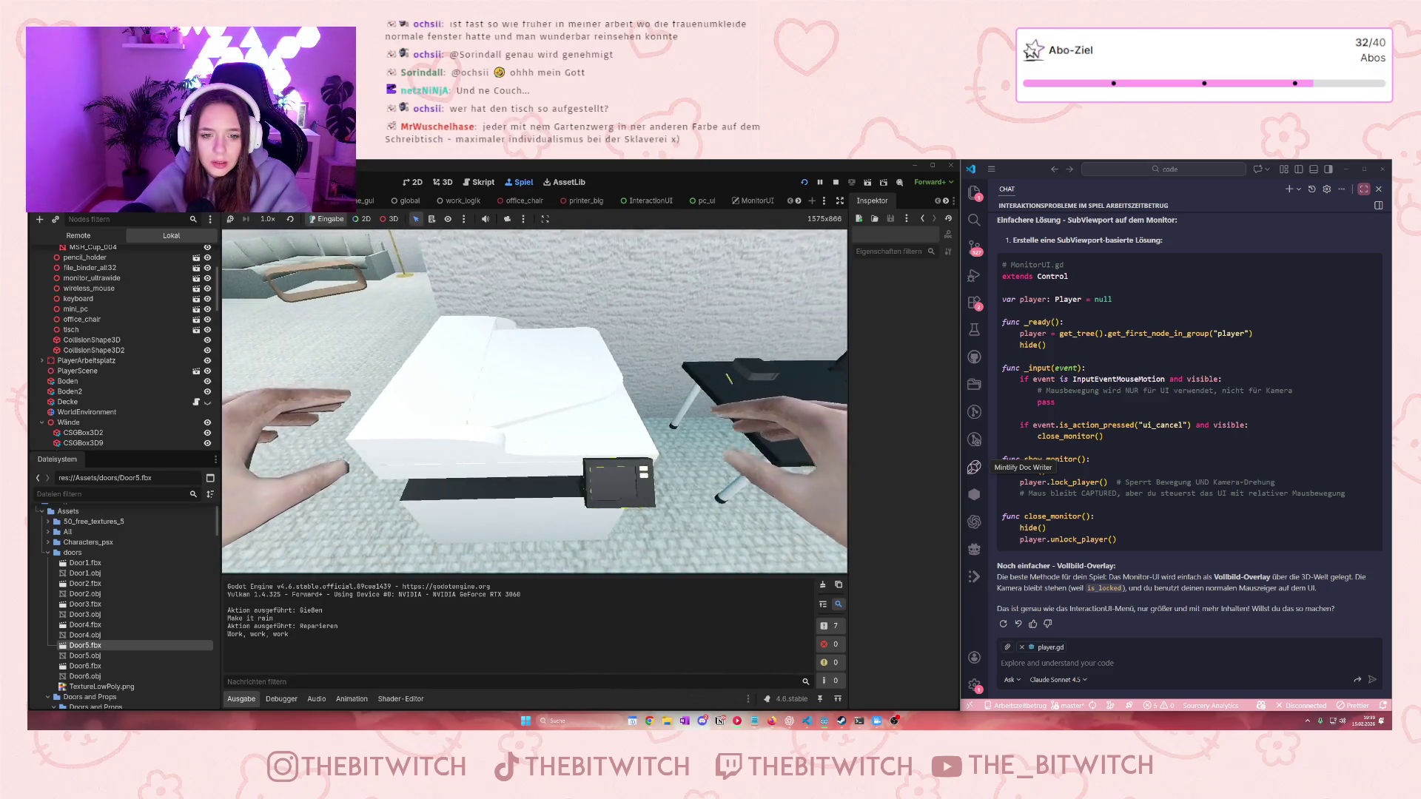
key("w")
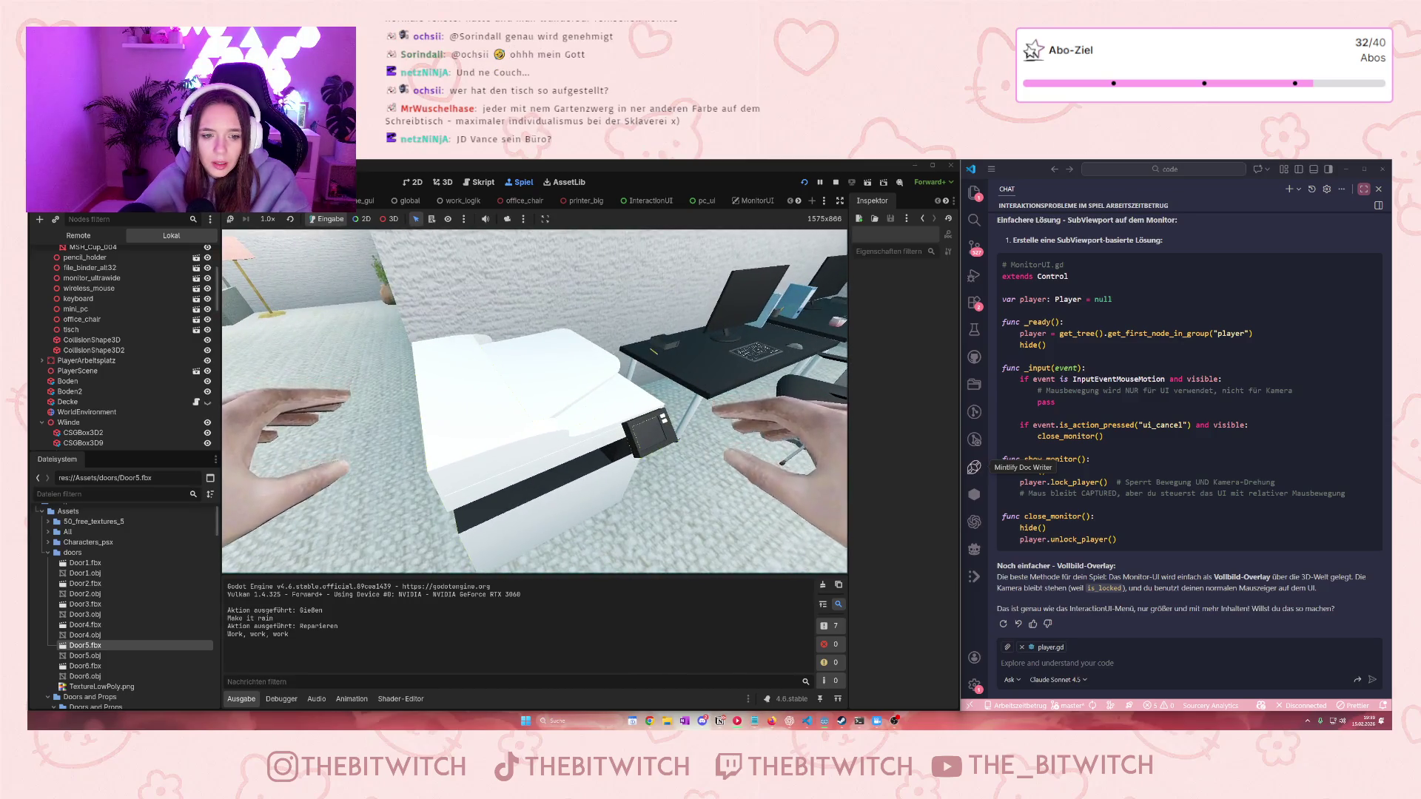
key("w")
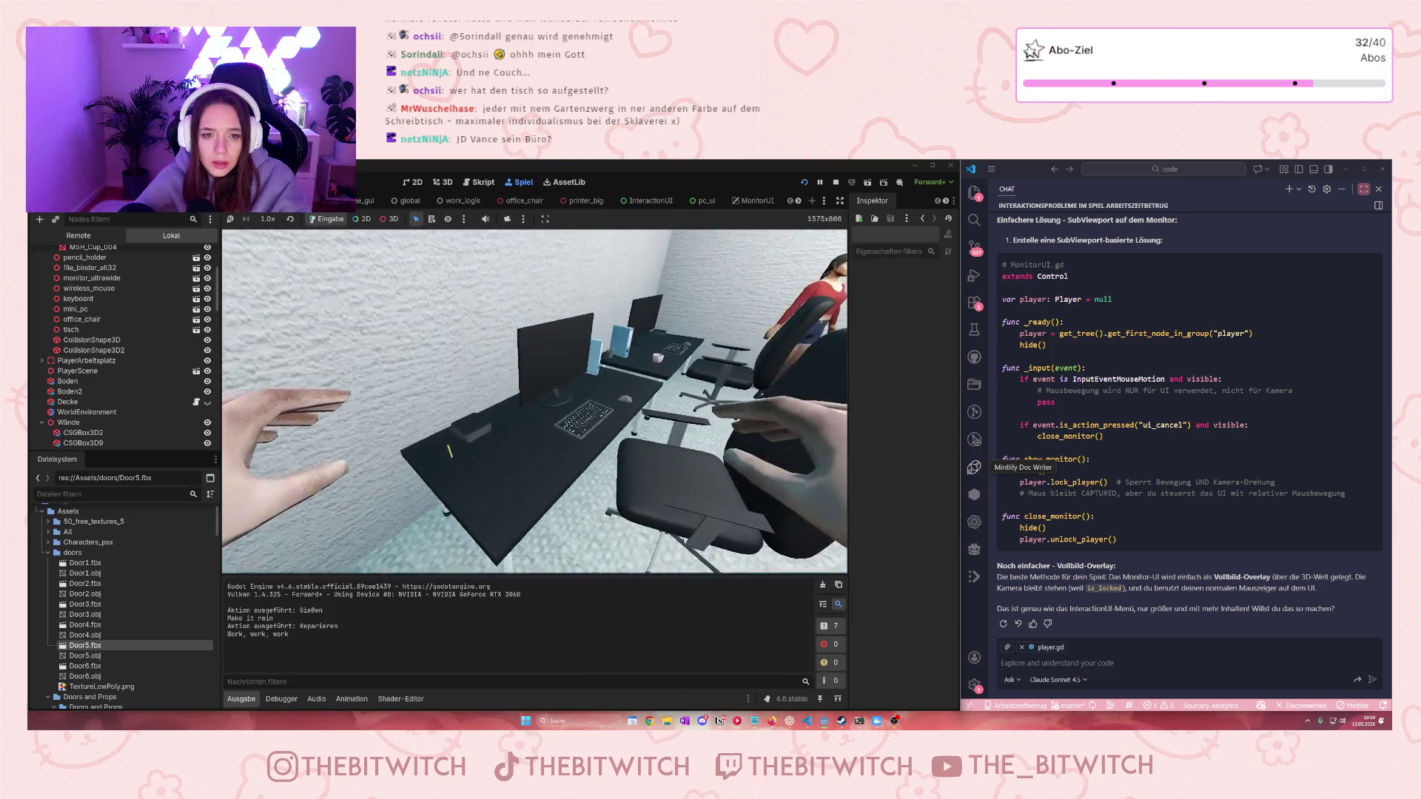
key("w")
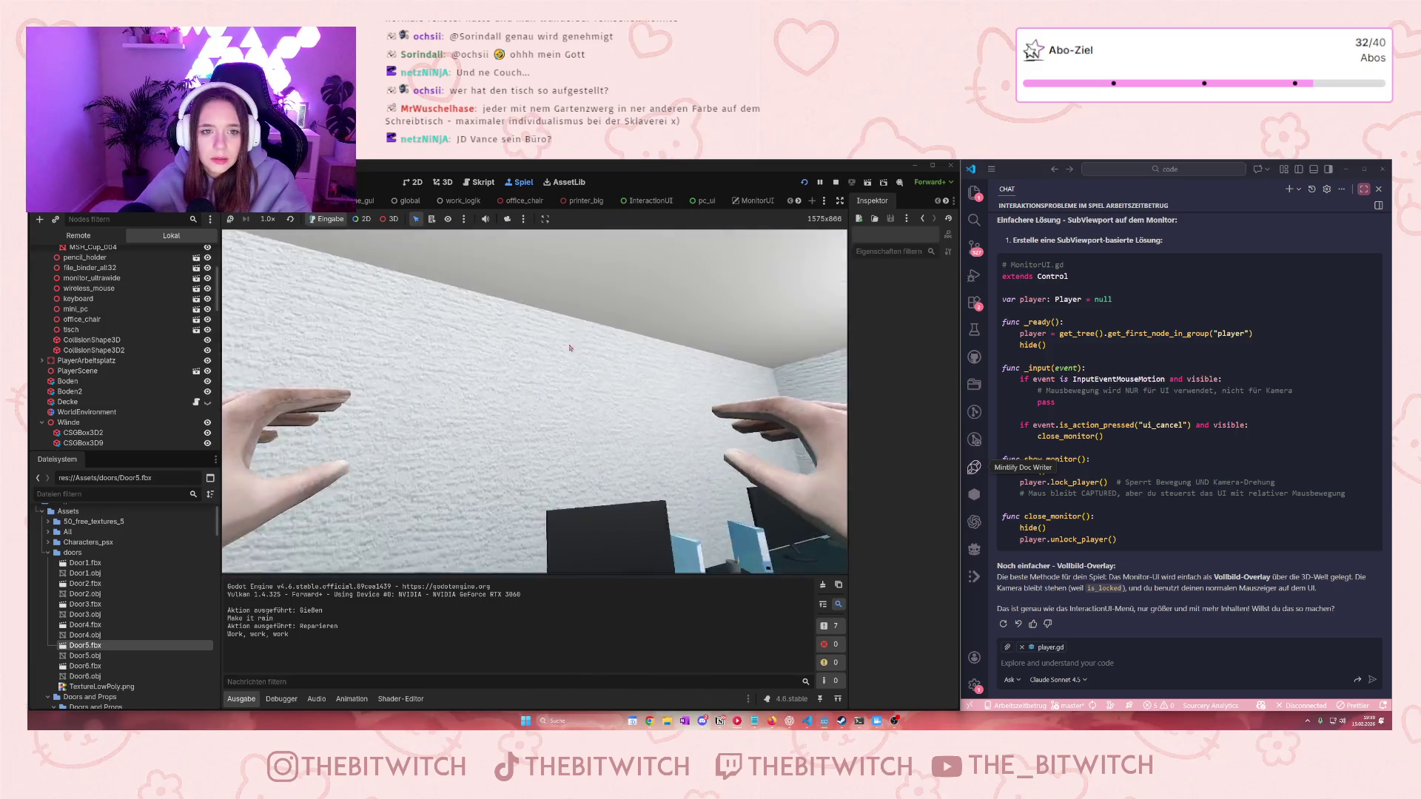
key("s")
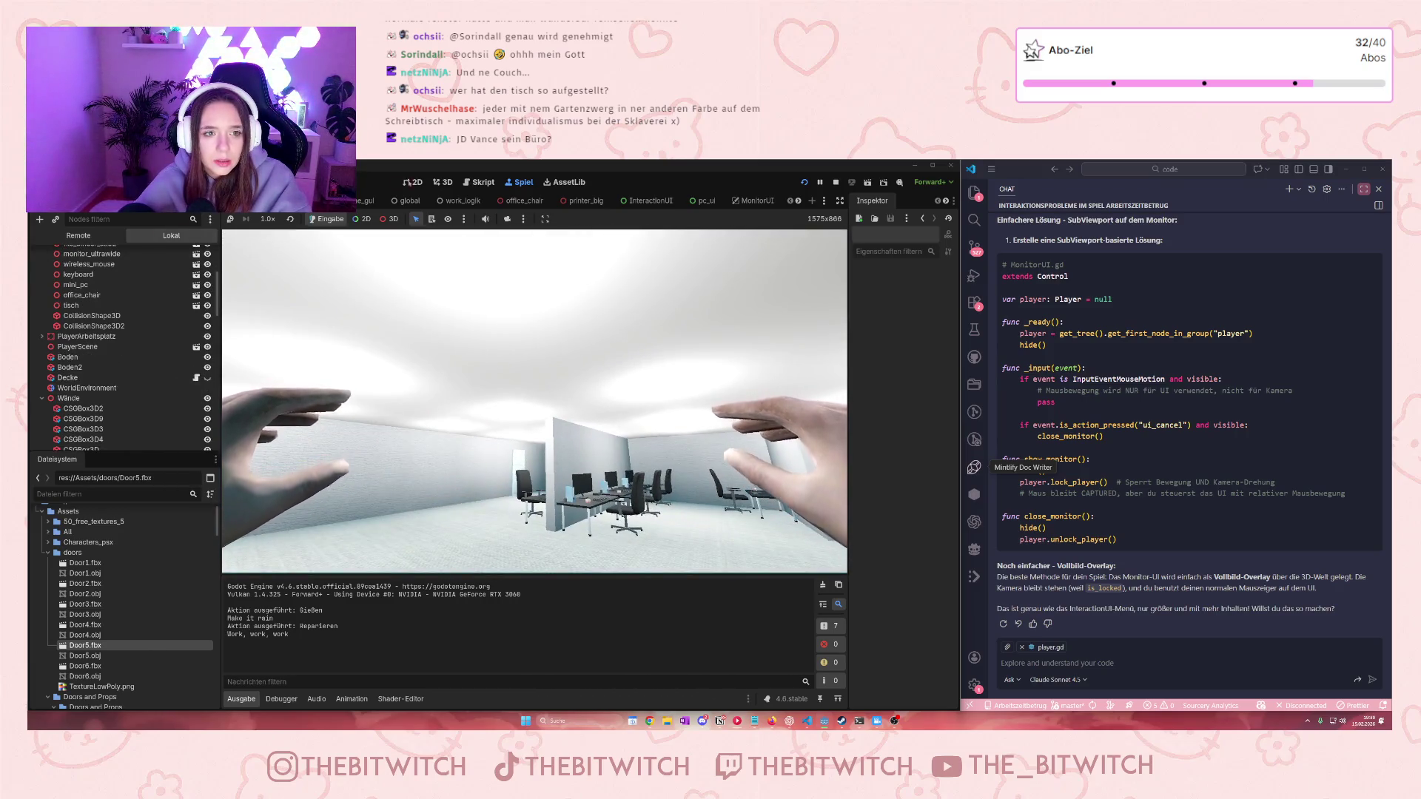
In the office_chair scene, make OutlineMesh's surface material override 0 unique
left_click(518, 201)
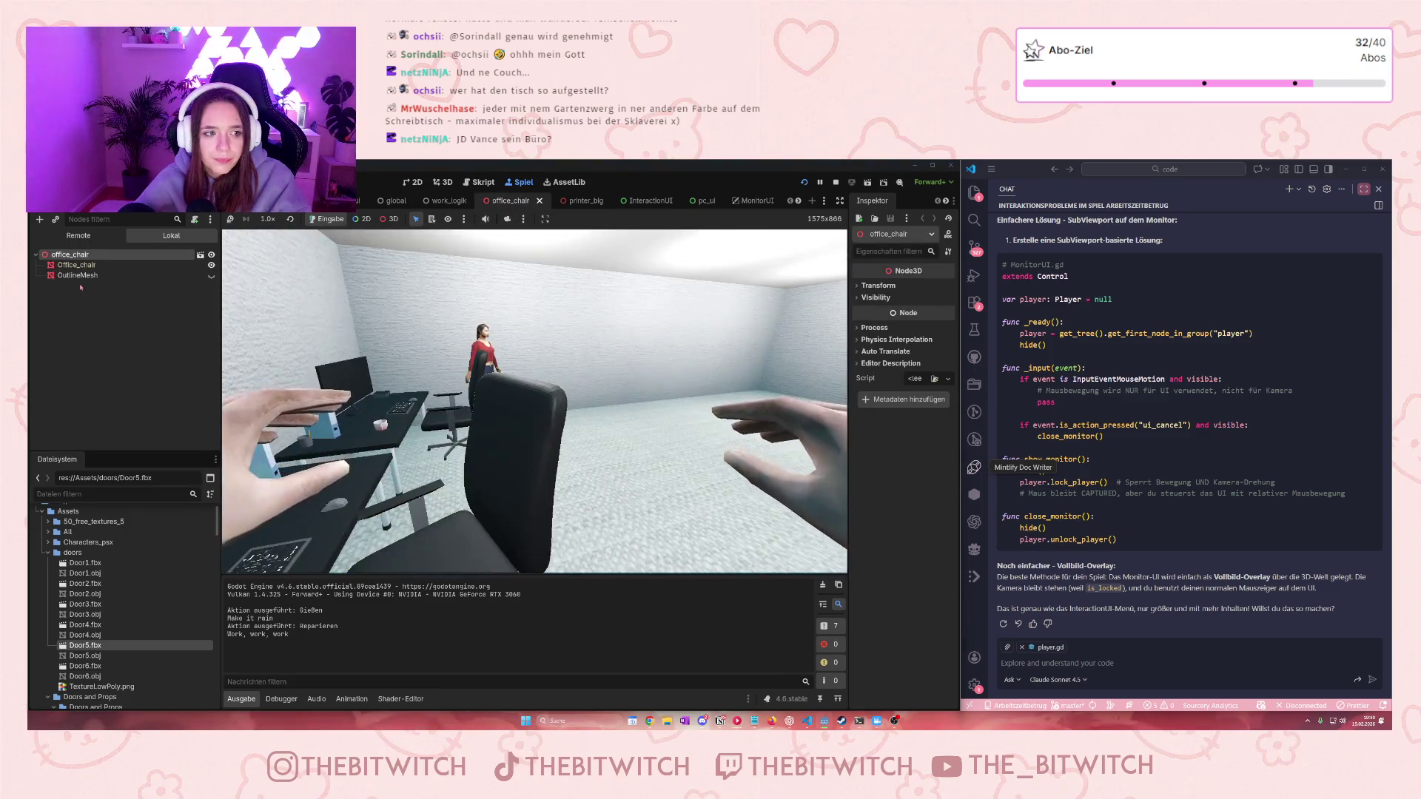
left_click(79, 275)
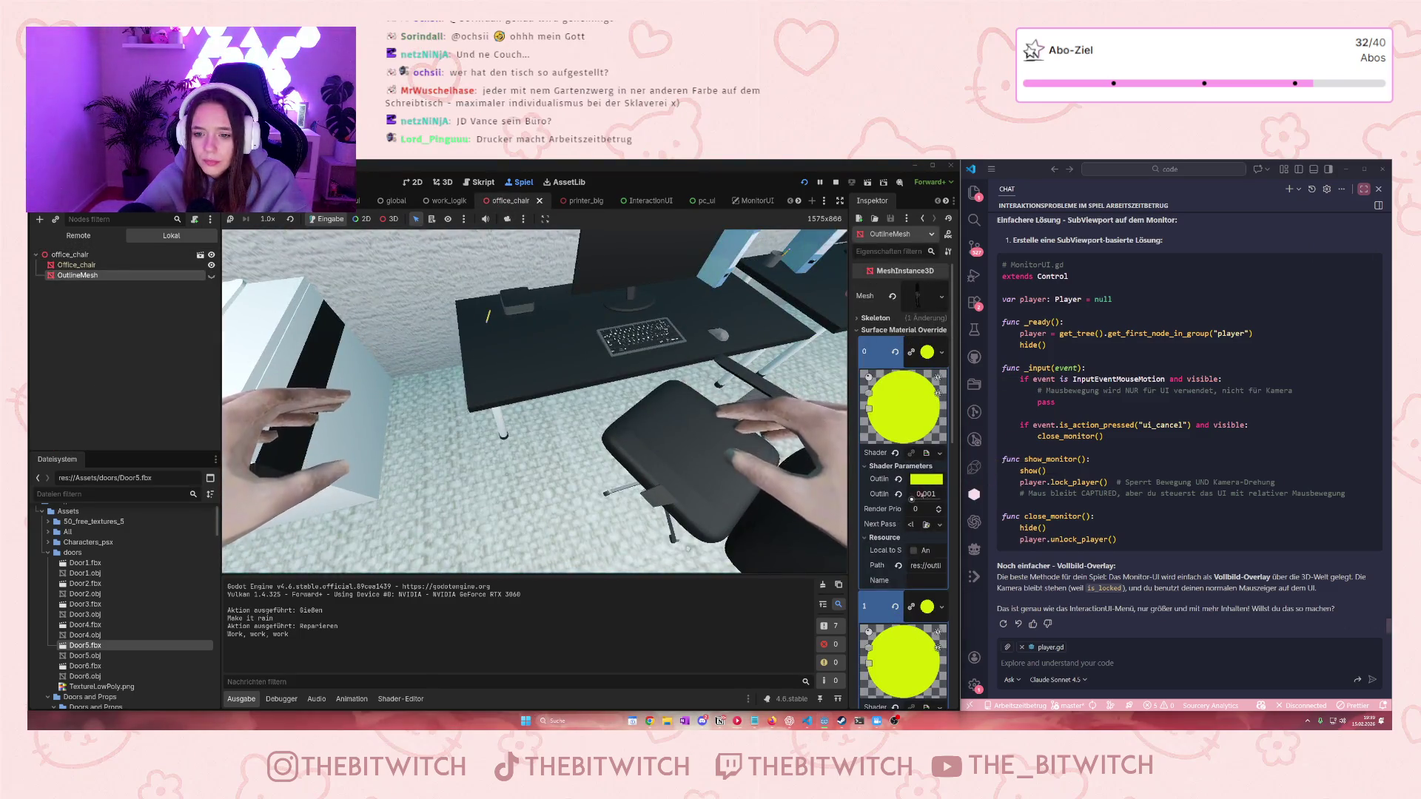
key("w")
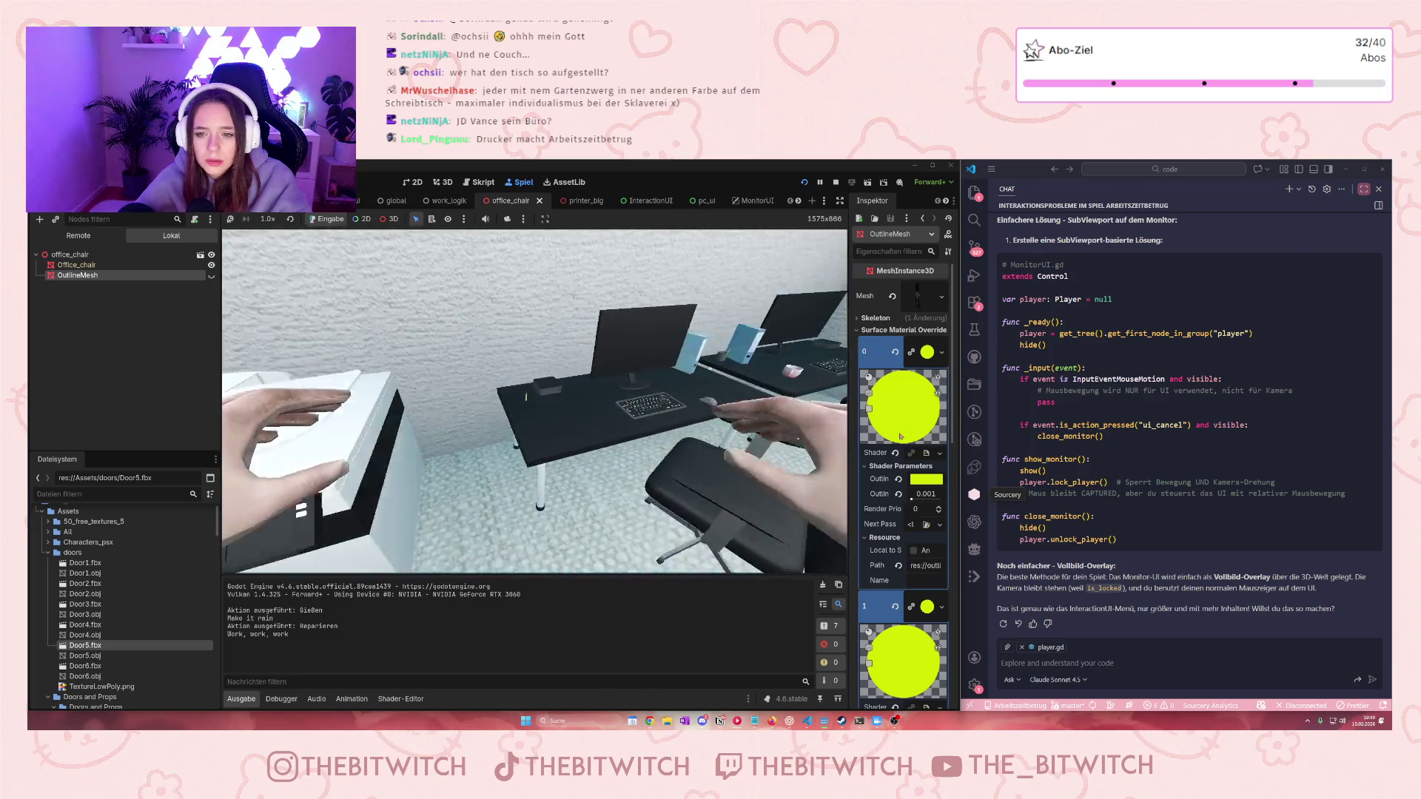
left_click(941, 352)
left_click(892, 472)
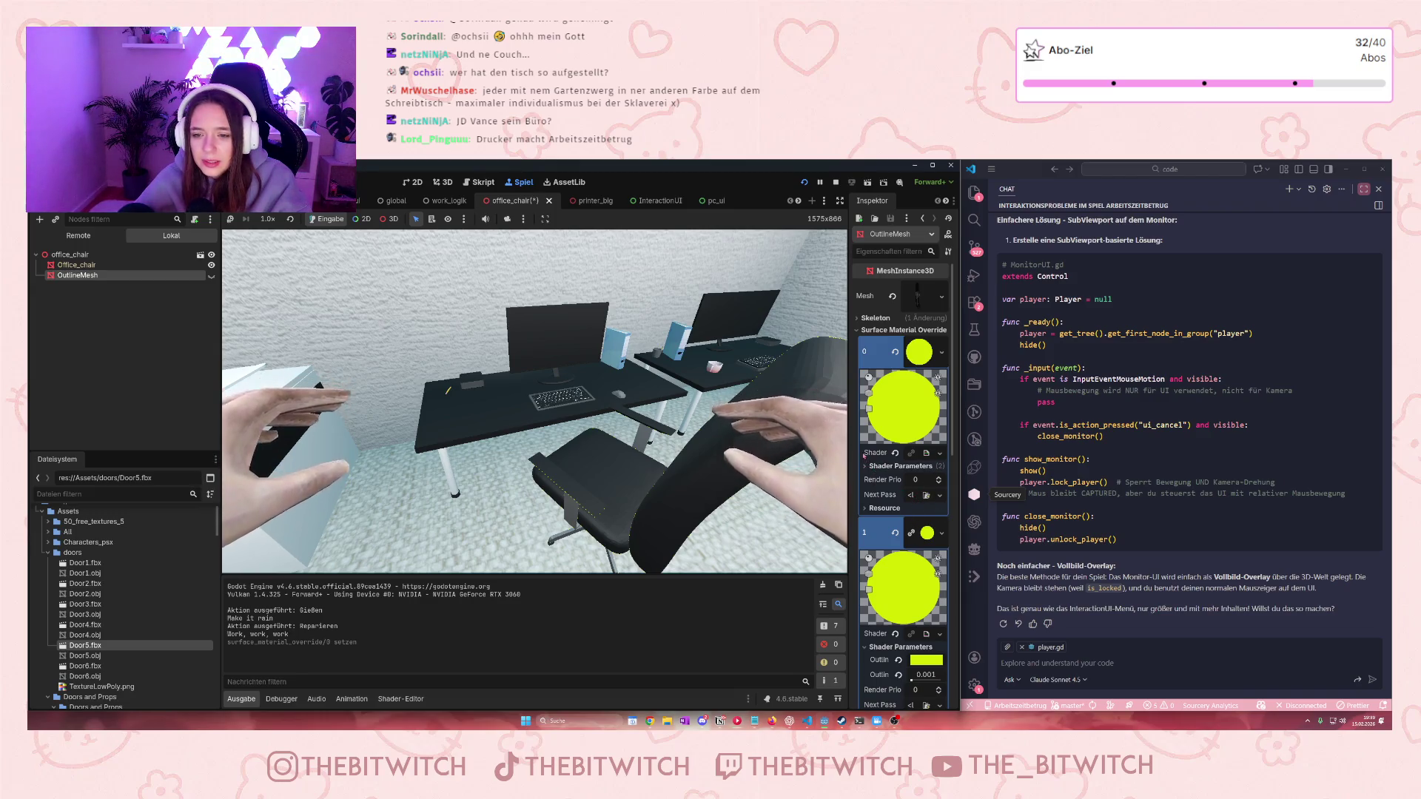
Drag the outline width up so the chair shows its yellow outline
left_click(863, 509)
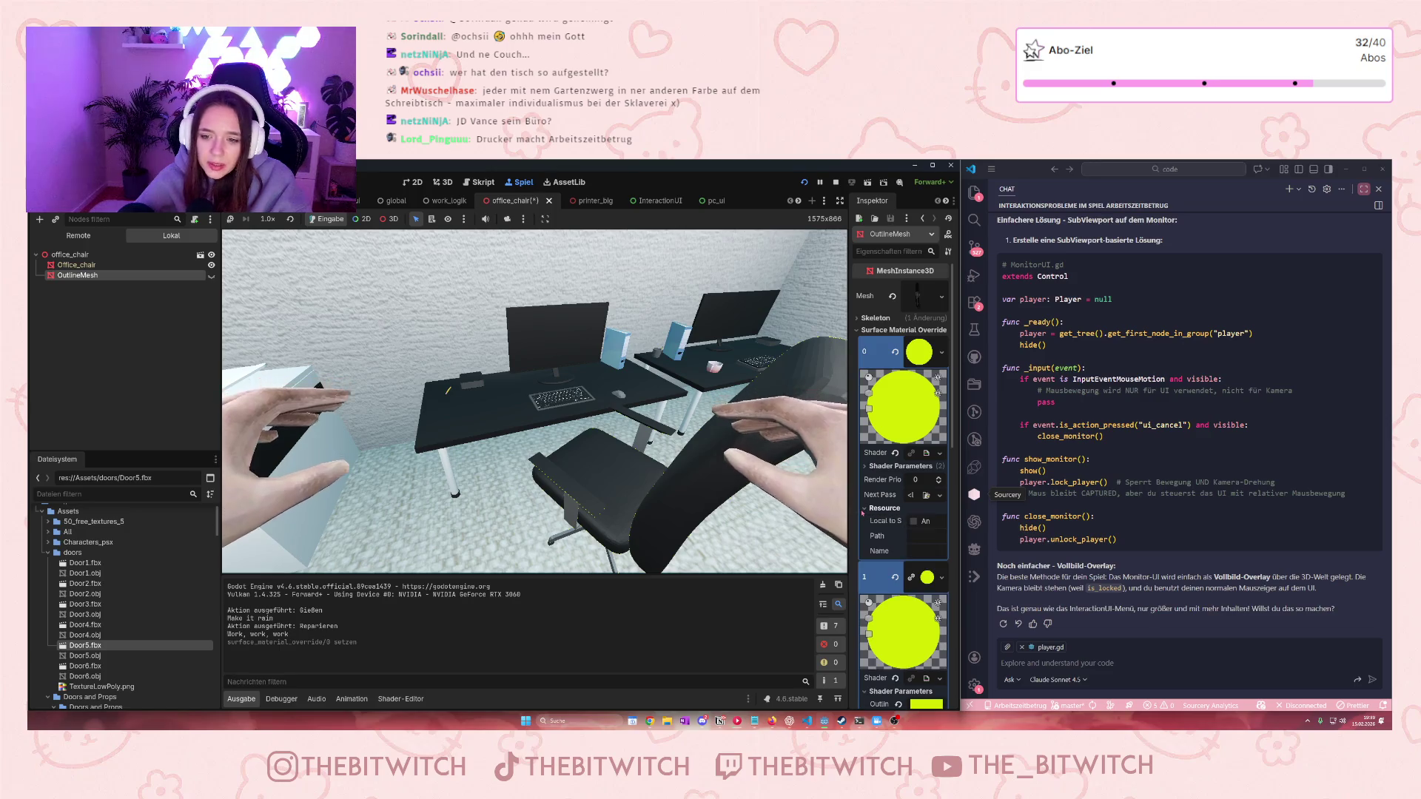
scroll(916, 526, "down", 3)
scroll(916, 526, "down", 1)
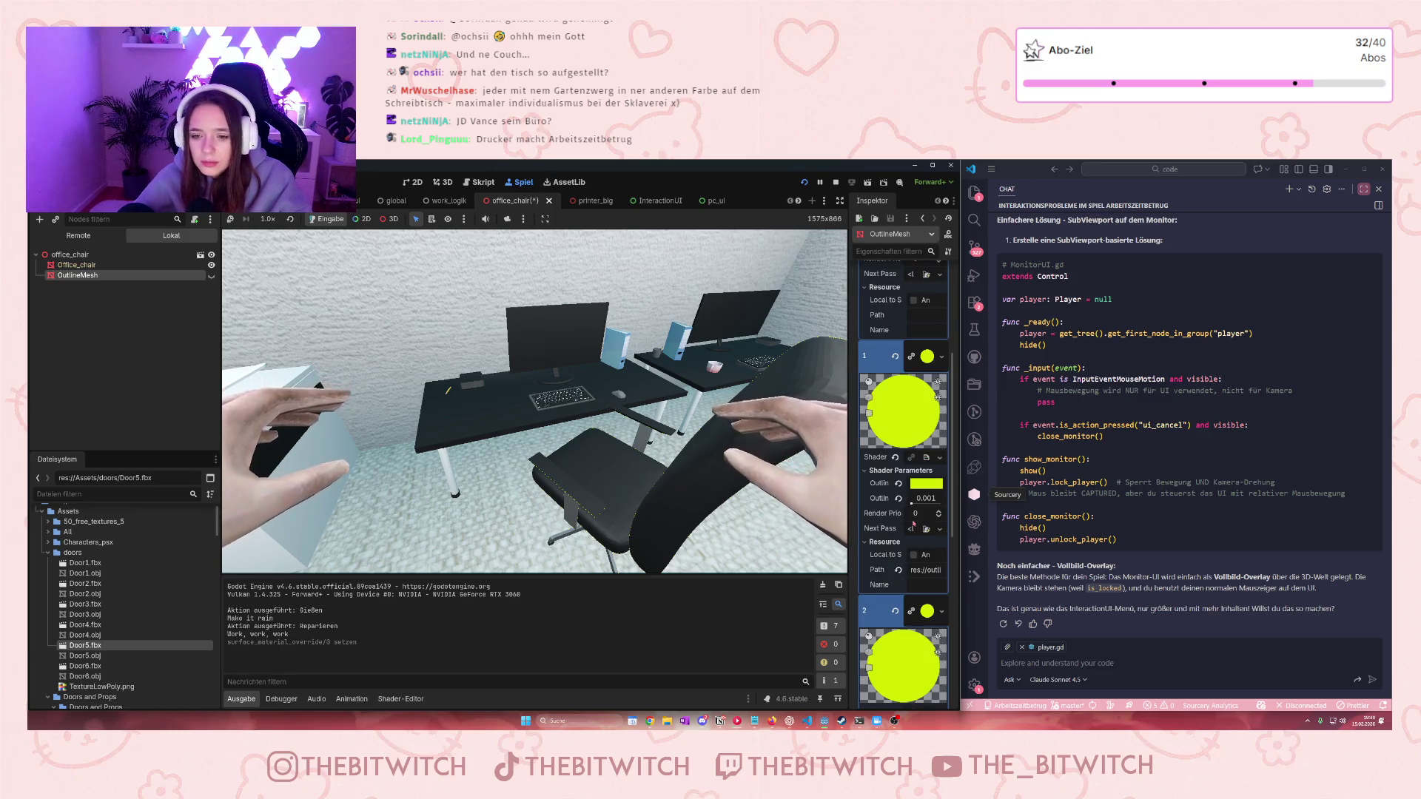
left_click_drag(917, 507, 922, 504)
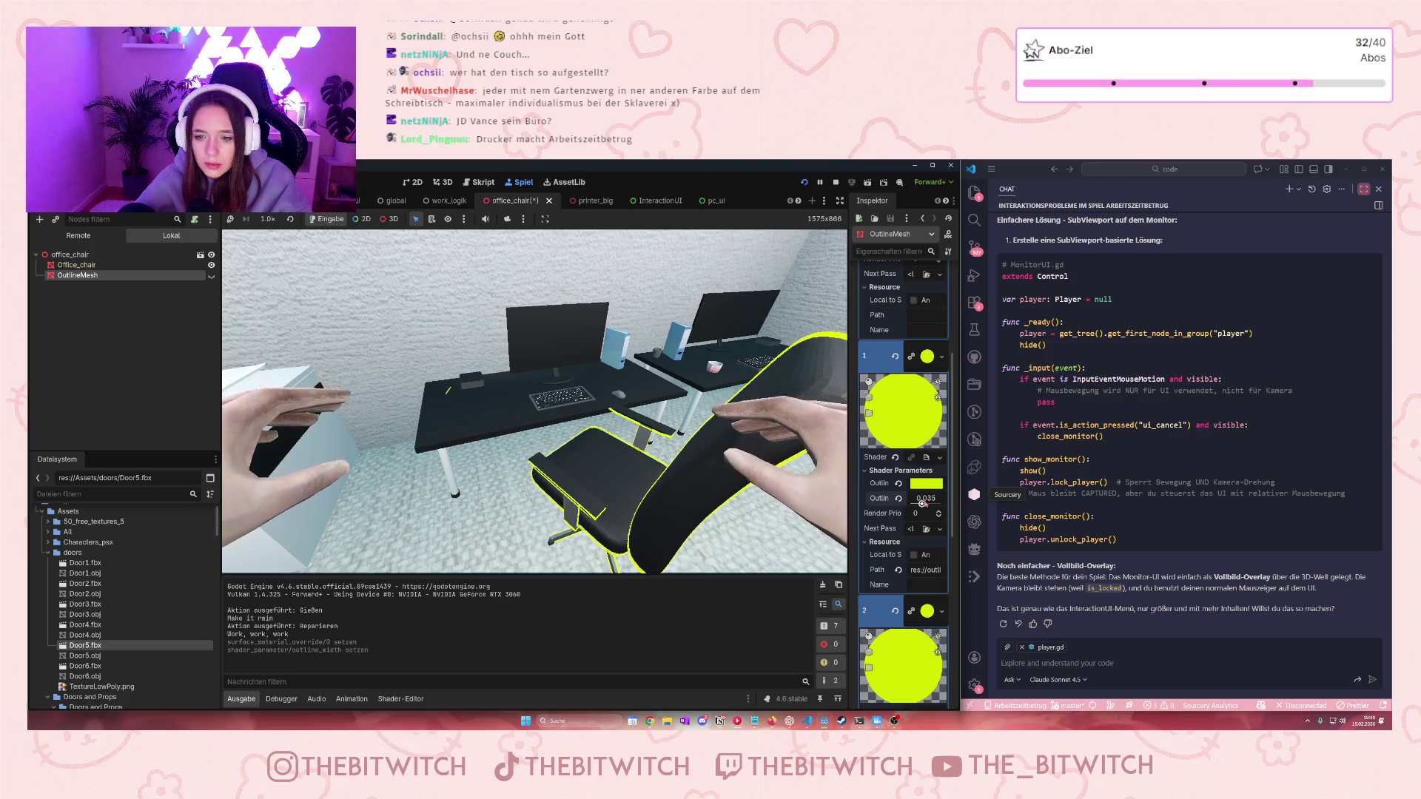
scroll(878, 584, "down", 4)
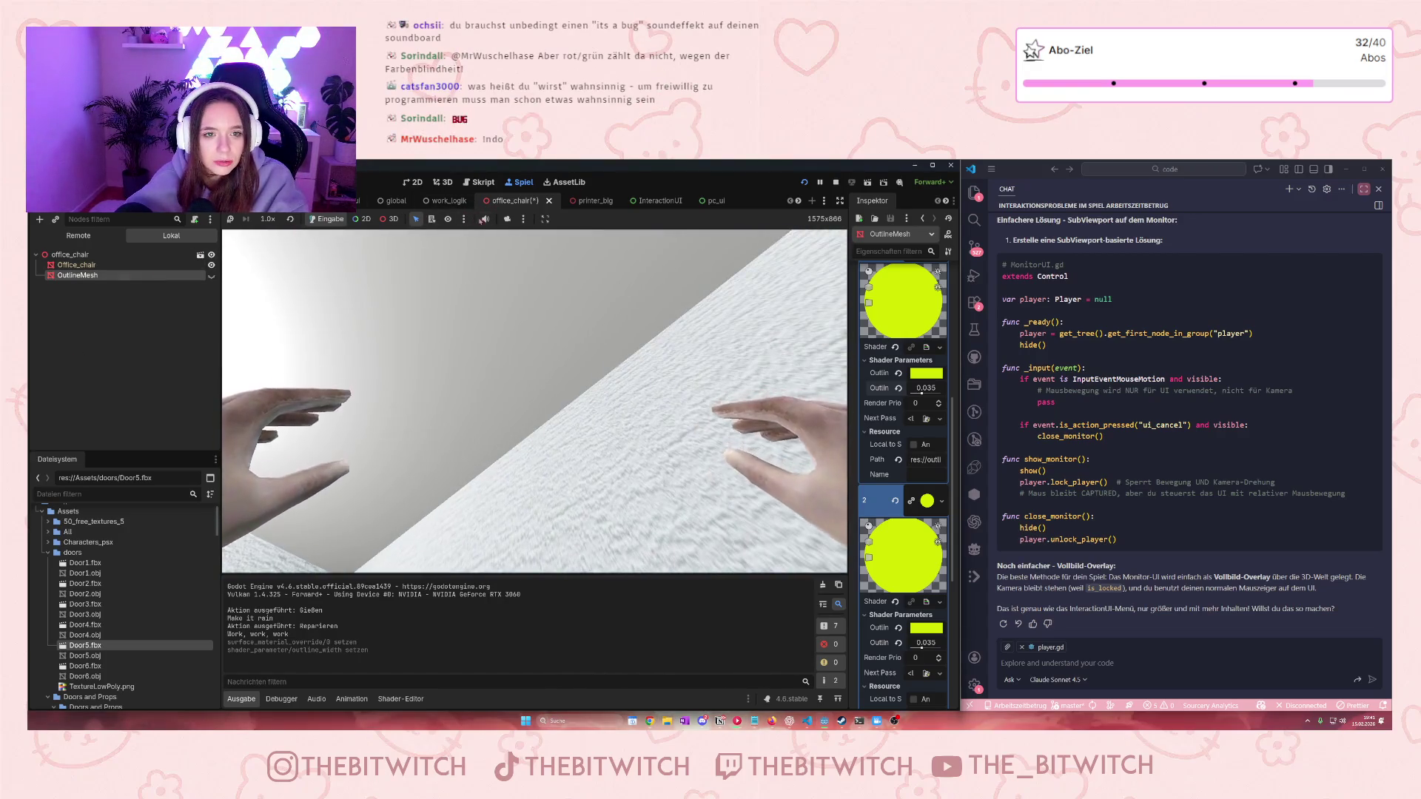
key("ctrl+s")
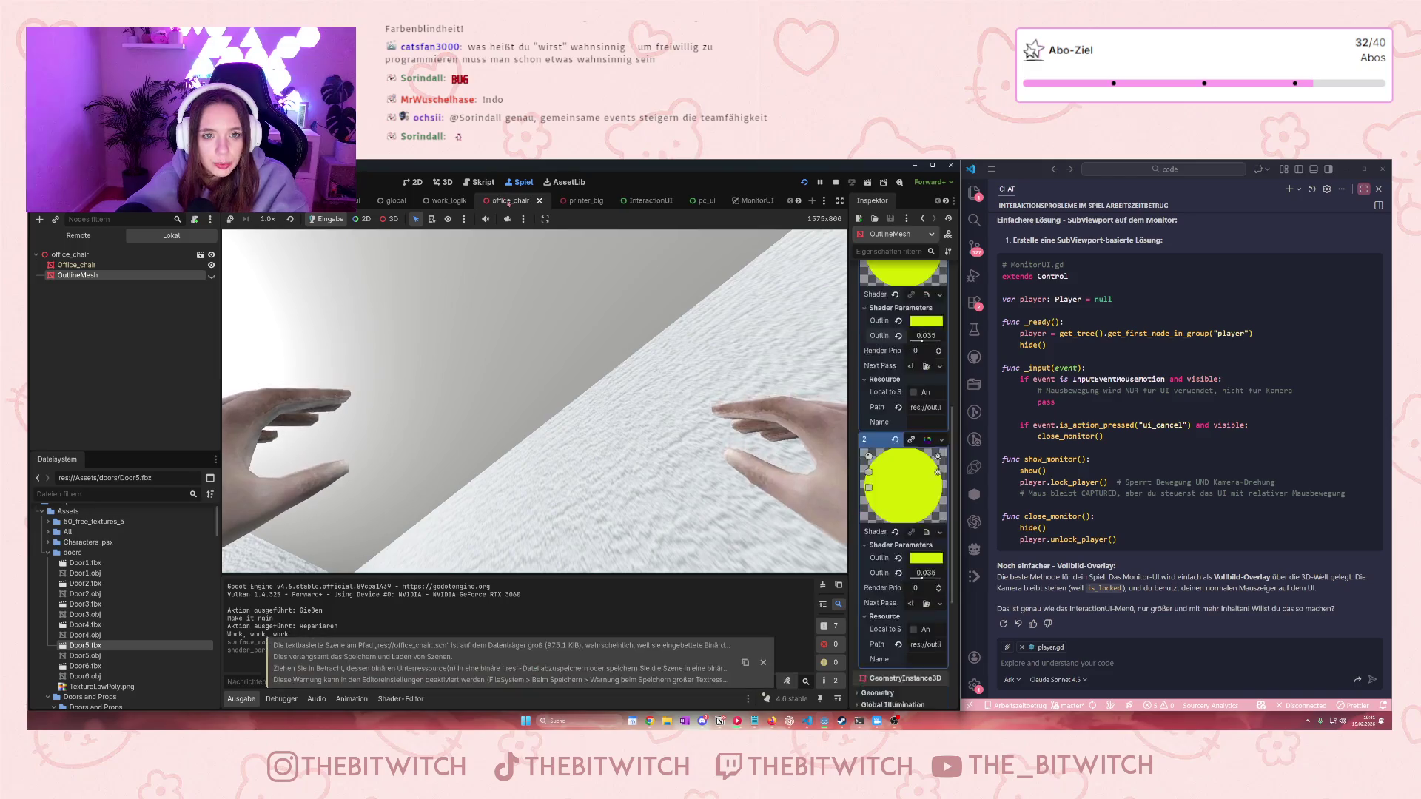
Return to the office scene, open the Plant node's scene and select its OutlineMesh
left_click(573, 200)
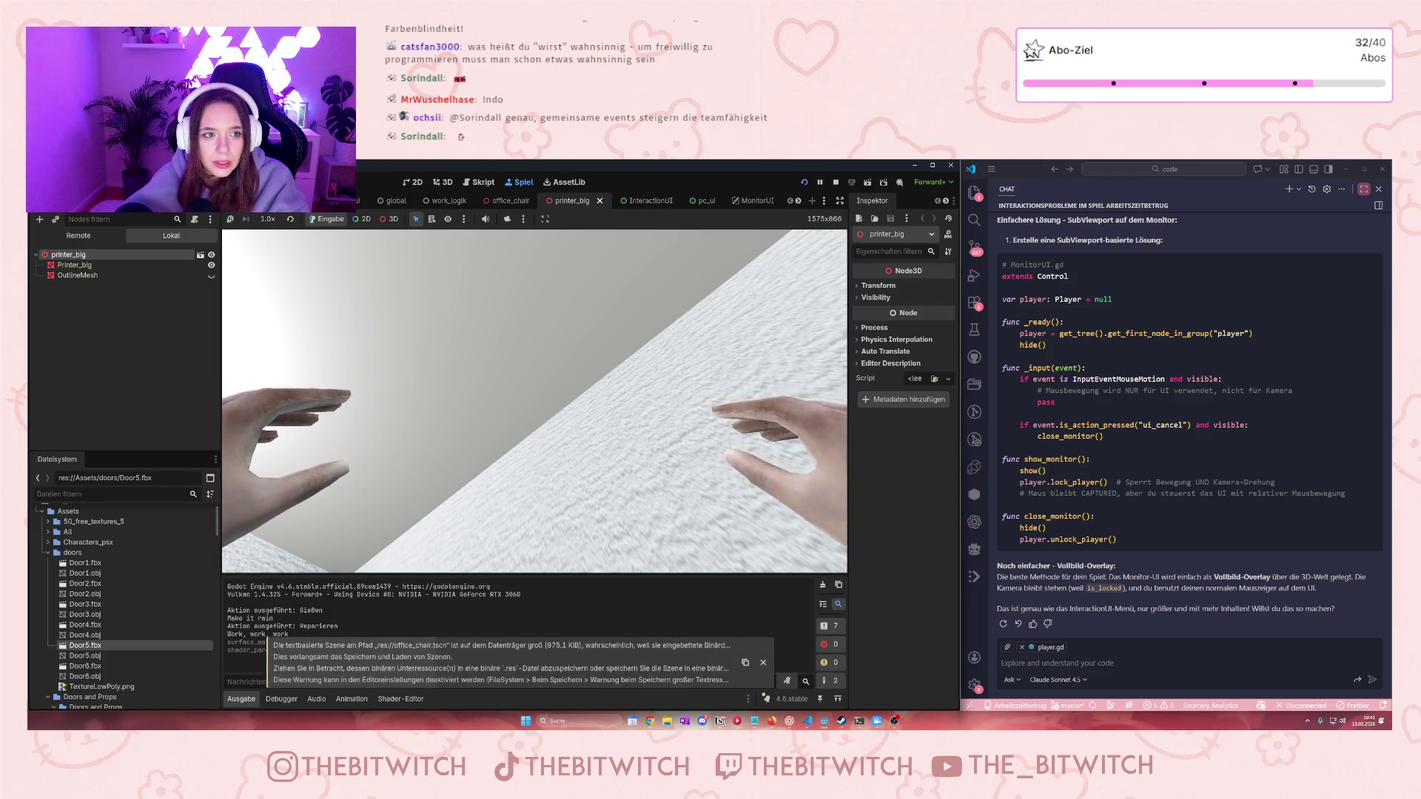
key("ctrl+shift+Tab")
scroll(133, 358, "down", 3)
scroll(133, 357, "down", 10)
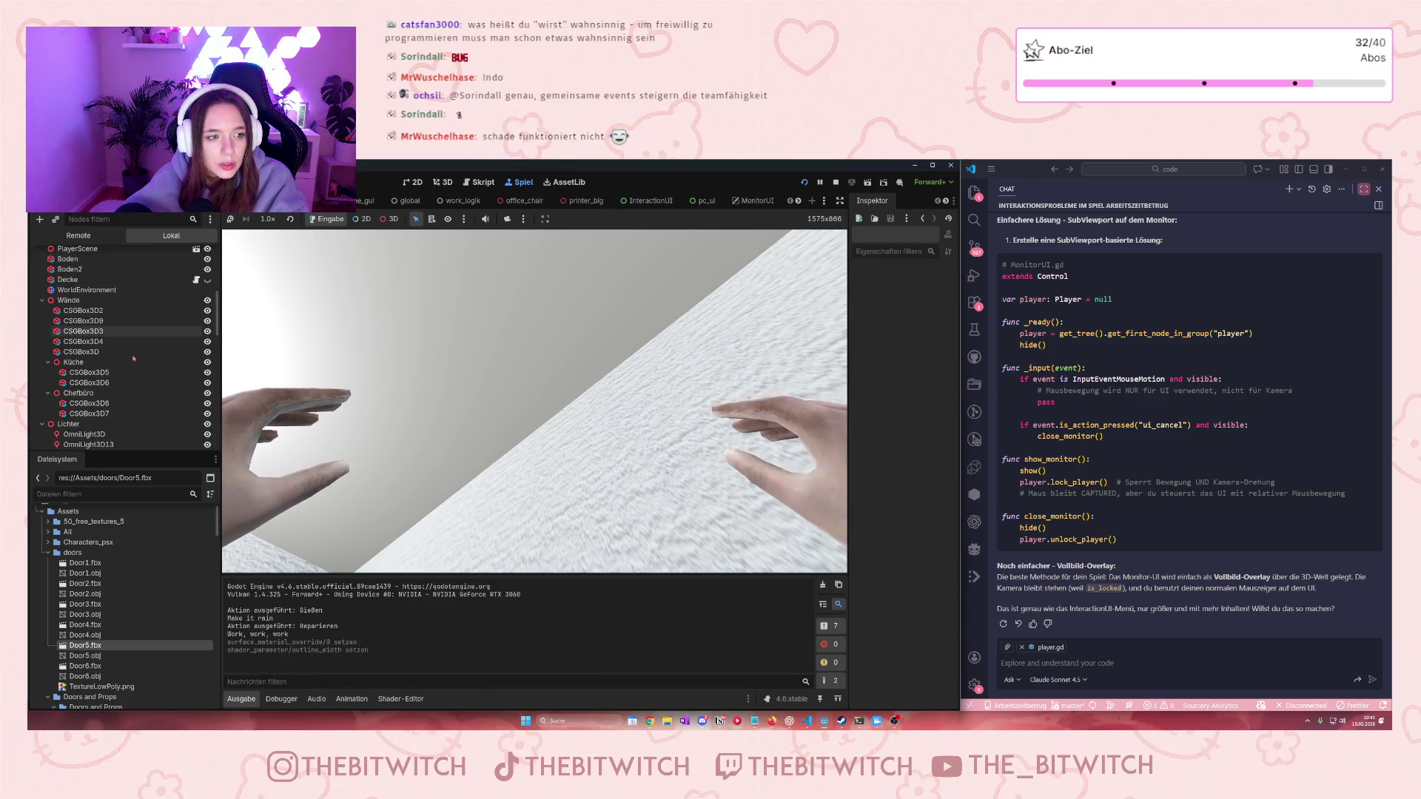
scroll(151, 397, "down", 8)
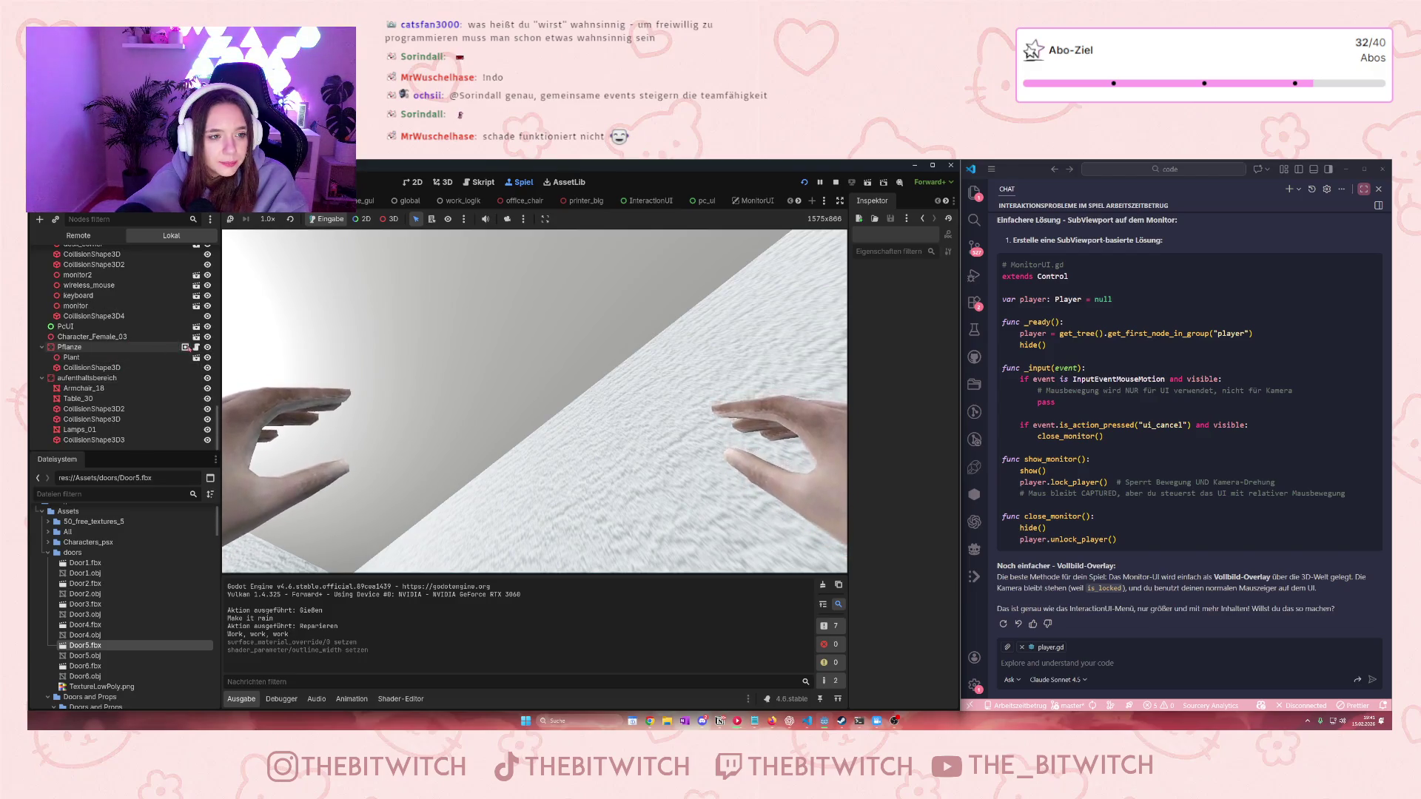
left_click(77, 349)
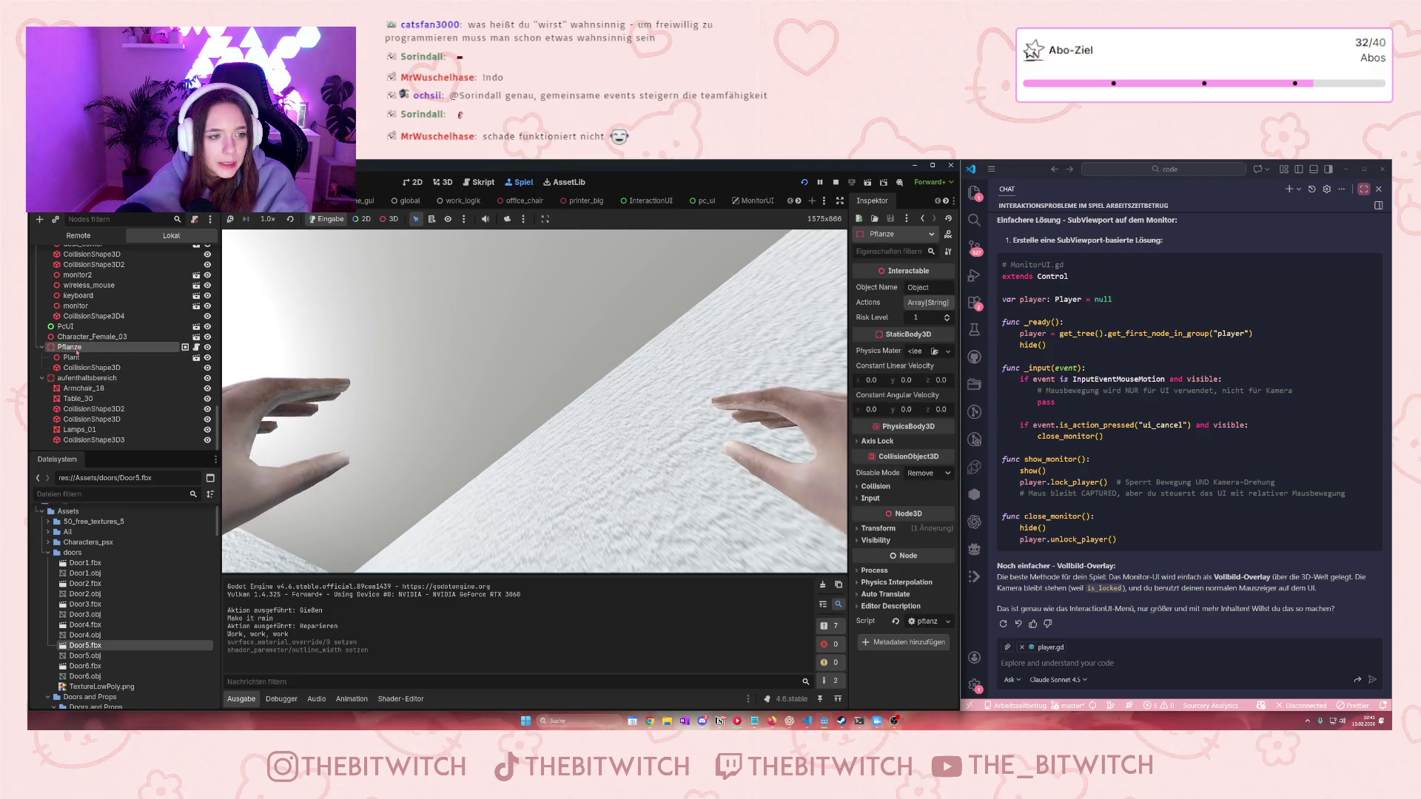
left_click(177, 358)
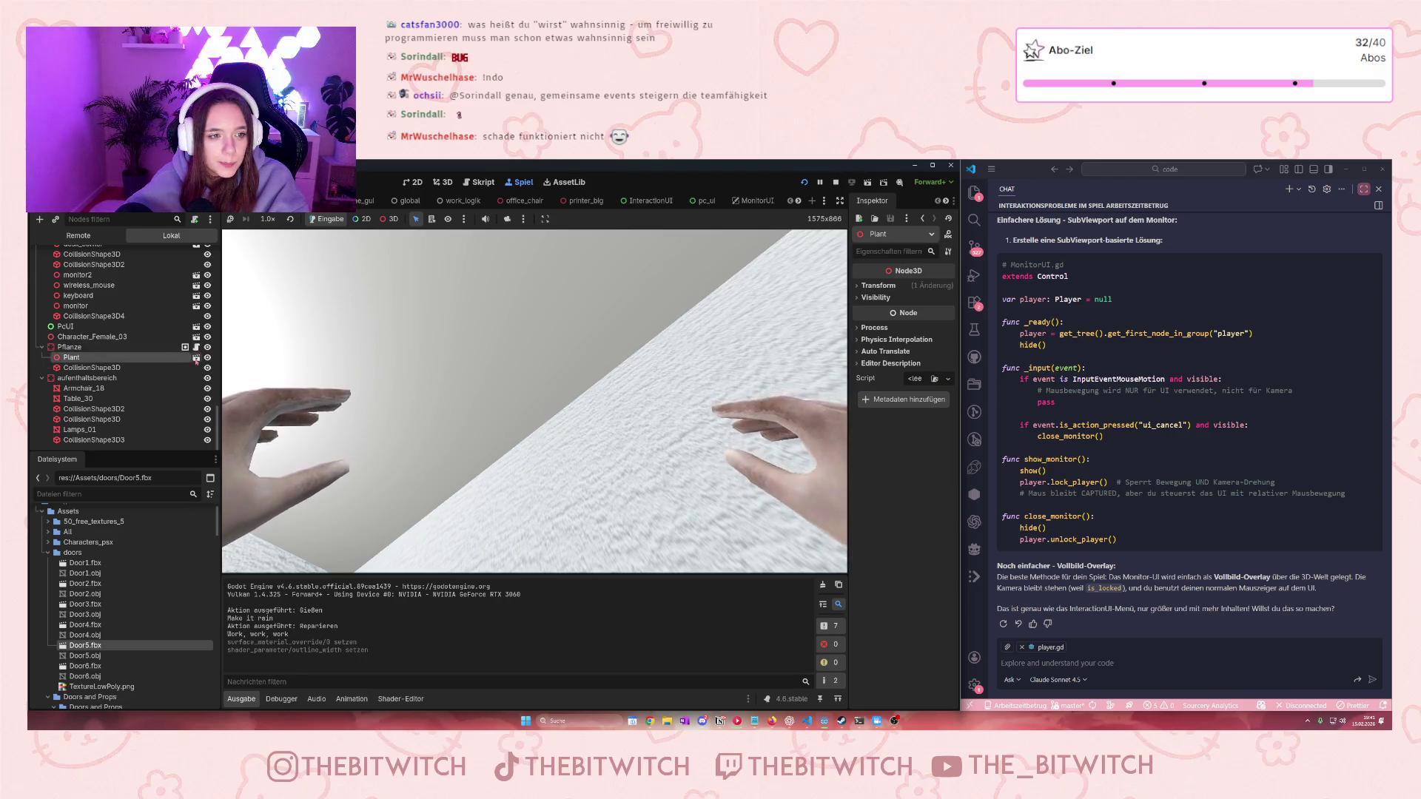
left_click(196, 358)
left_click(77, 274)
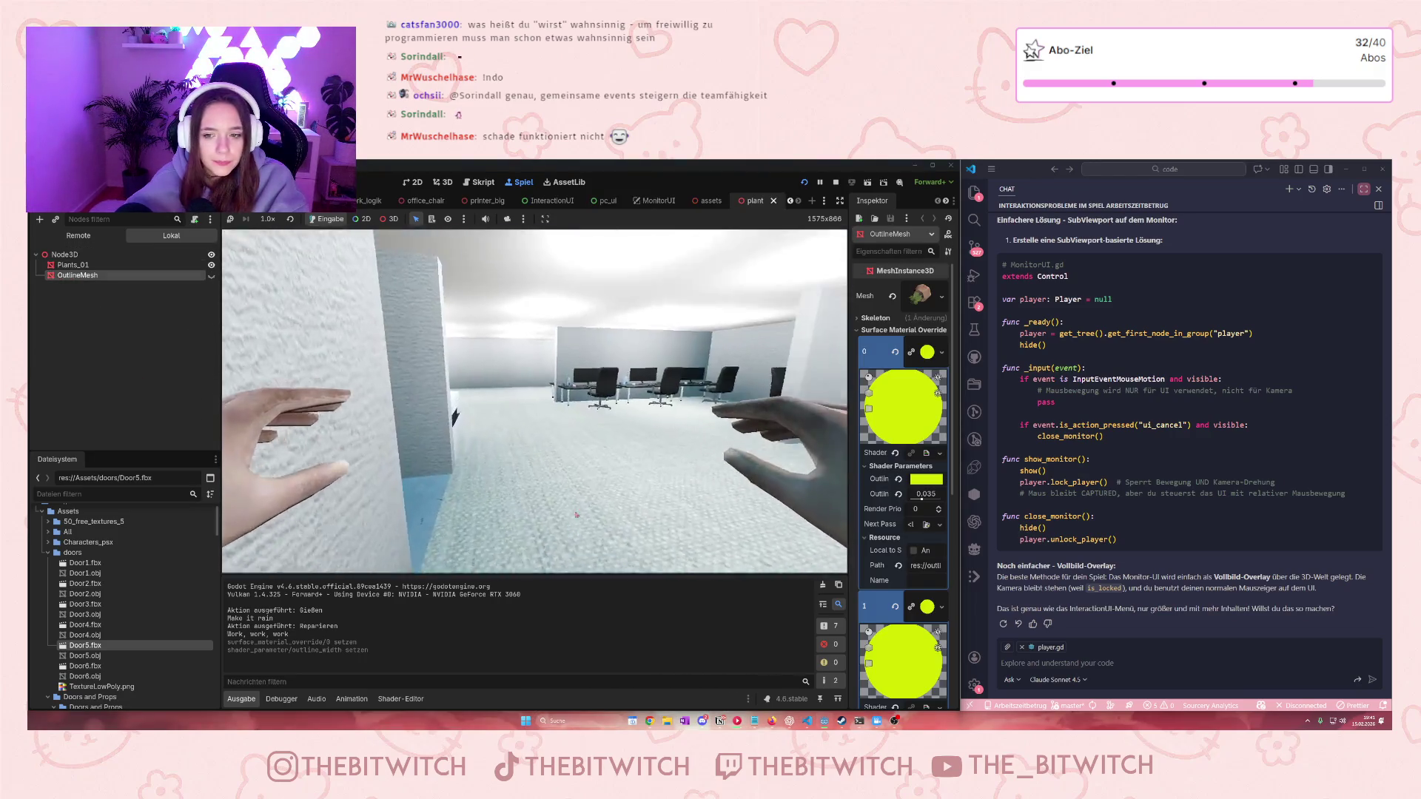
Use Einzigartig machen (rekursiv) on surface material 0 so the plant's material and shader are unique
key("w")
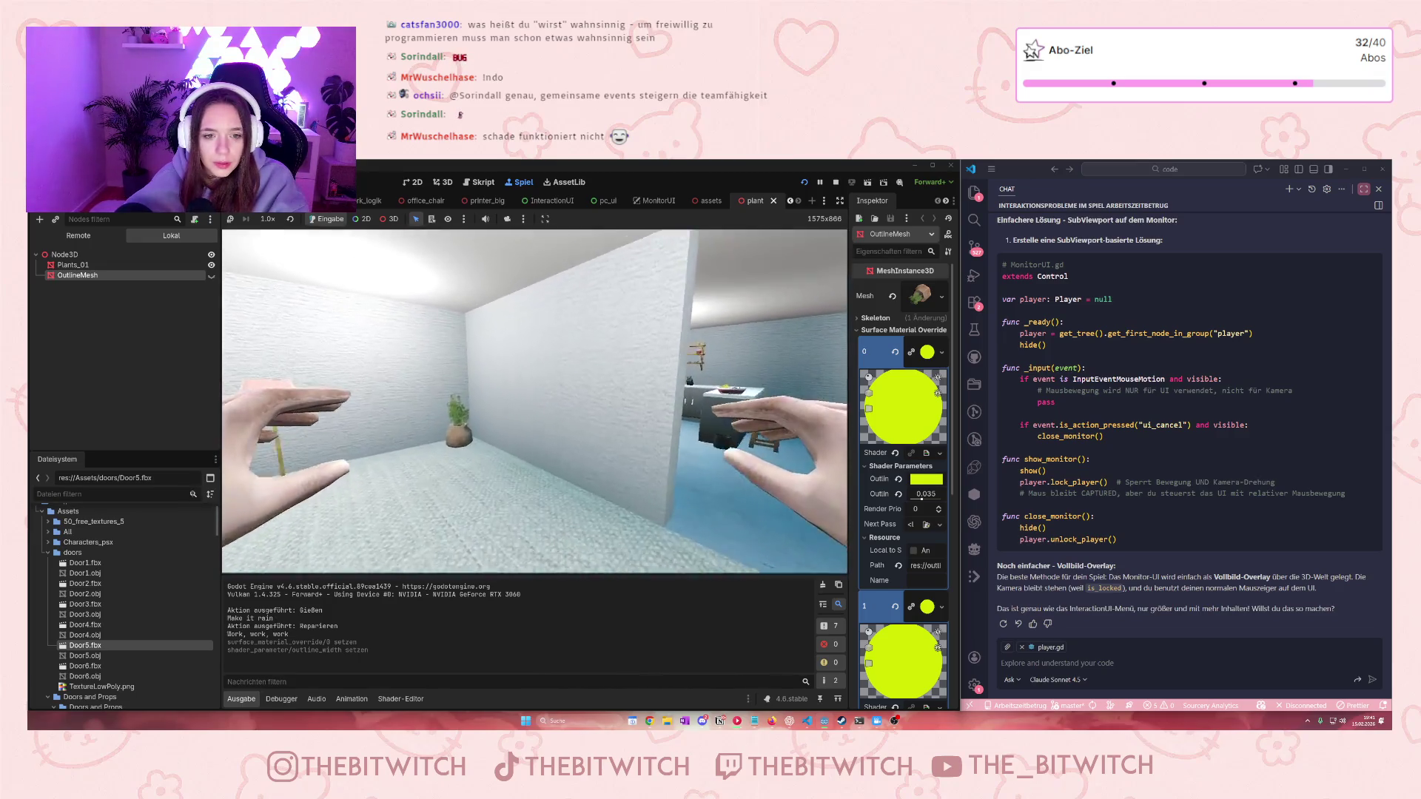
key("w")
key("w")
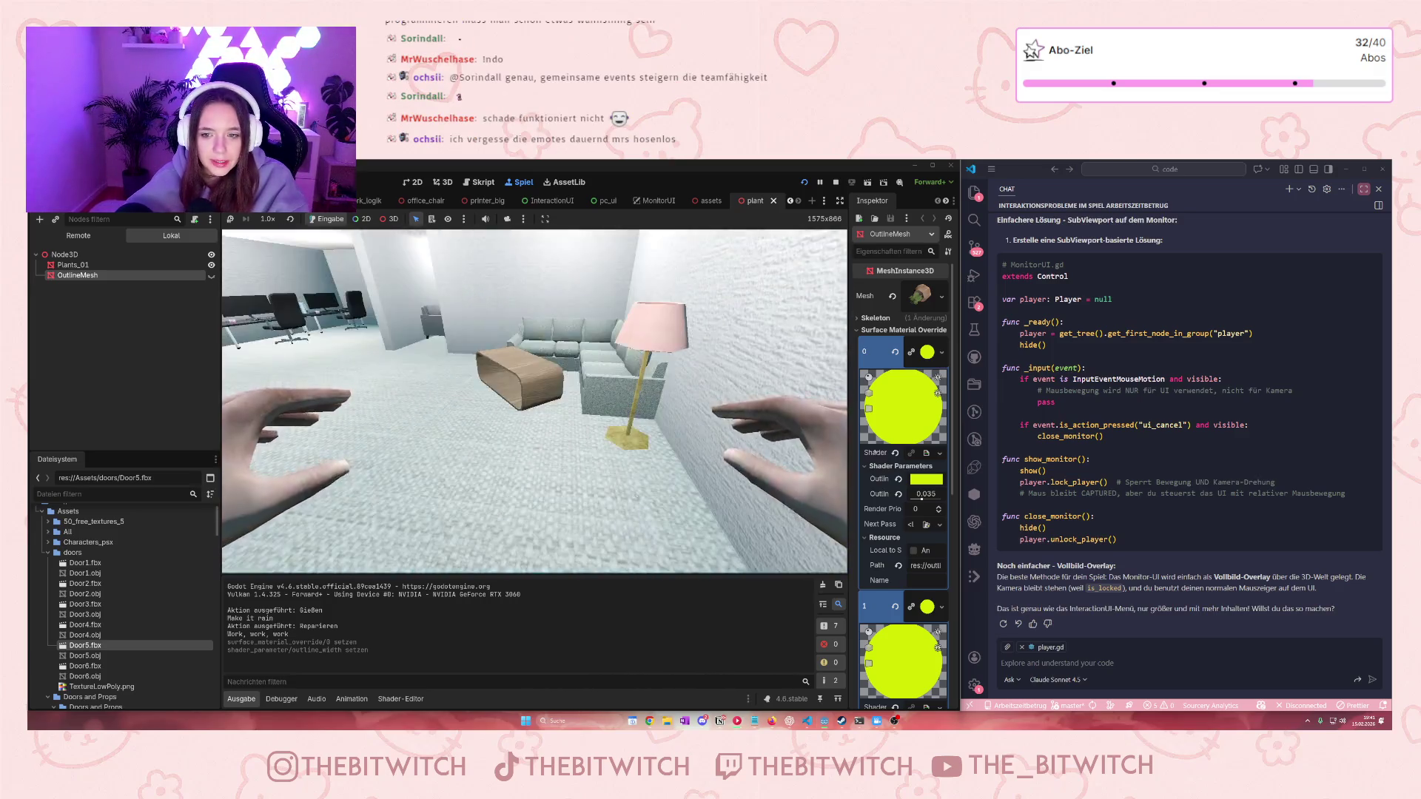
key("w")
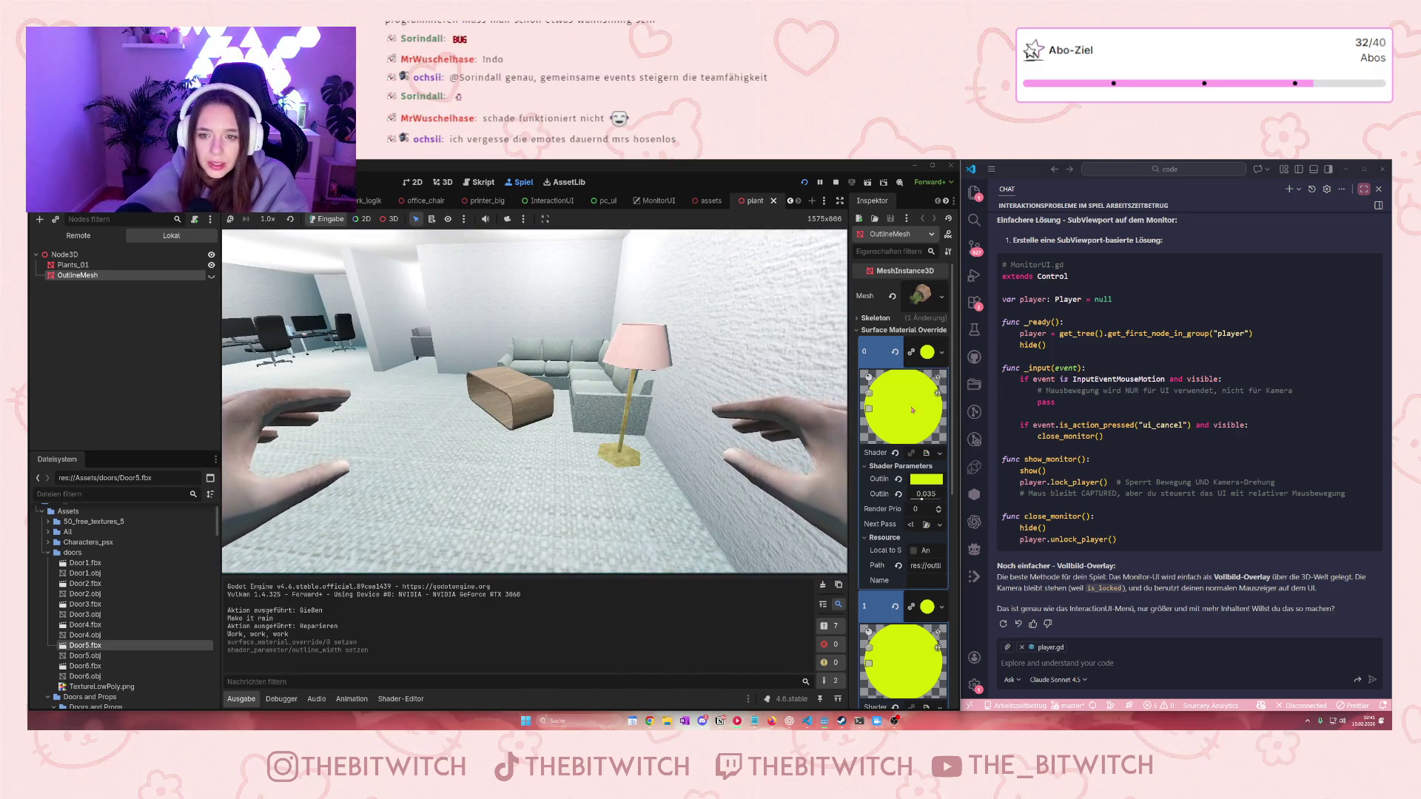
left_click(941, 356)
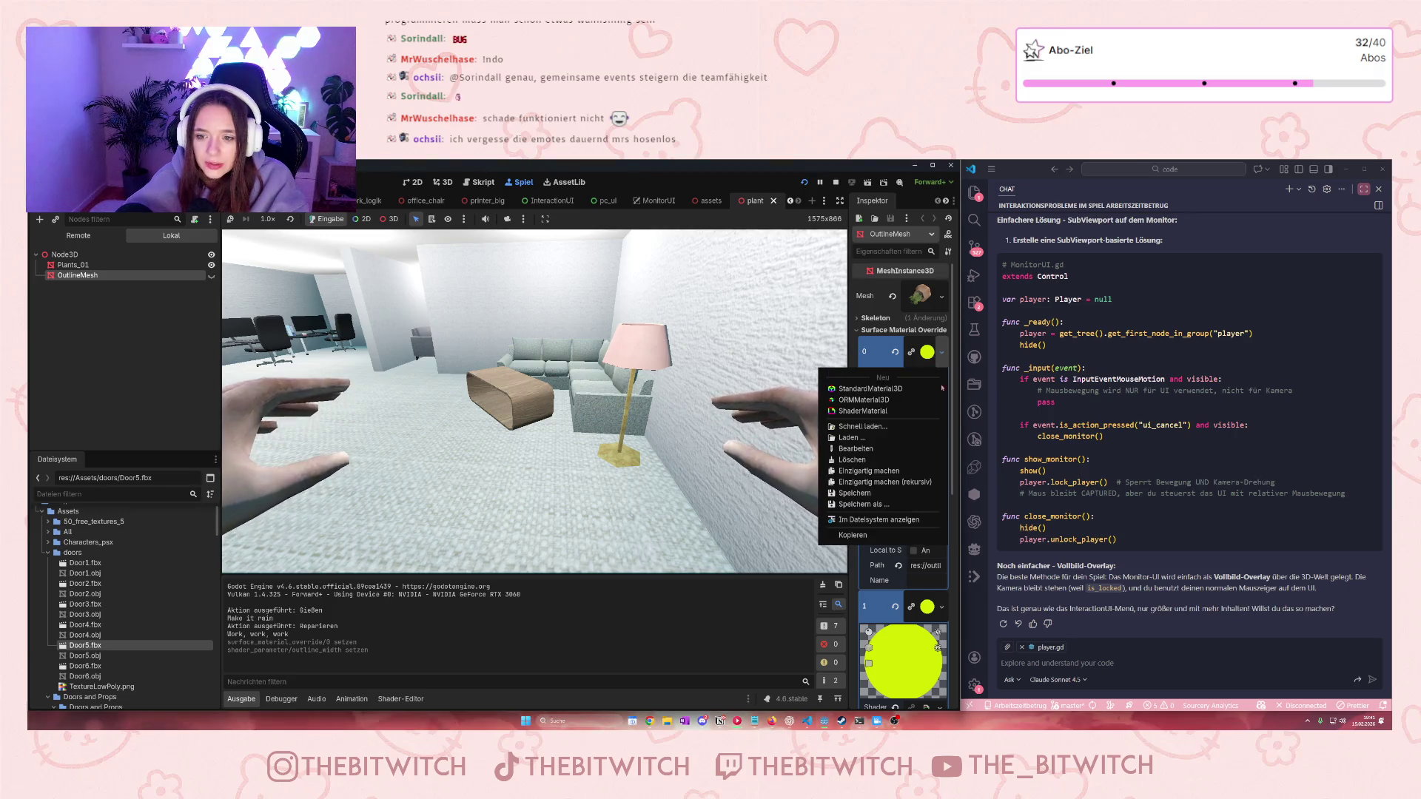
left_click(895, 471)
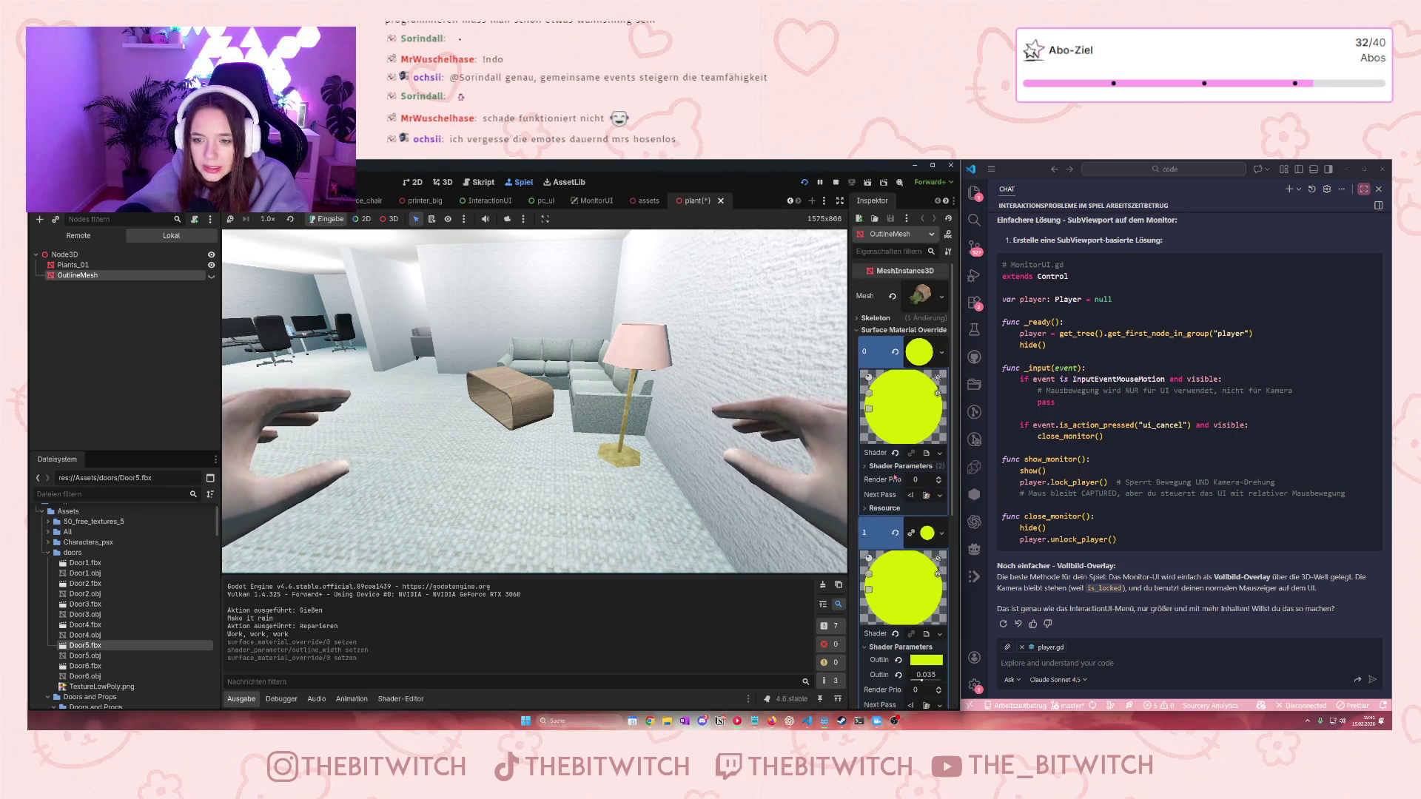
left_click(941, 353)
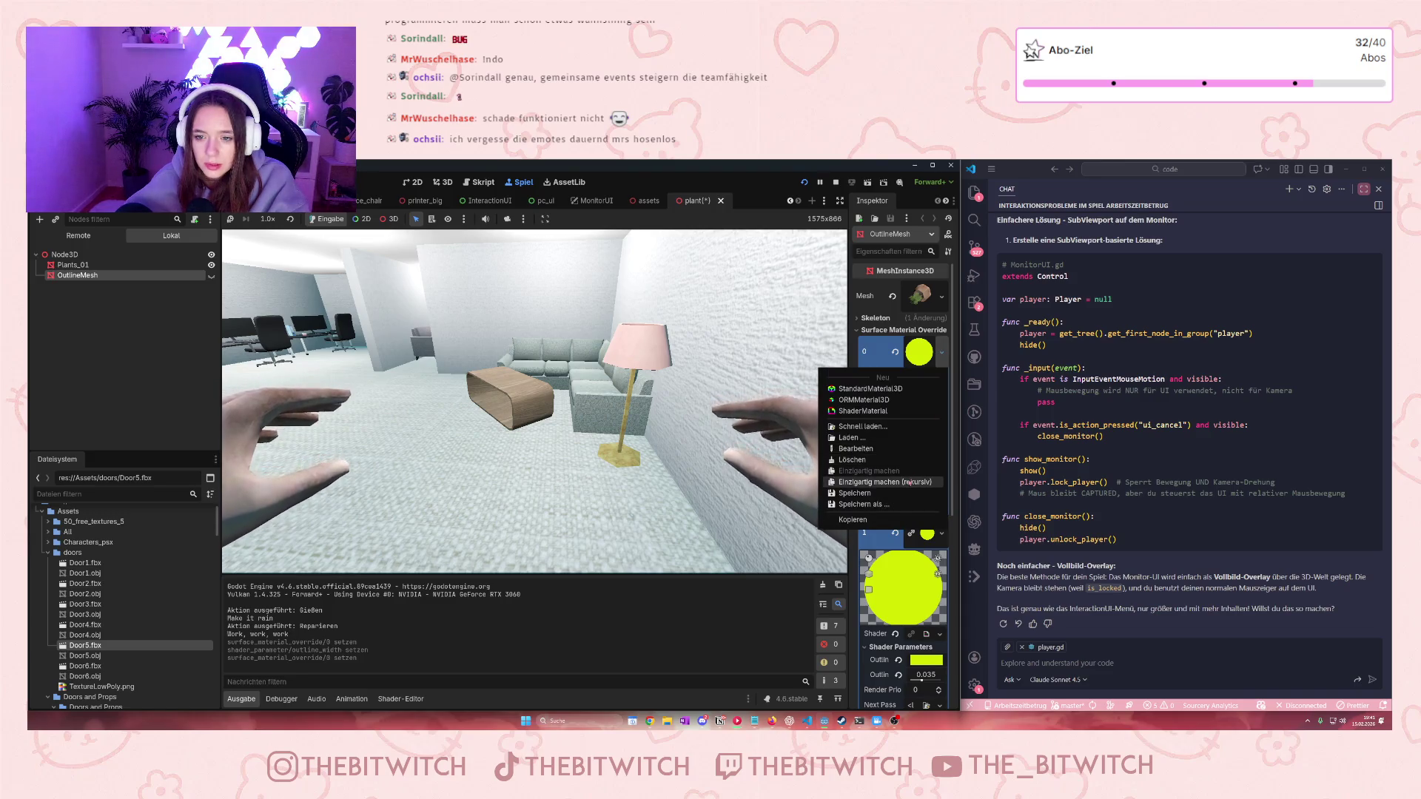
left_click(910, 481)
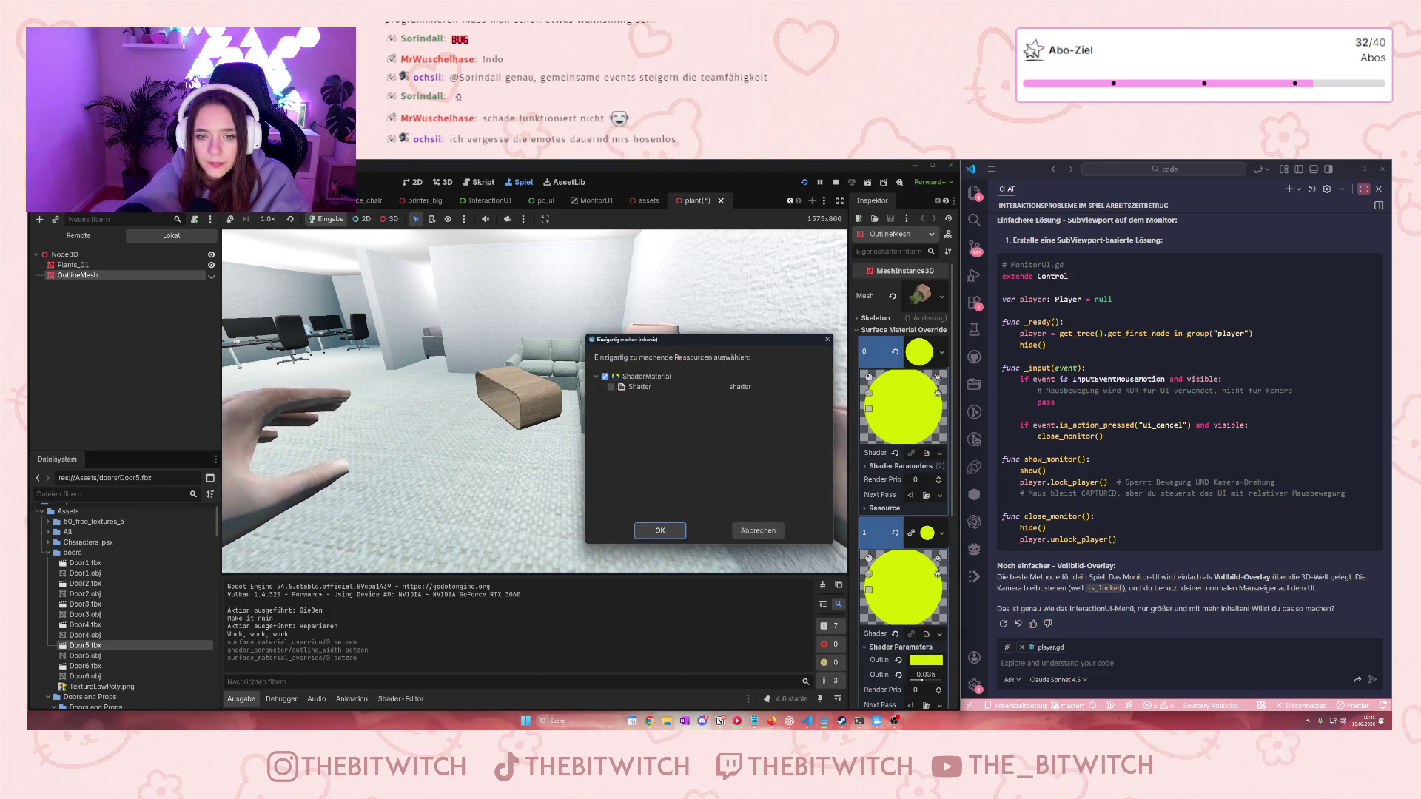
left_click(660, 531)
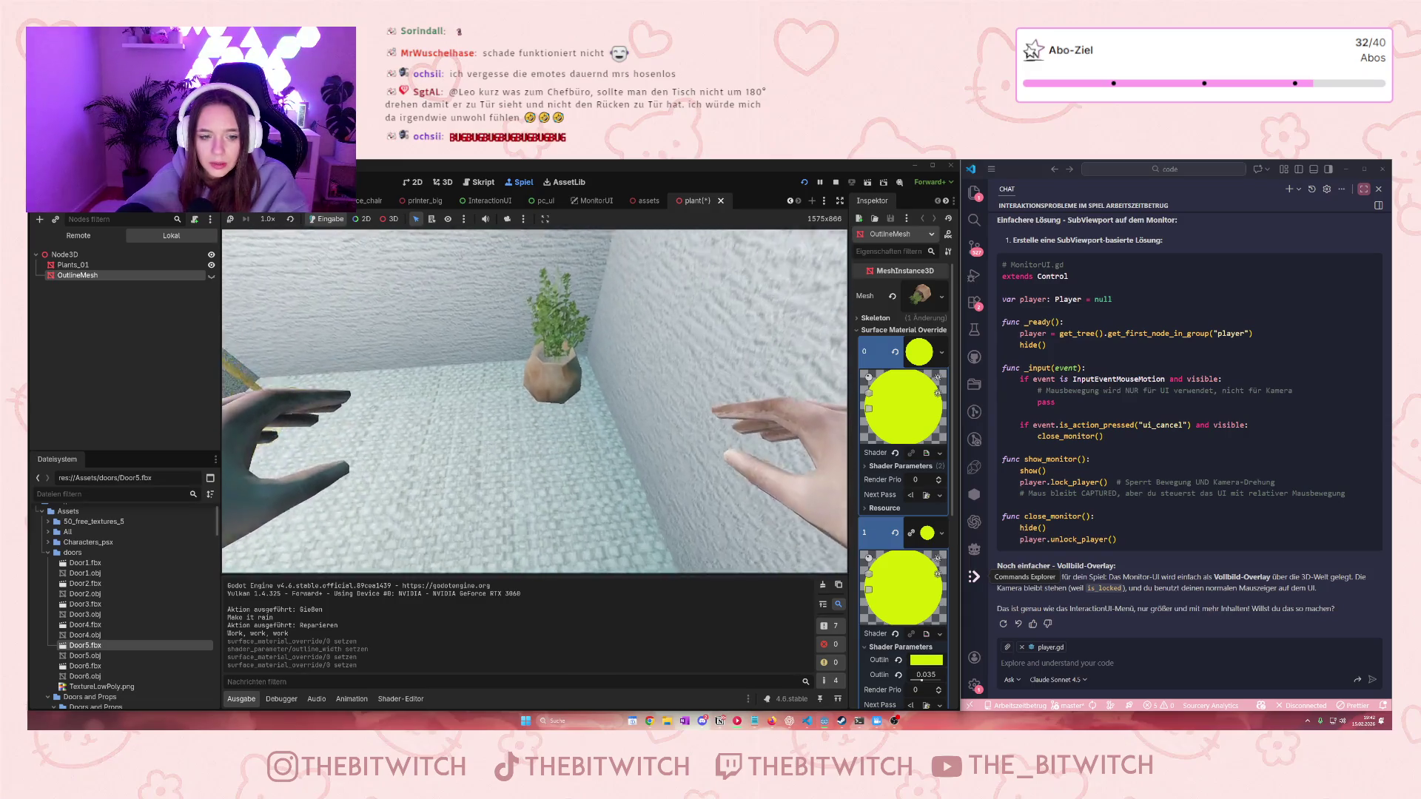
Interact with the plant in the running game, then close its watering overlay
key("e")
key("Escape")
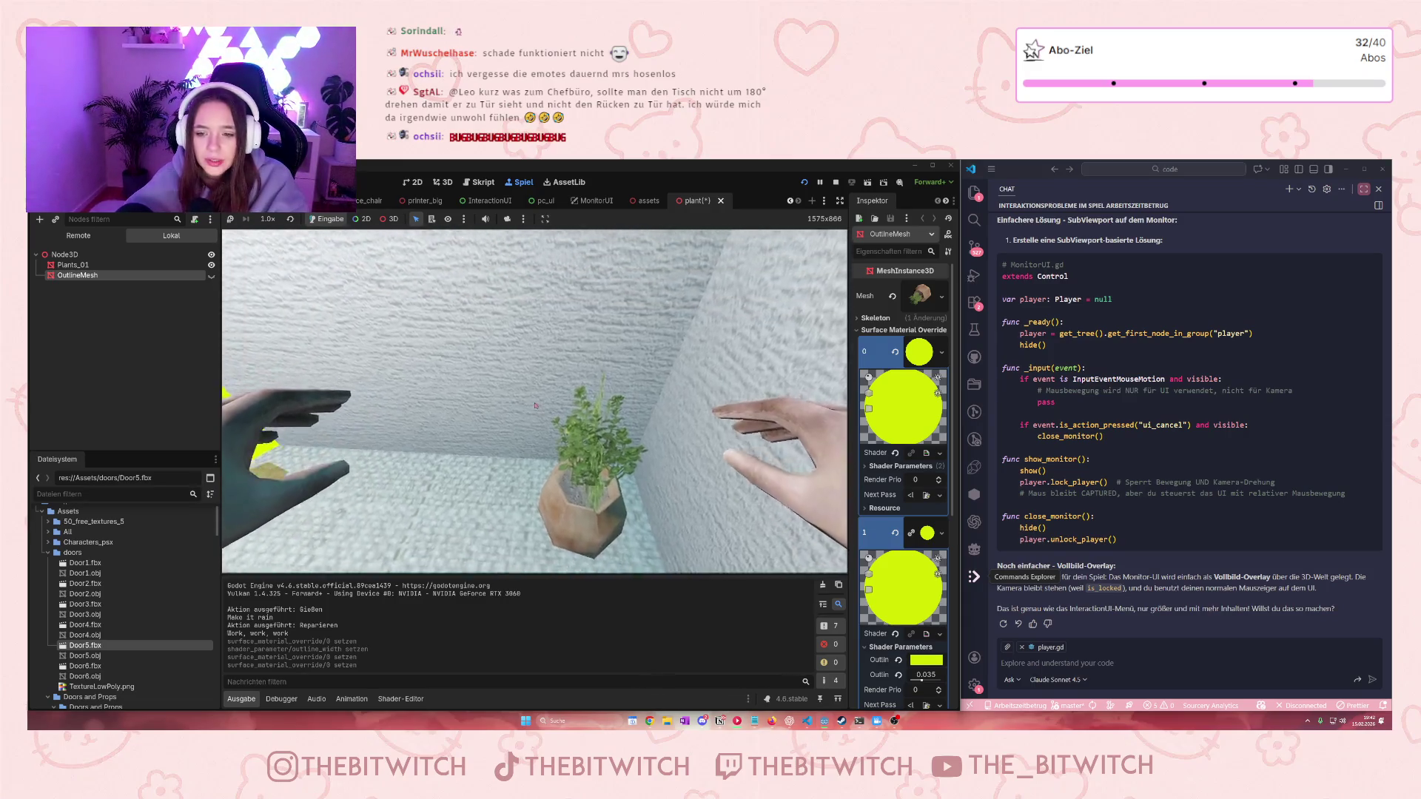
scroll(906, 572, "down", 3)
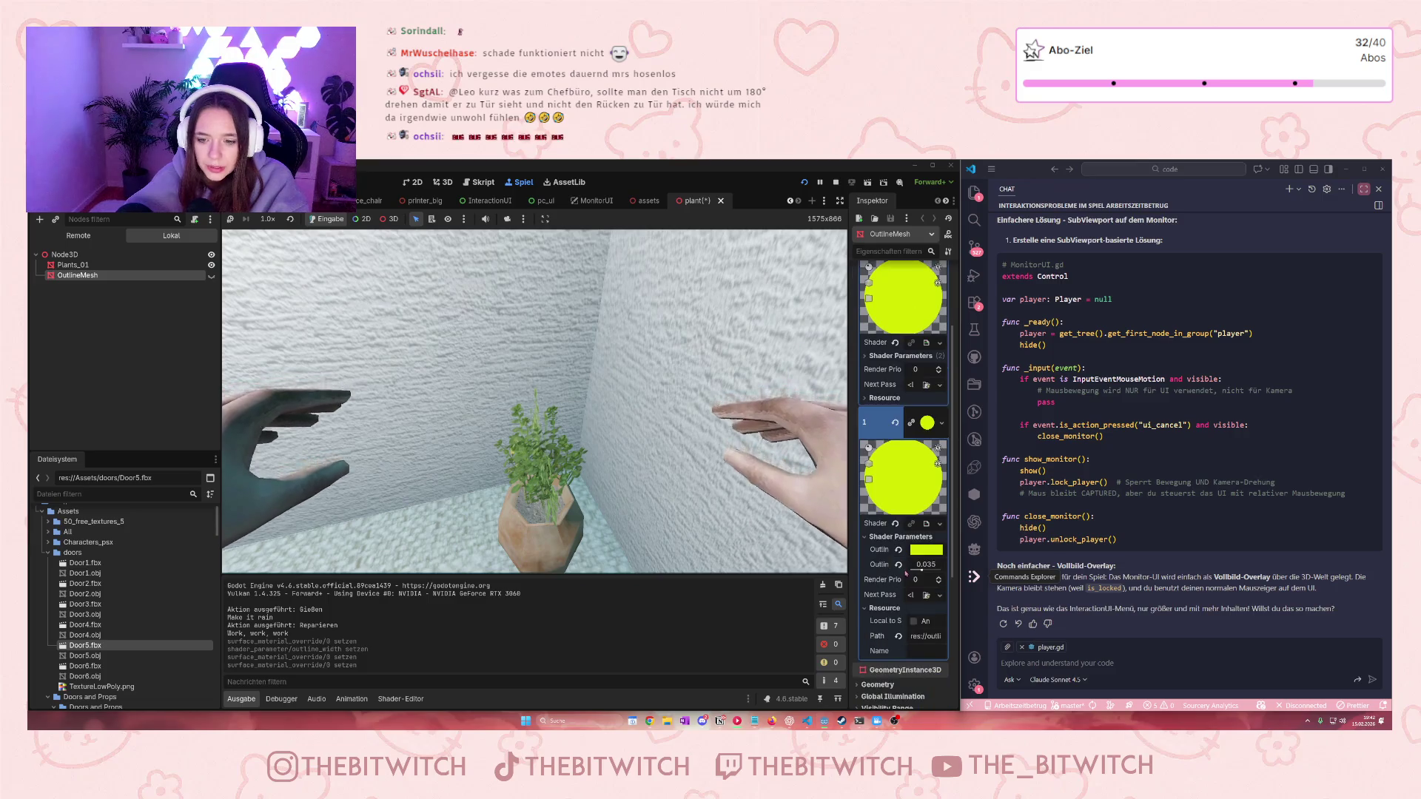
Set the plant's Outline width to 0.001 and save the scene
left_click_drag(922, 569, 911, 571)
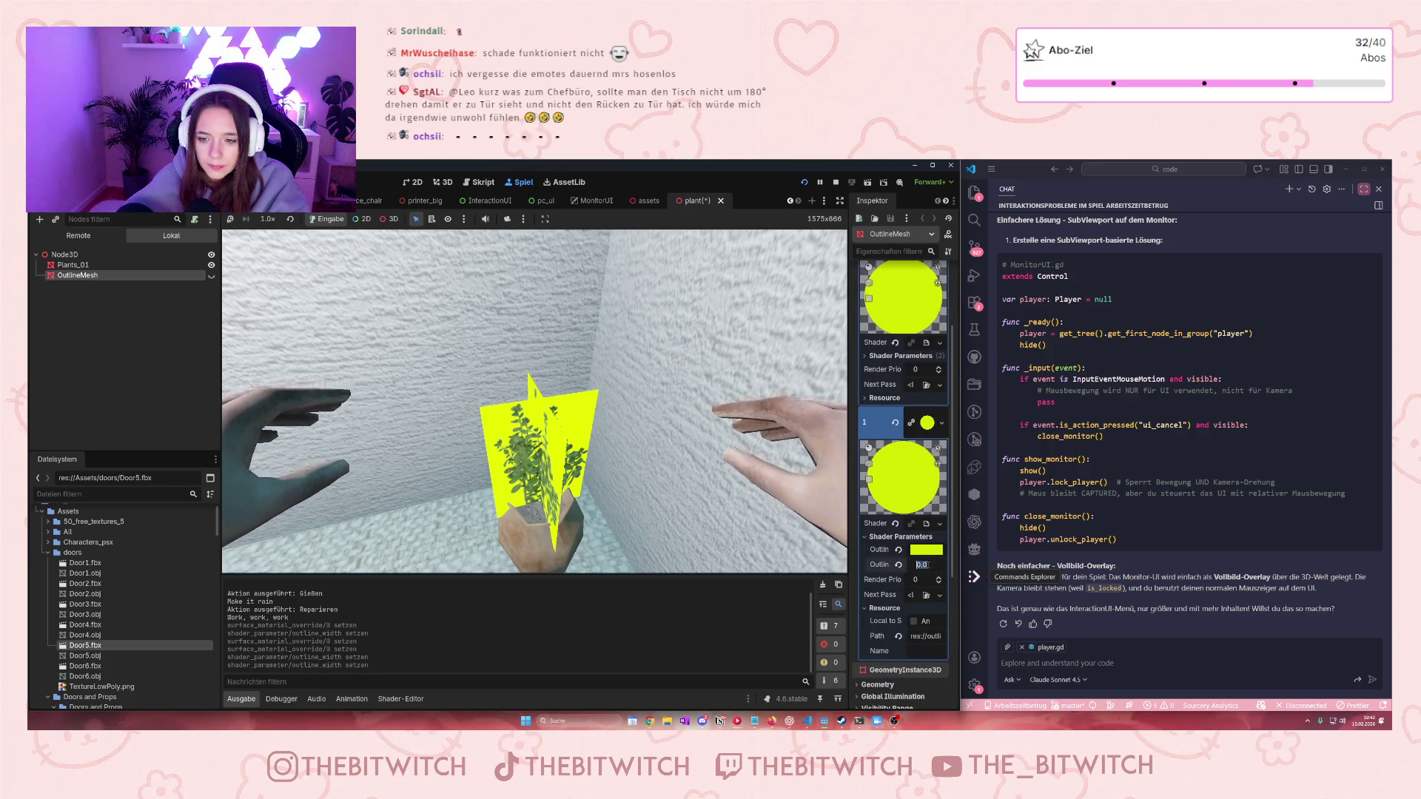
type("01")
key("Return")
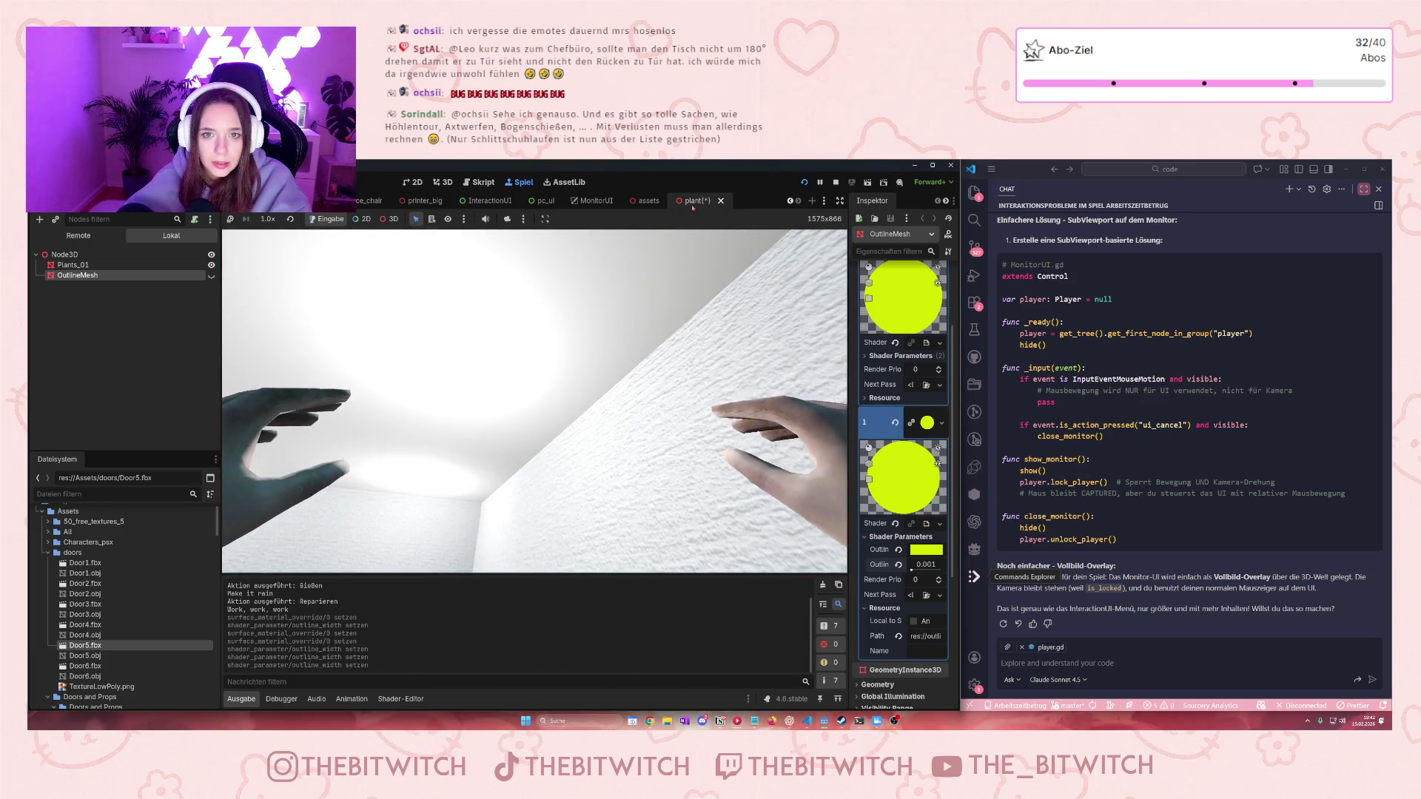
key("ctrl+s")
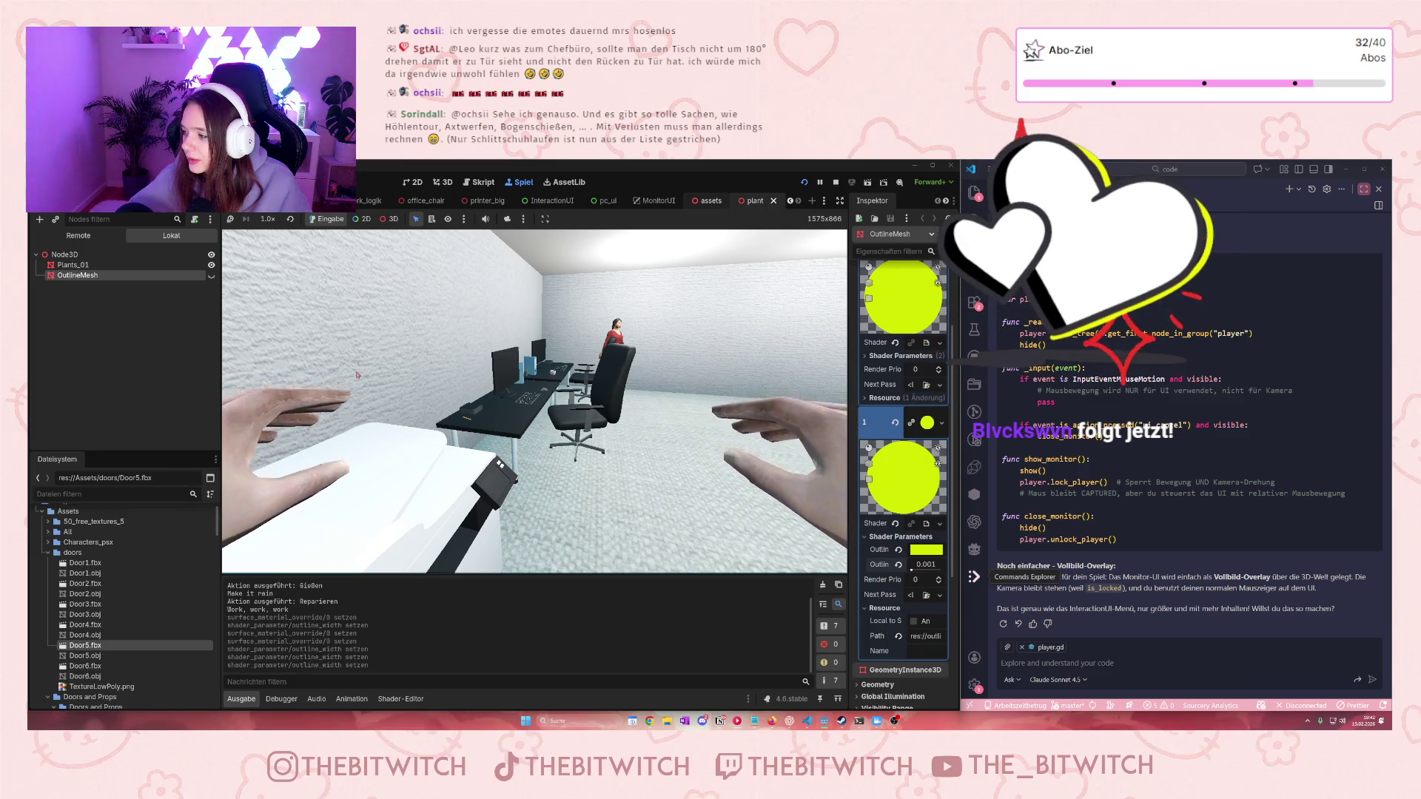
Close the MonitorUI scene and switch to the printer_big scene
mouse_move(519, 438)
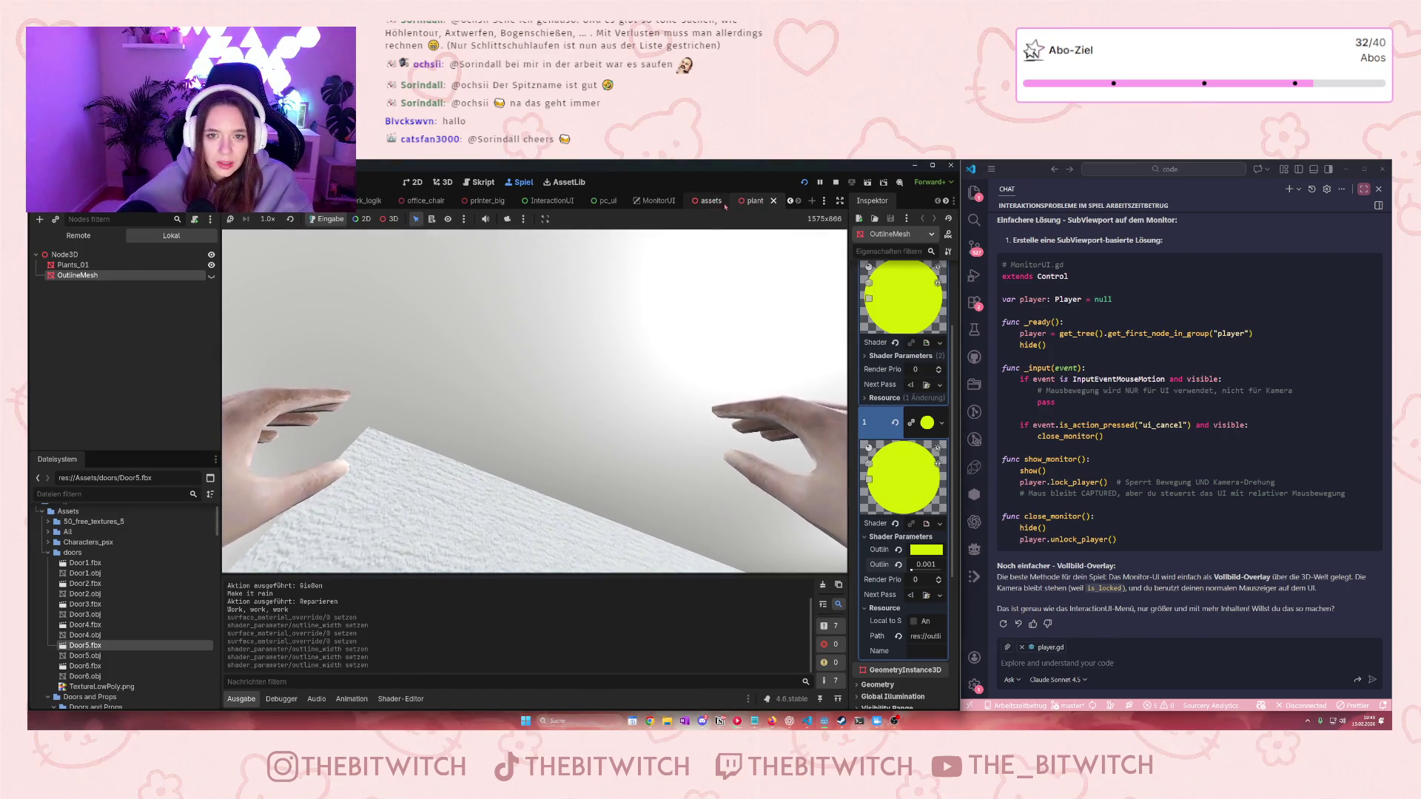
left_click(670, 201)
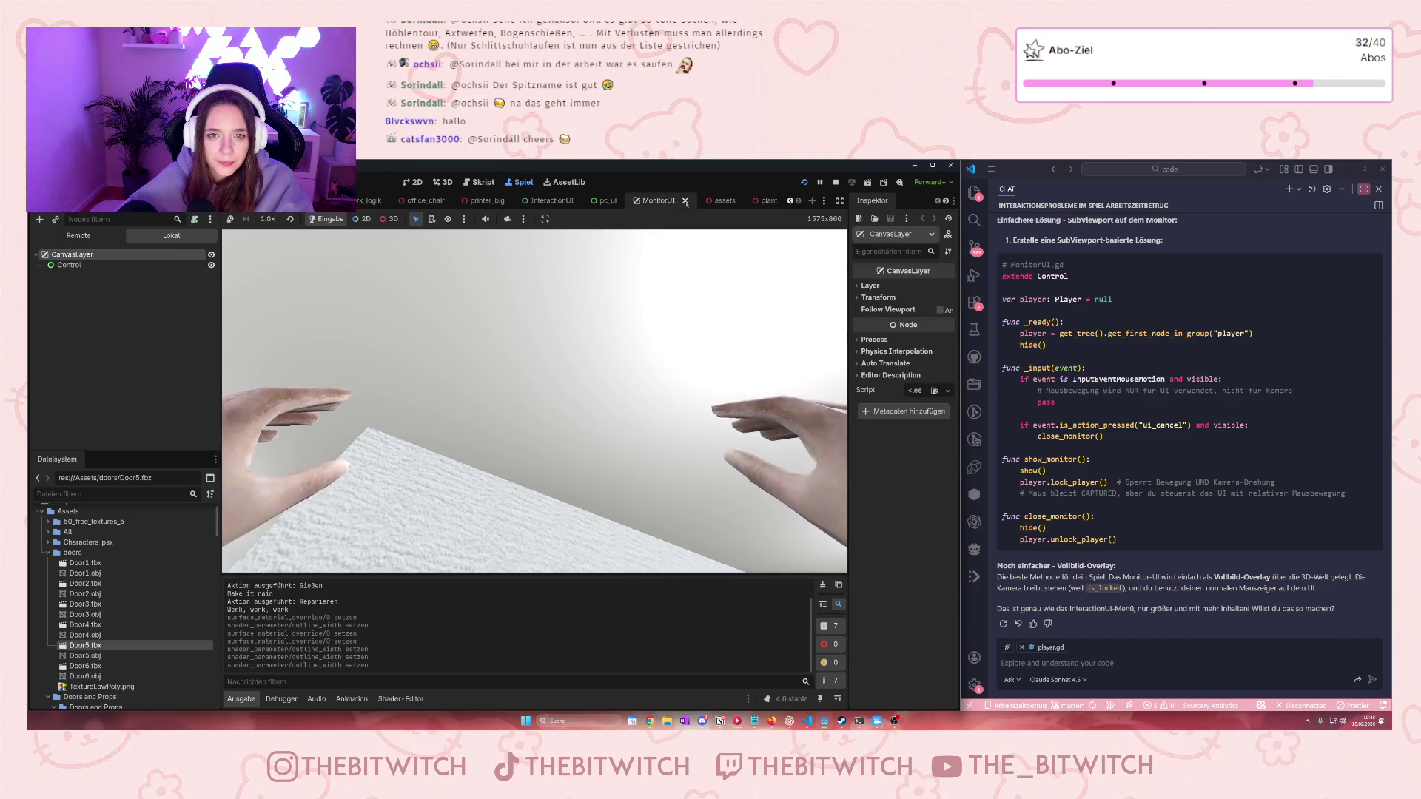
left_click(685, 201)
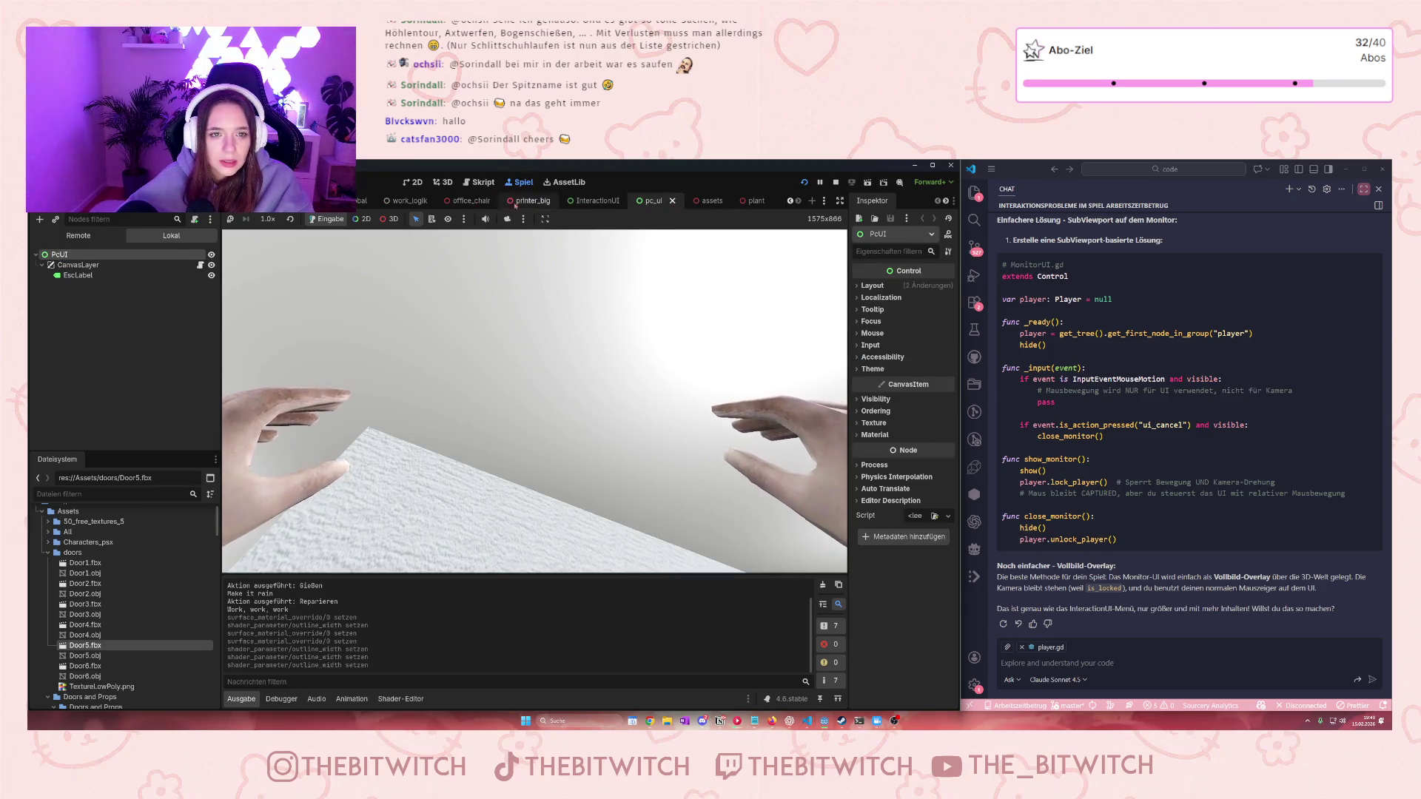
left_click(516, 205)
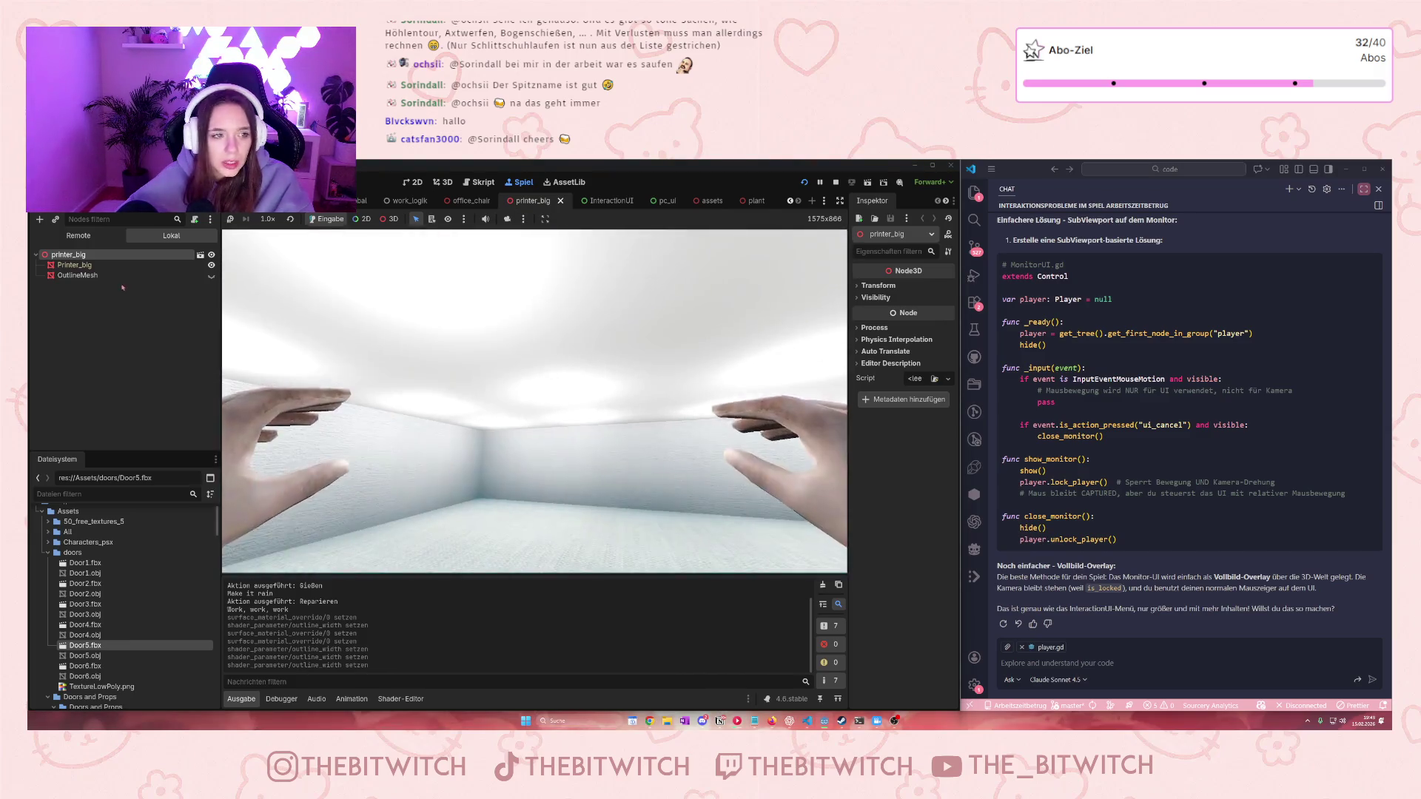
On the printer's OutlineMesh, make the first two outline materials and their shaders unique (recursive)
left_click(111, 275)
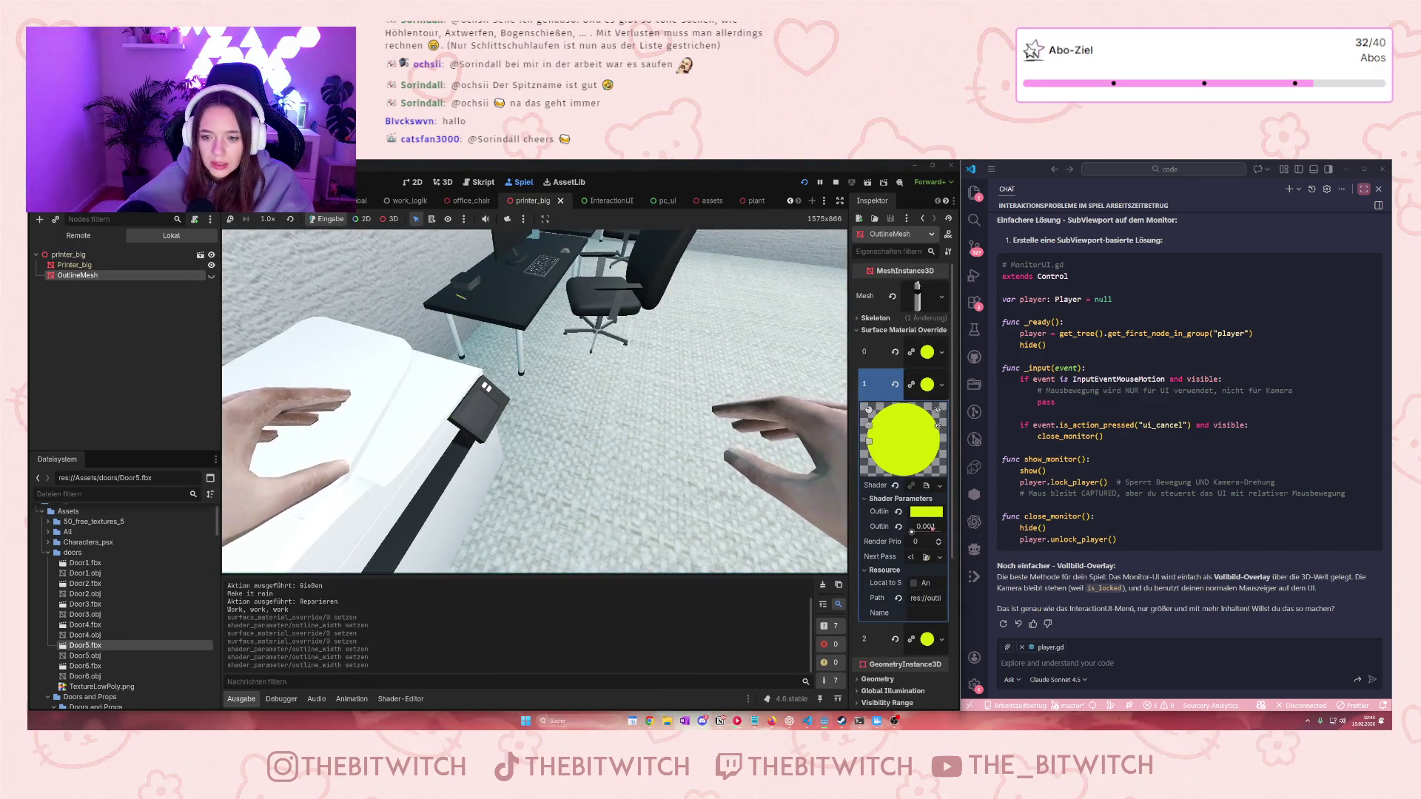
left_click(941, 353)
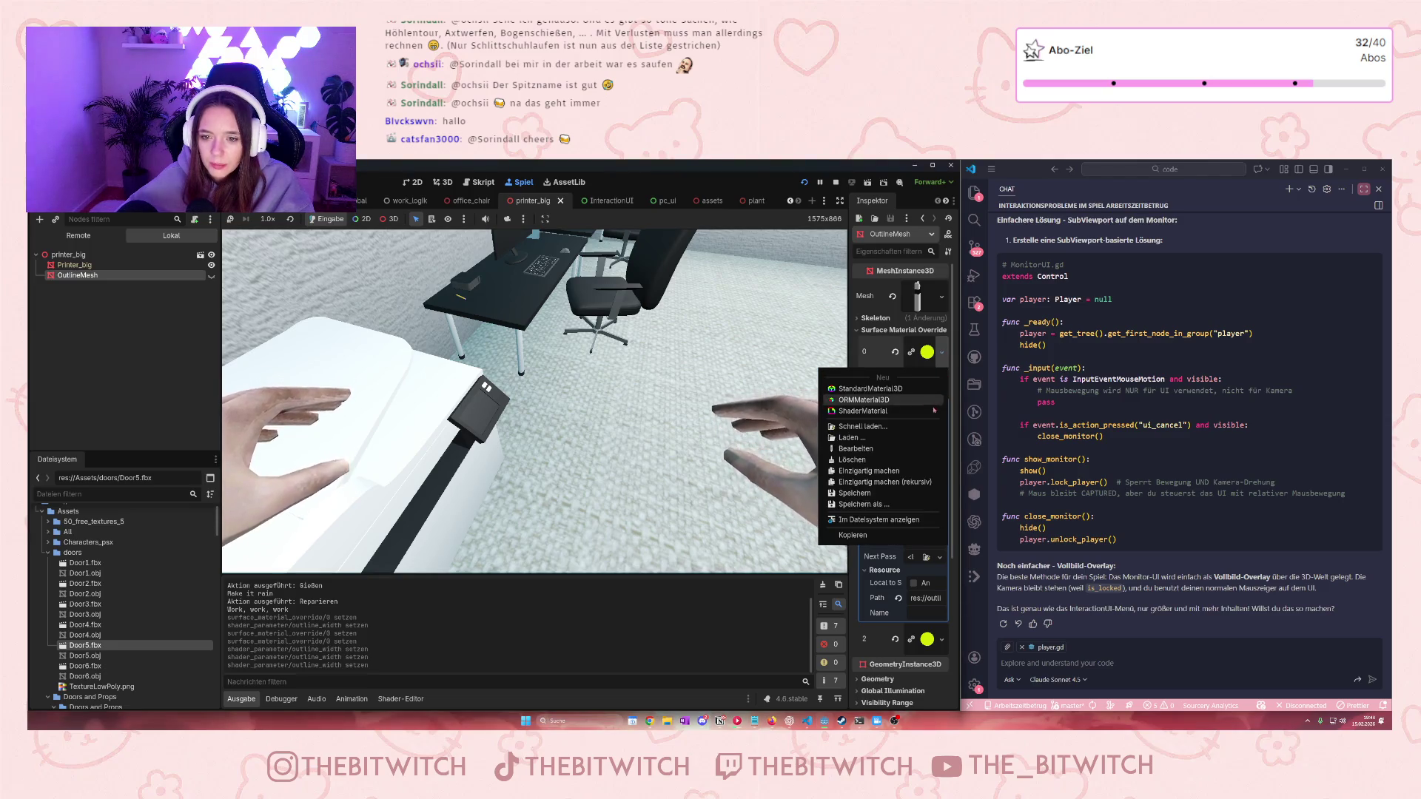
left_click(916, 483)
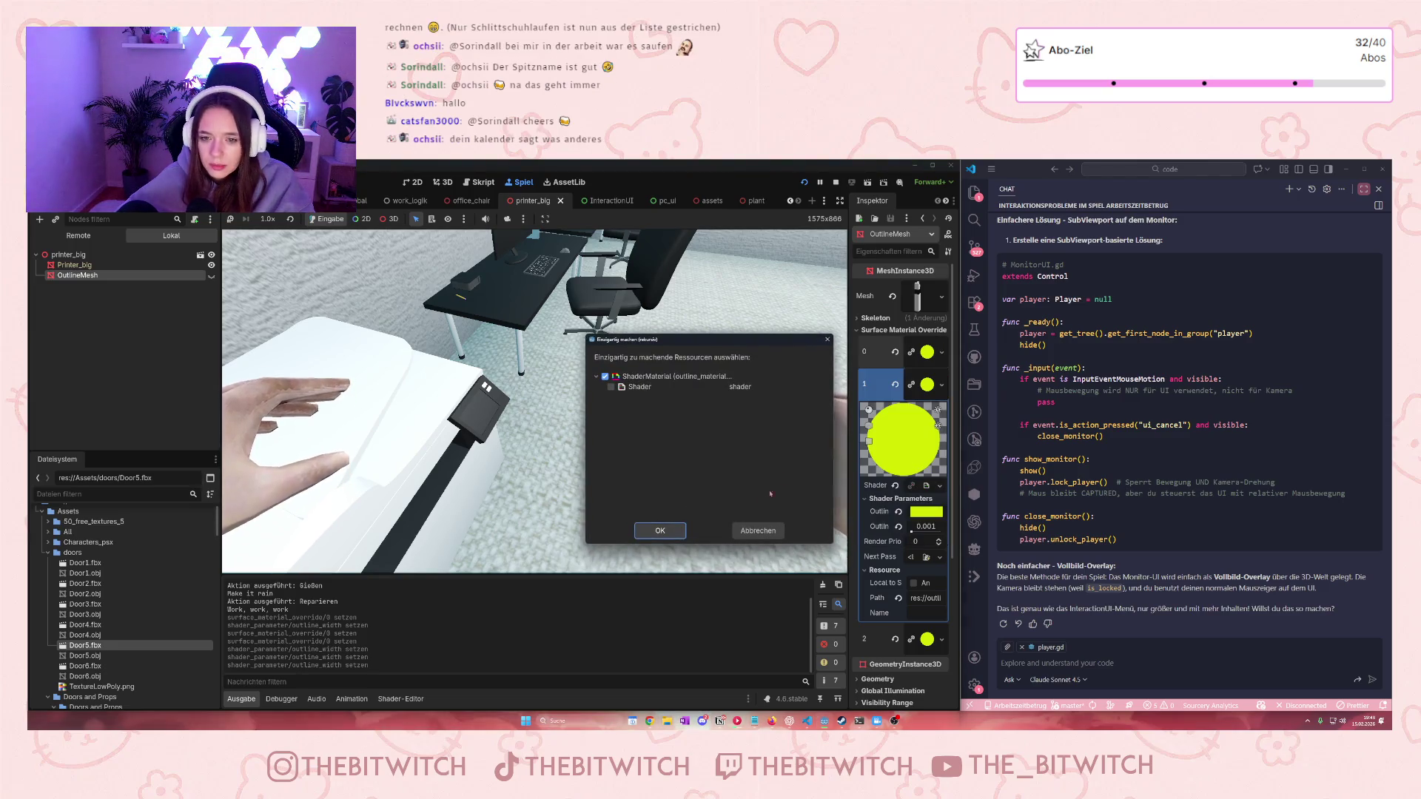
left_click(659, 530)
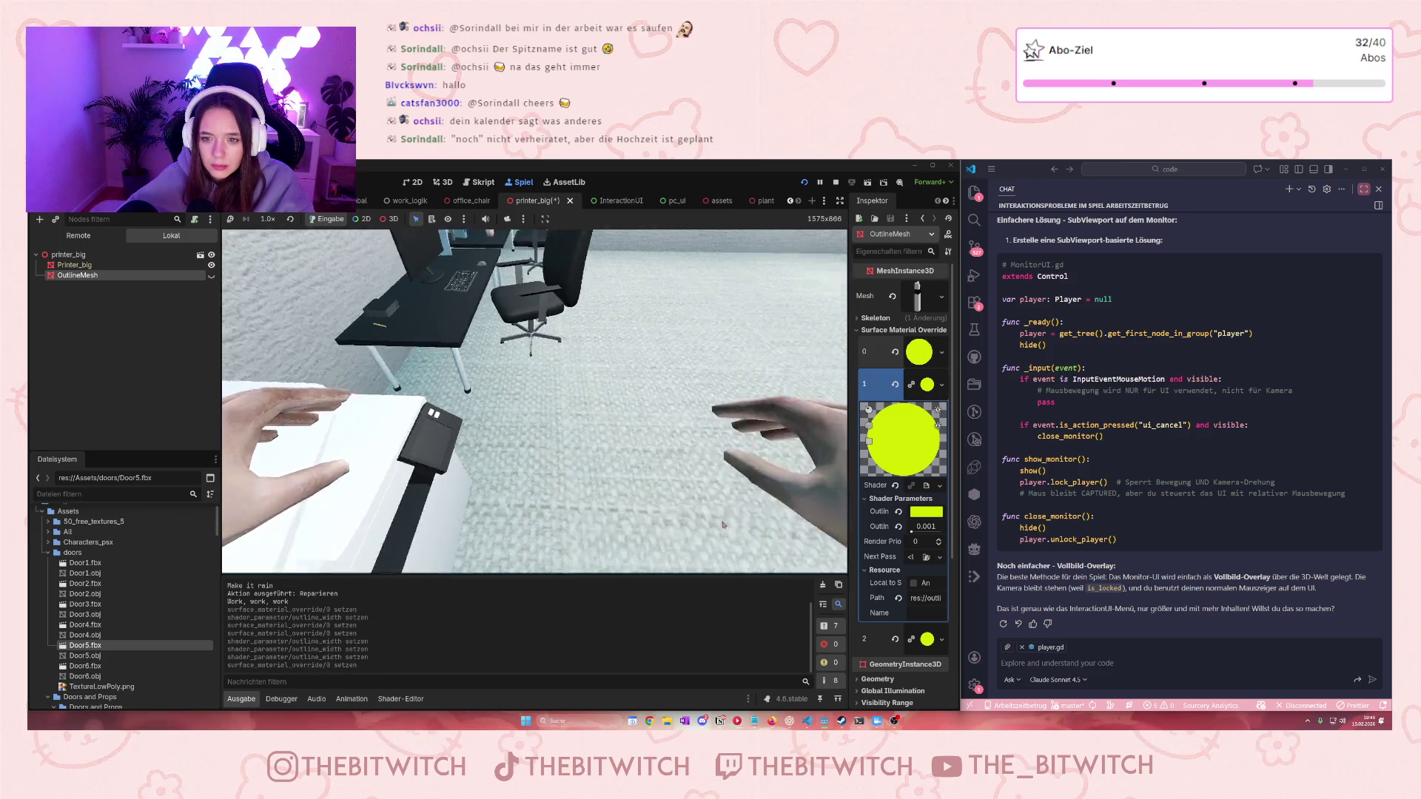
left_click(941, 353)
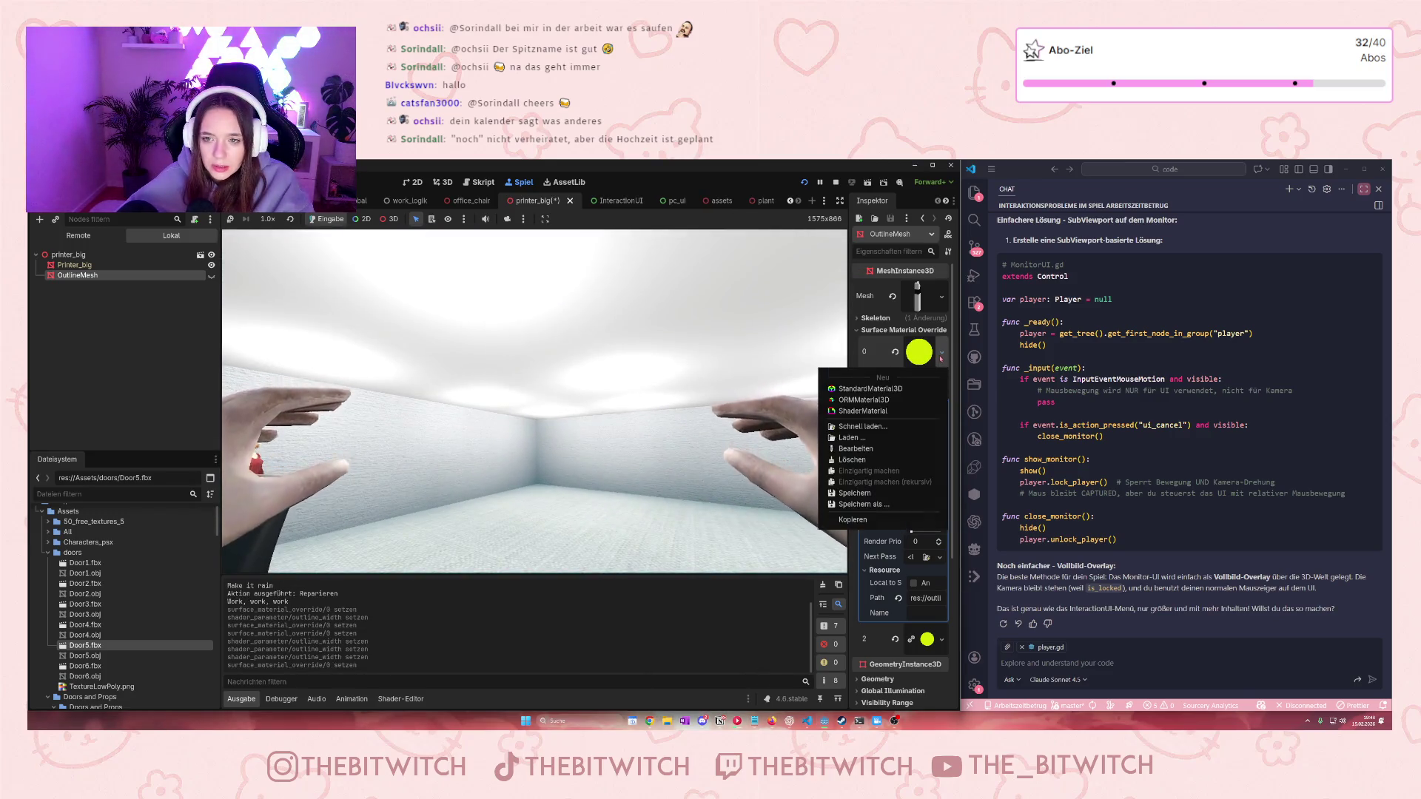
left_click(941, 384)
left_click(941, 384)
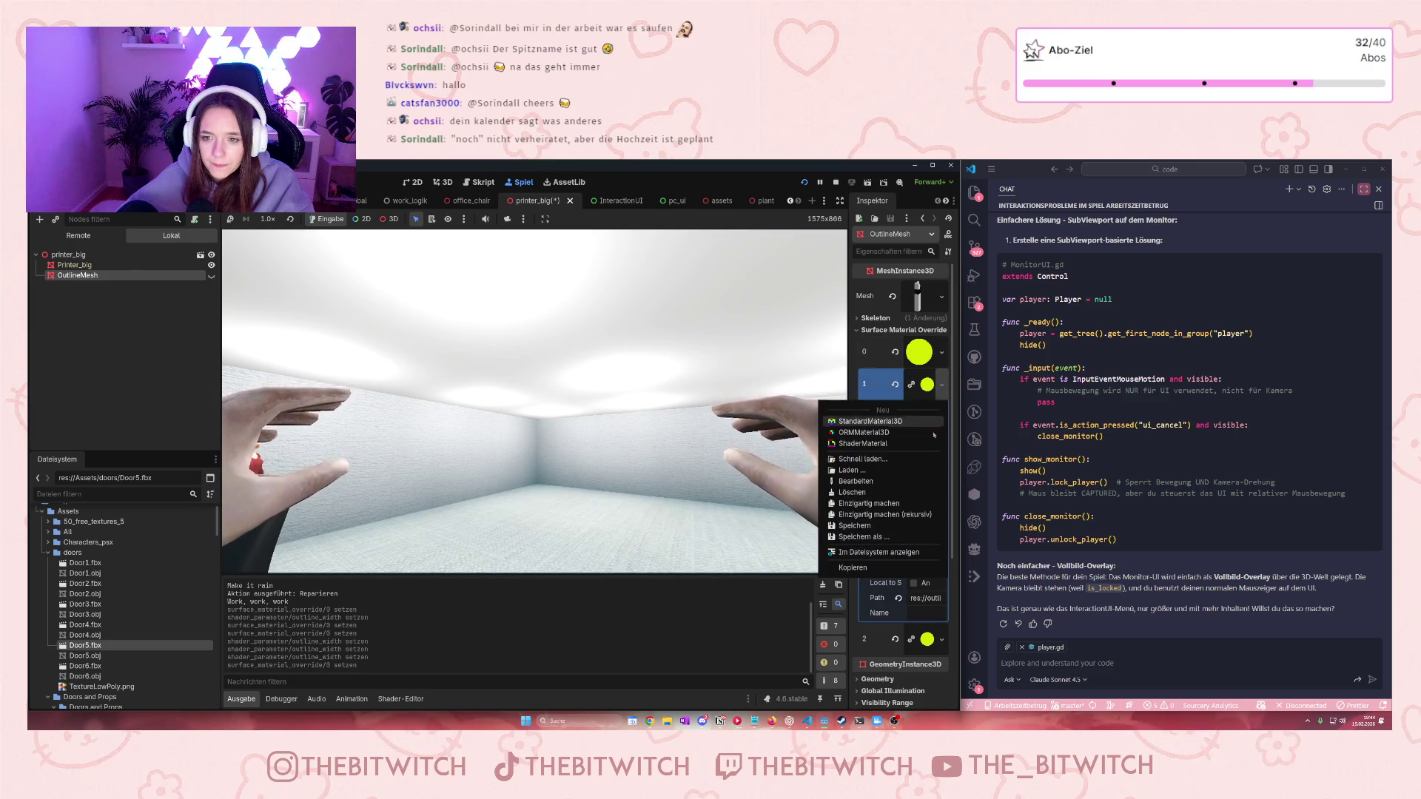
left_click(884, 514)
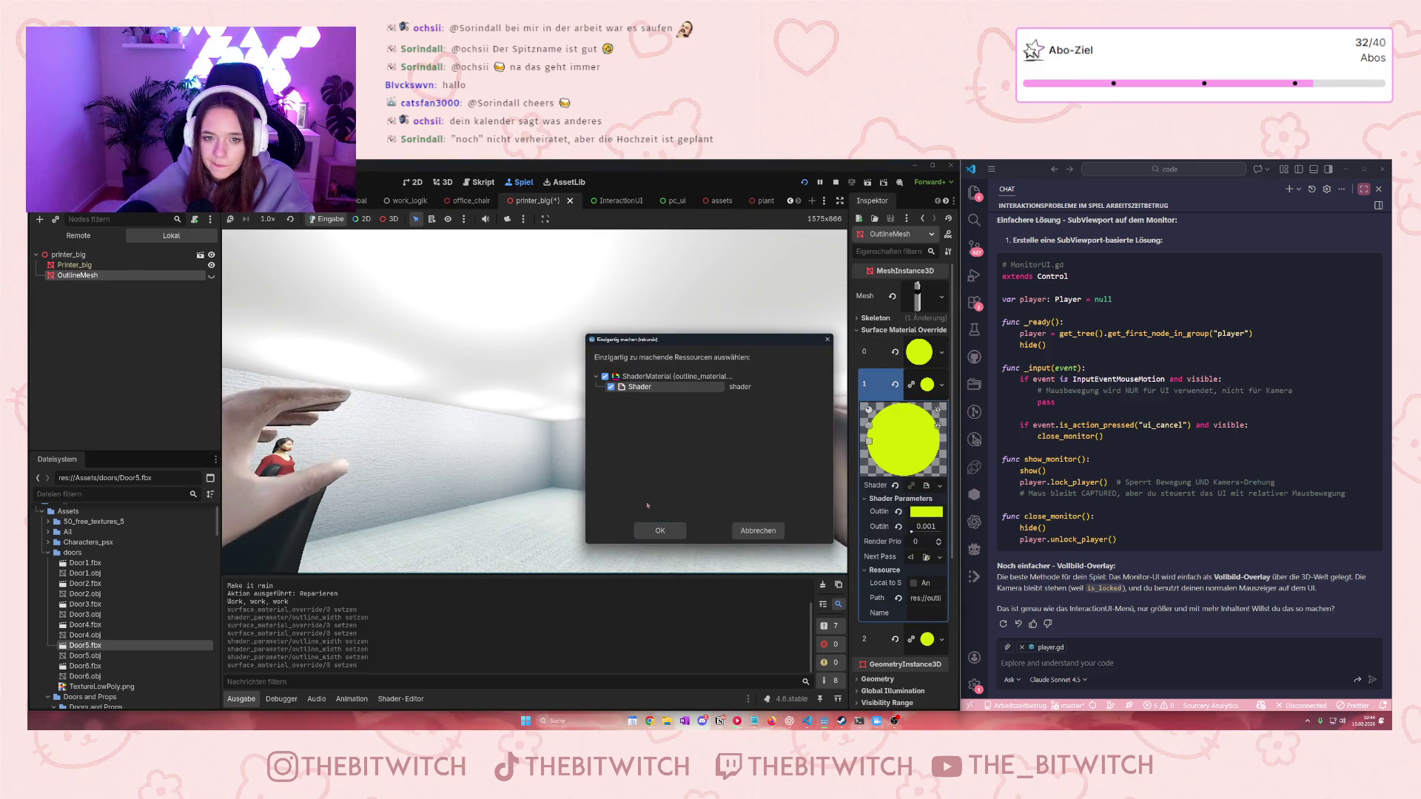
left_click(659, 531)
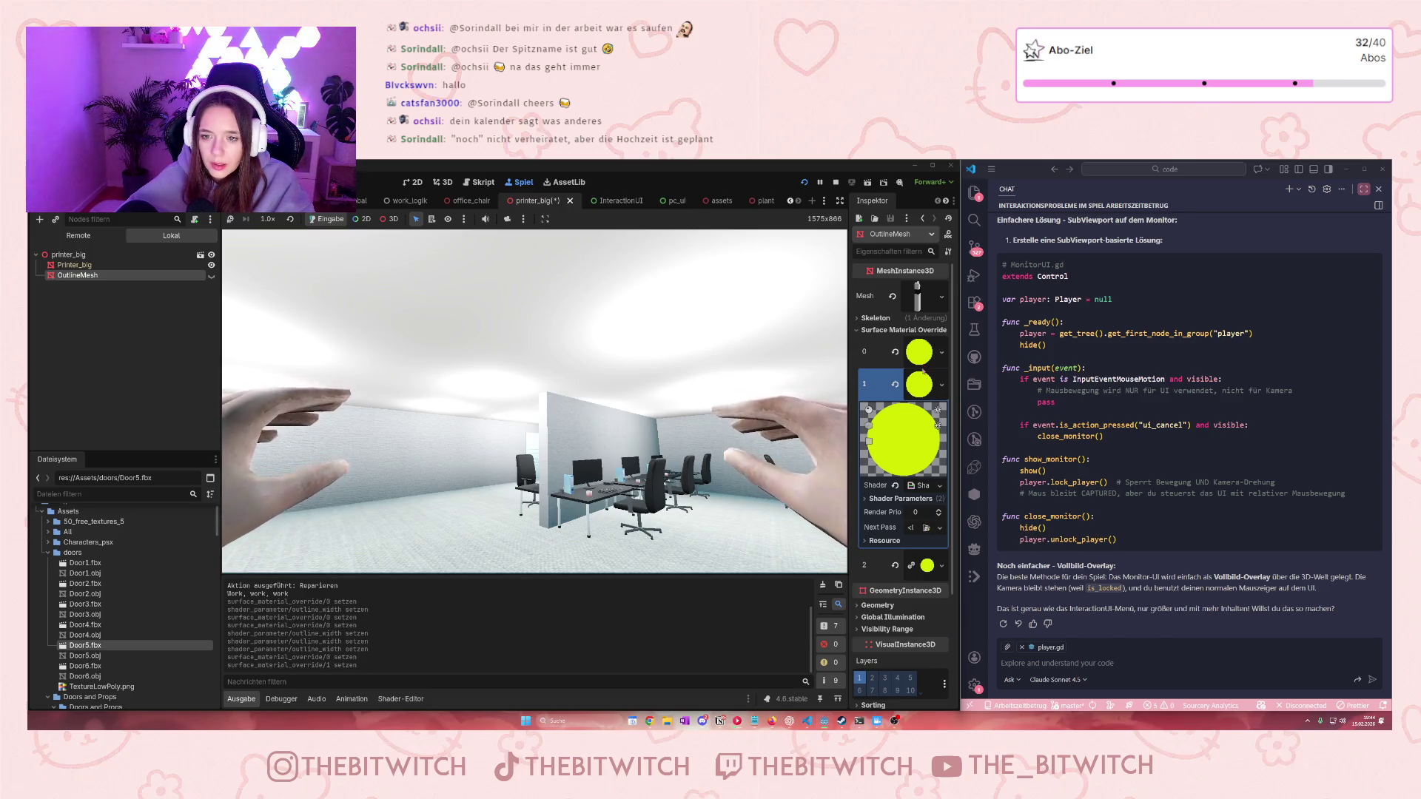
Make surface slot 2's outline material and shader unique as well
left_click(921, 353)
scroll(920, 368, "down", 5)
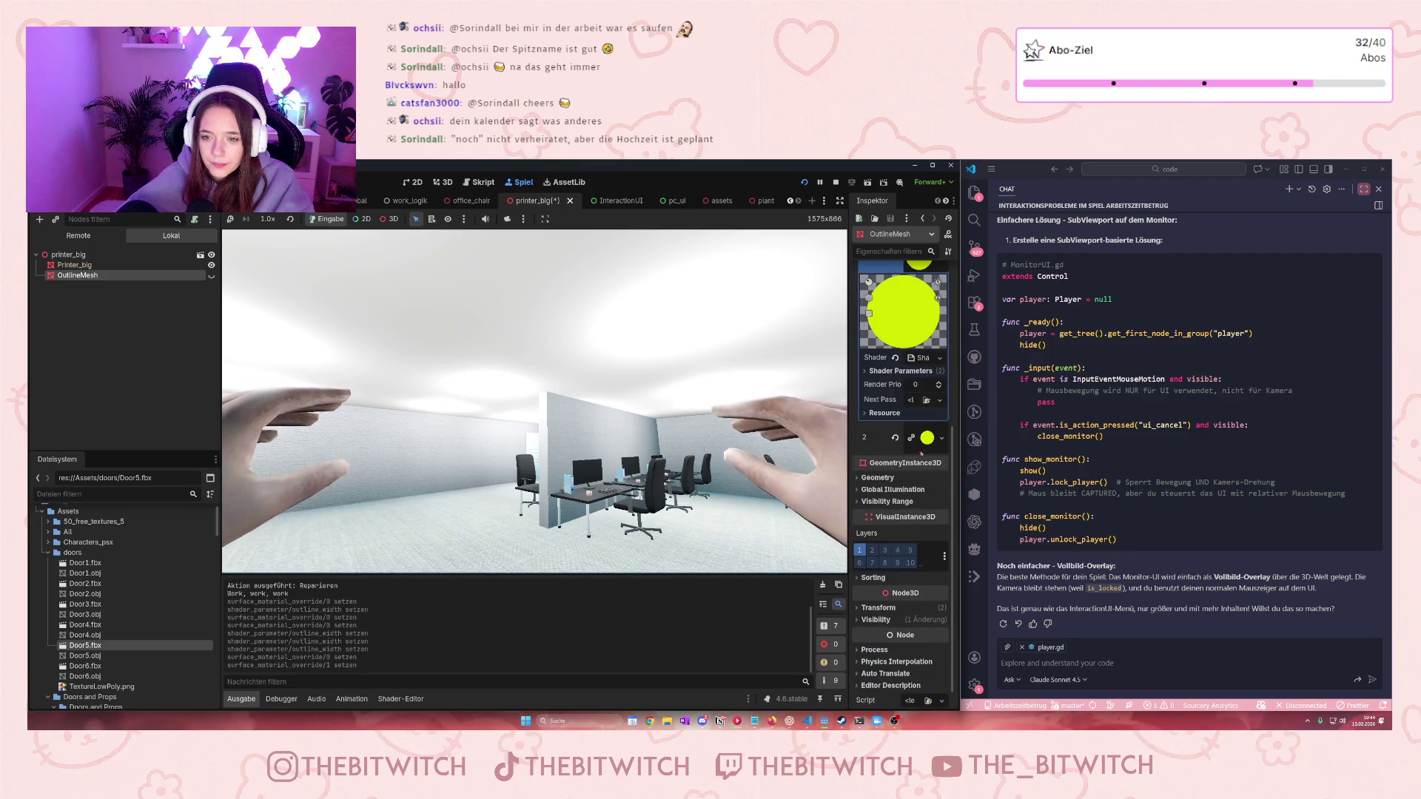
left_click(940, 442)
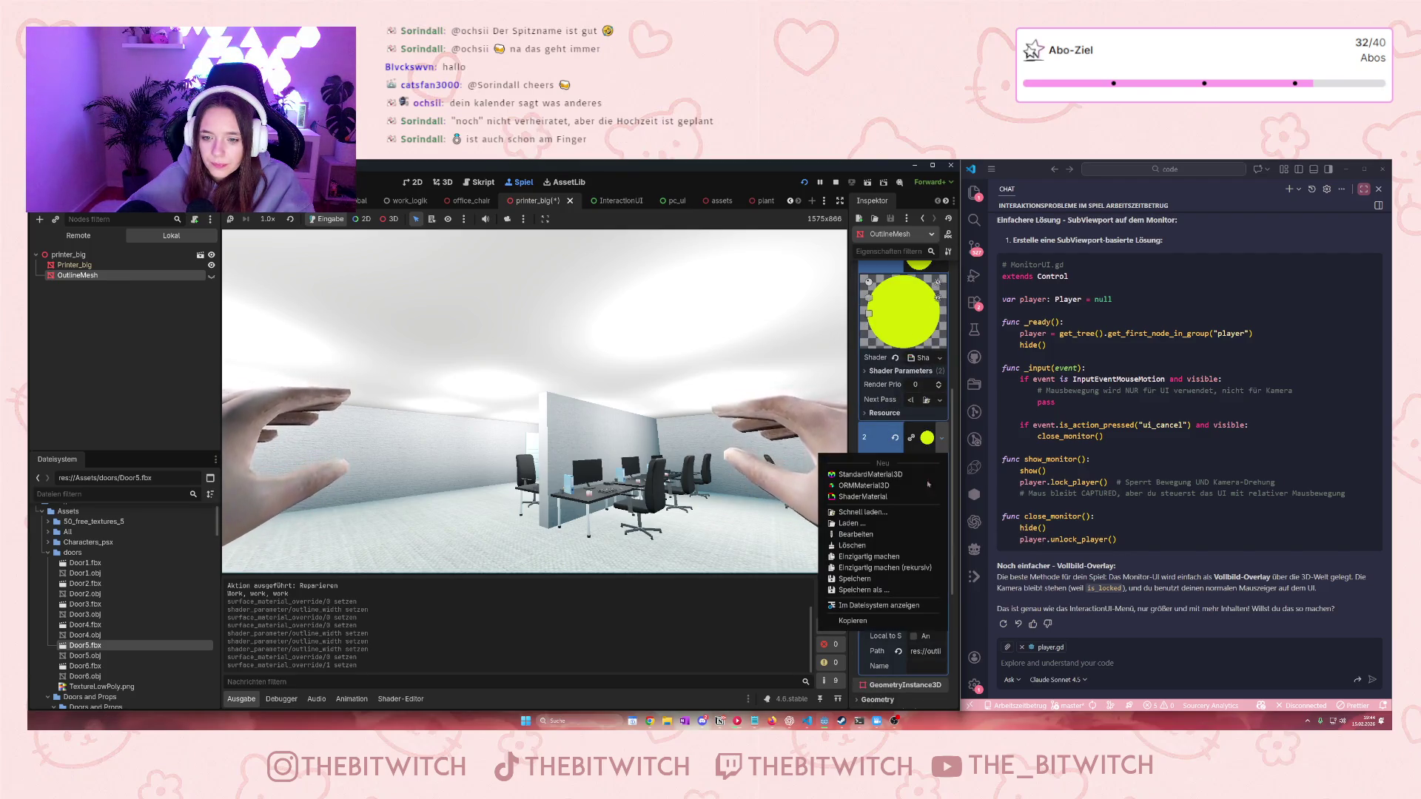
left_click(883, 567)
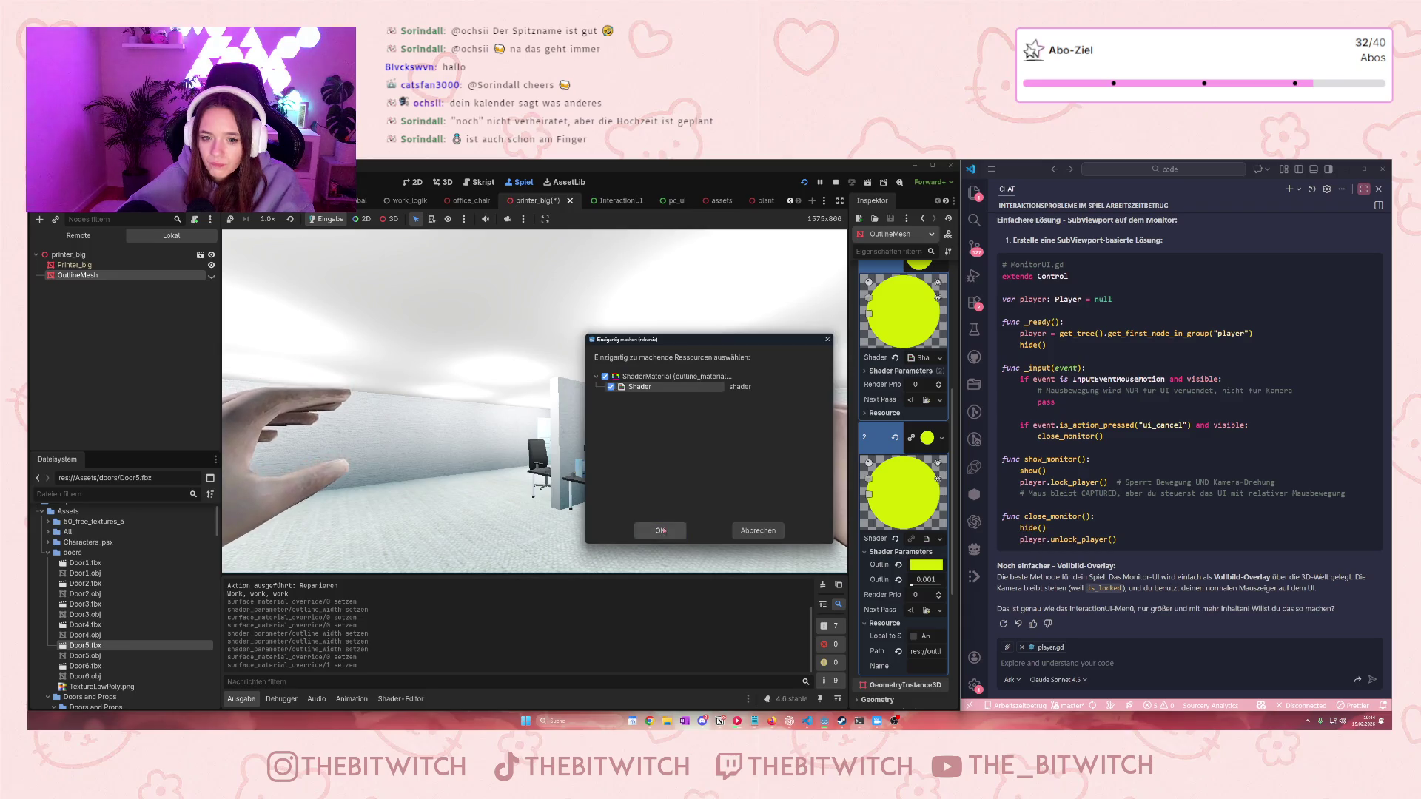
left_click(661, 530)
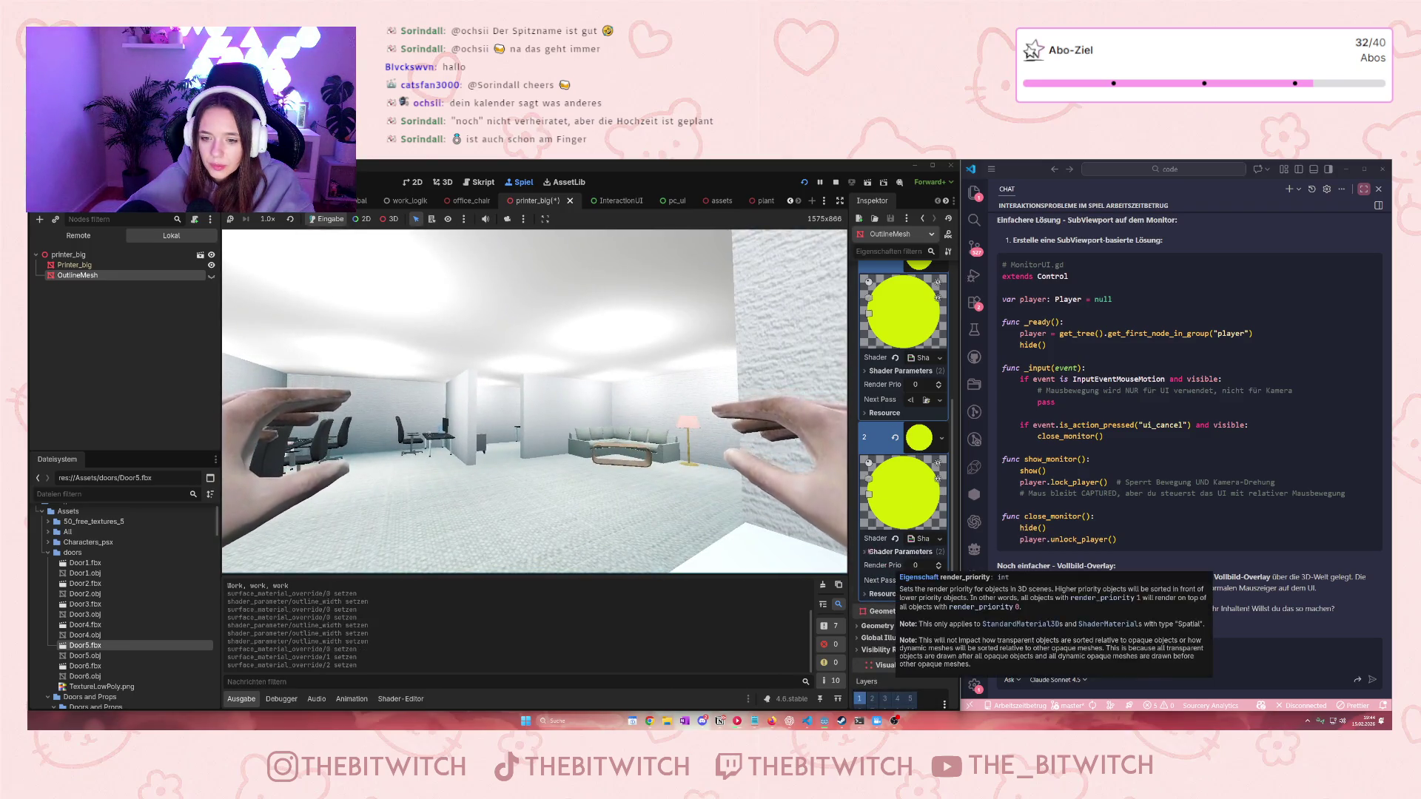
Widen the printer's outline on surface slots 2, 0 and 1 to 0.1, then stop the game and save
left_click(865, 552)
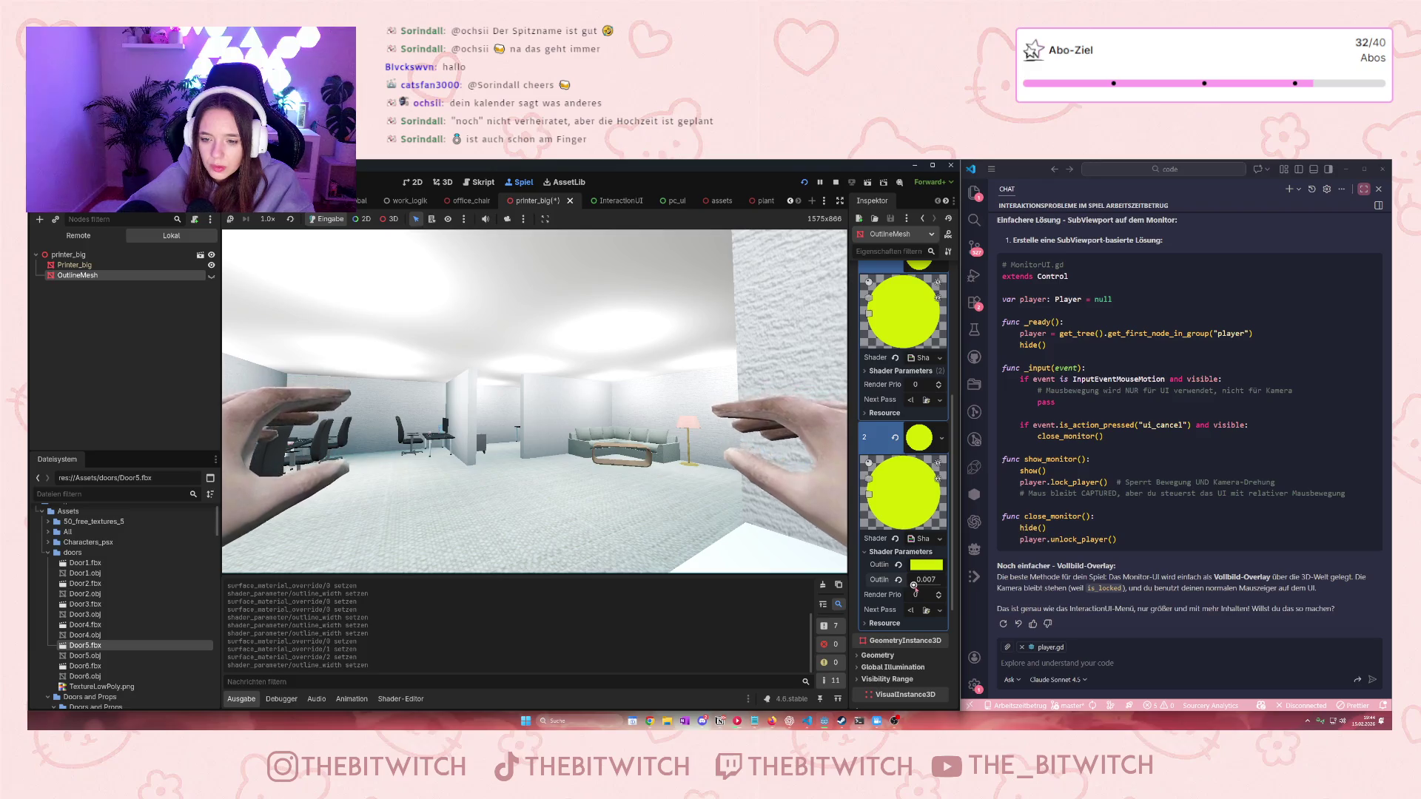
left_click_drag(915, 585, 918, 585)
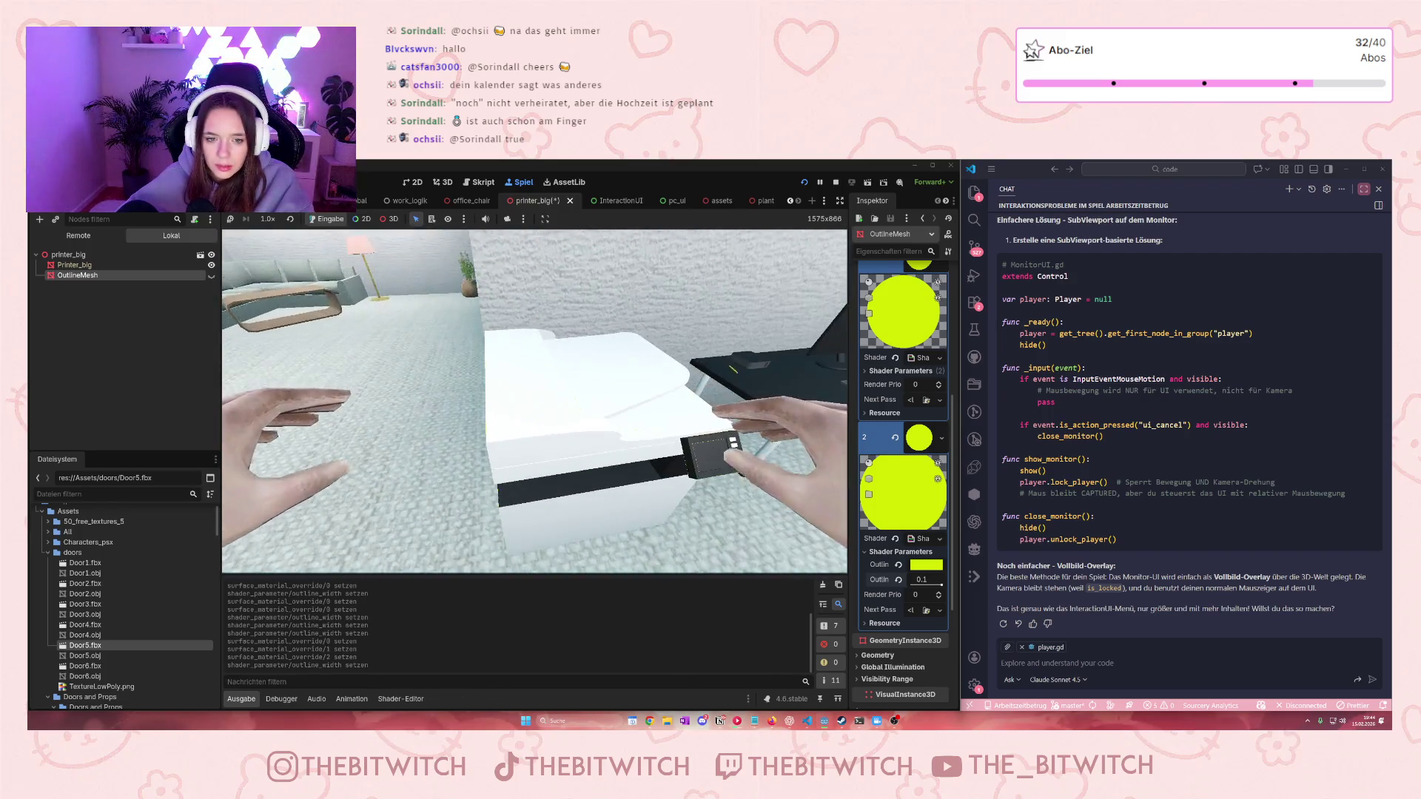
scroll(881, 435, "up", 2)
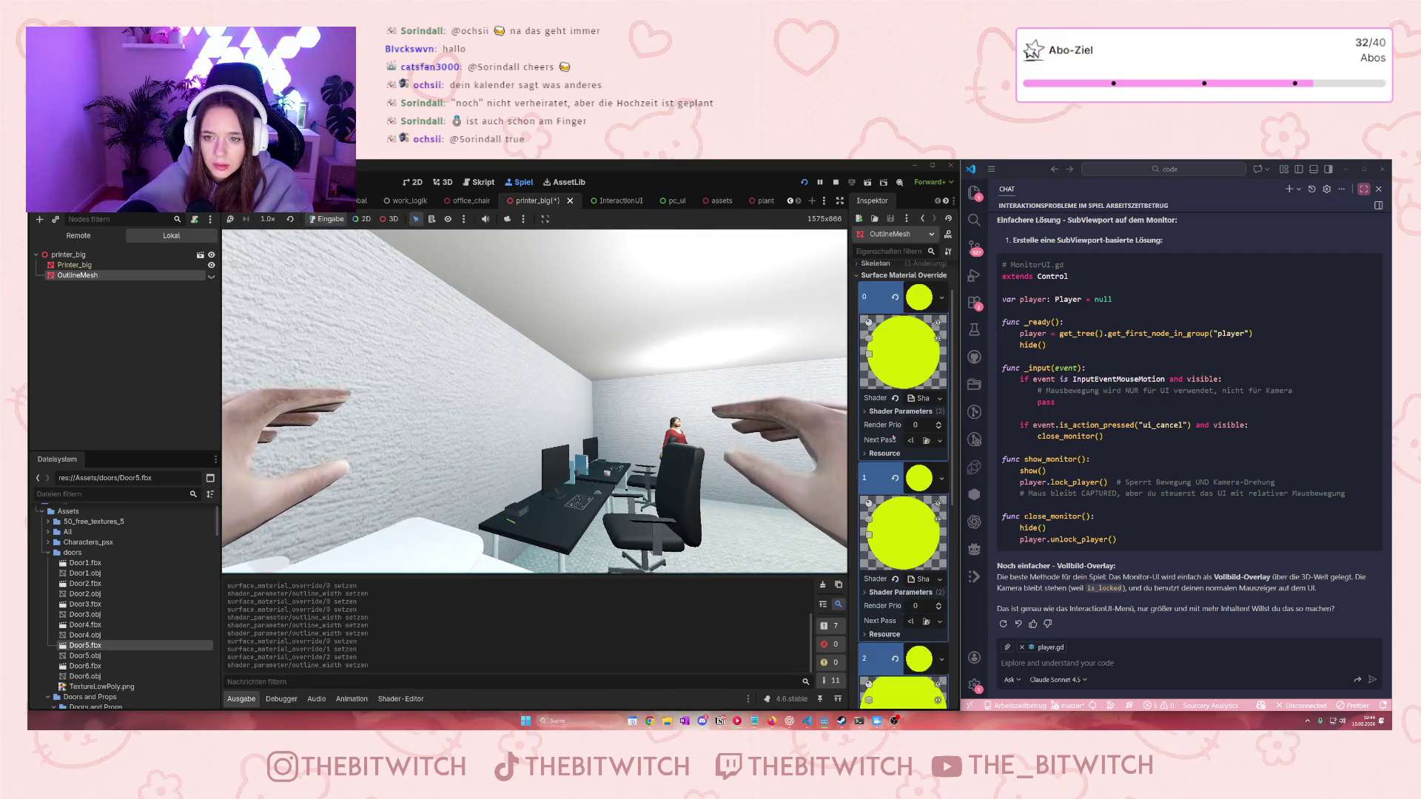
left_click(897, 411)
left_click(936, 446)
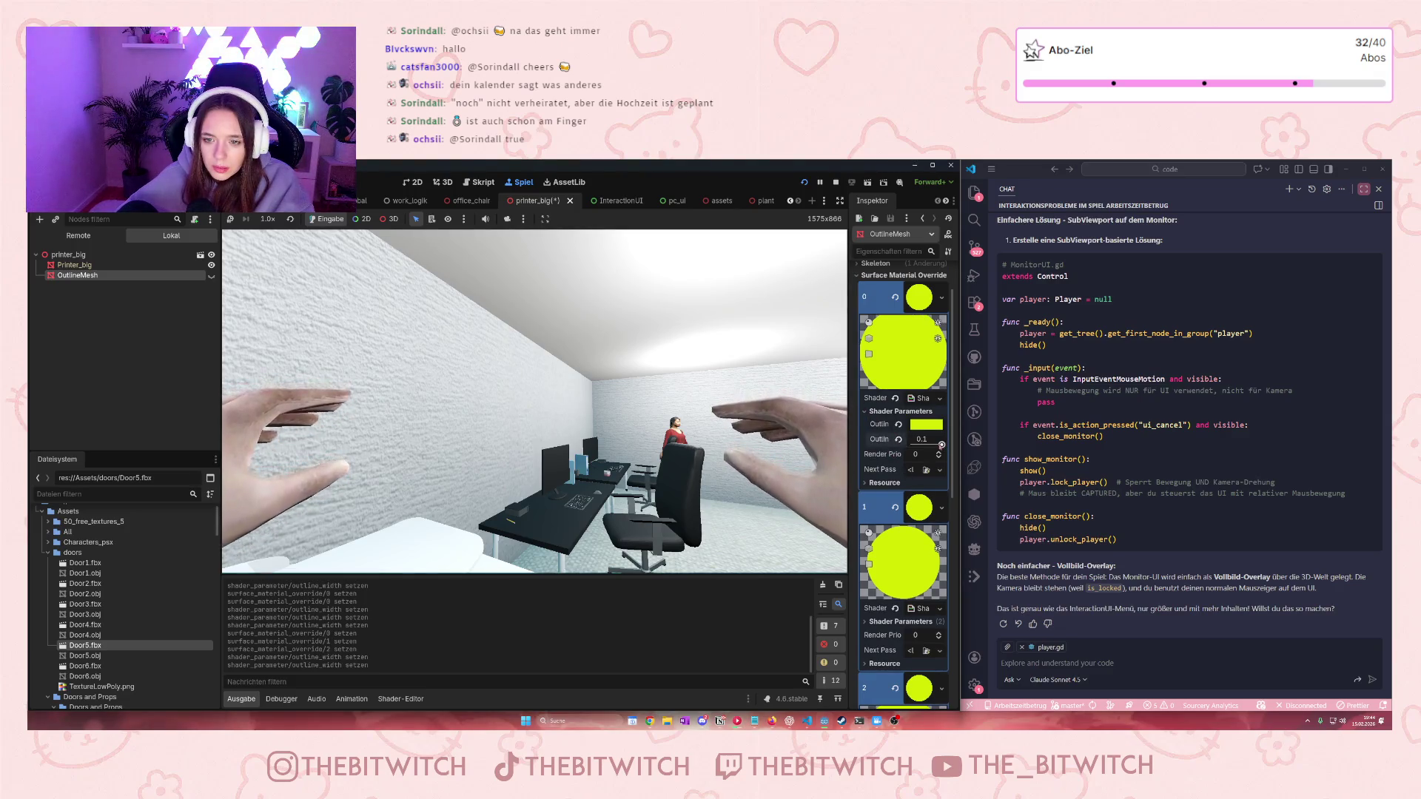
scroll(918, 536, "down", 4)
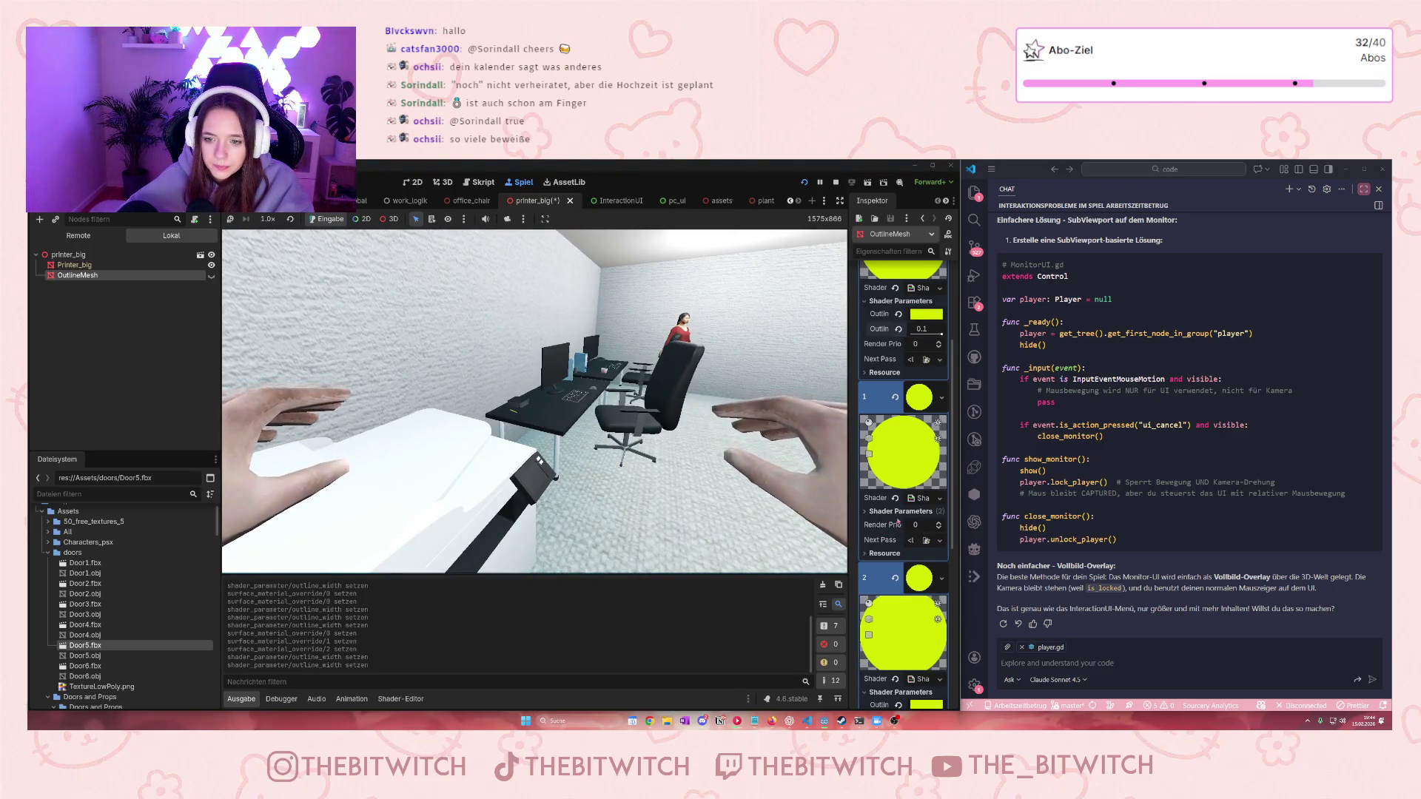
left_click(899, 511)
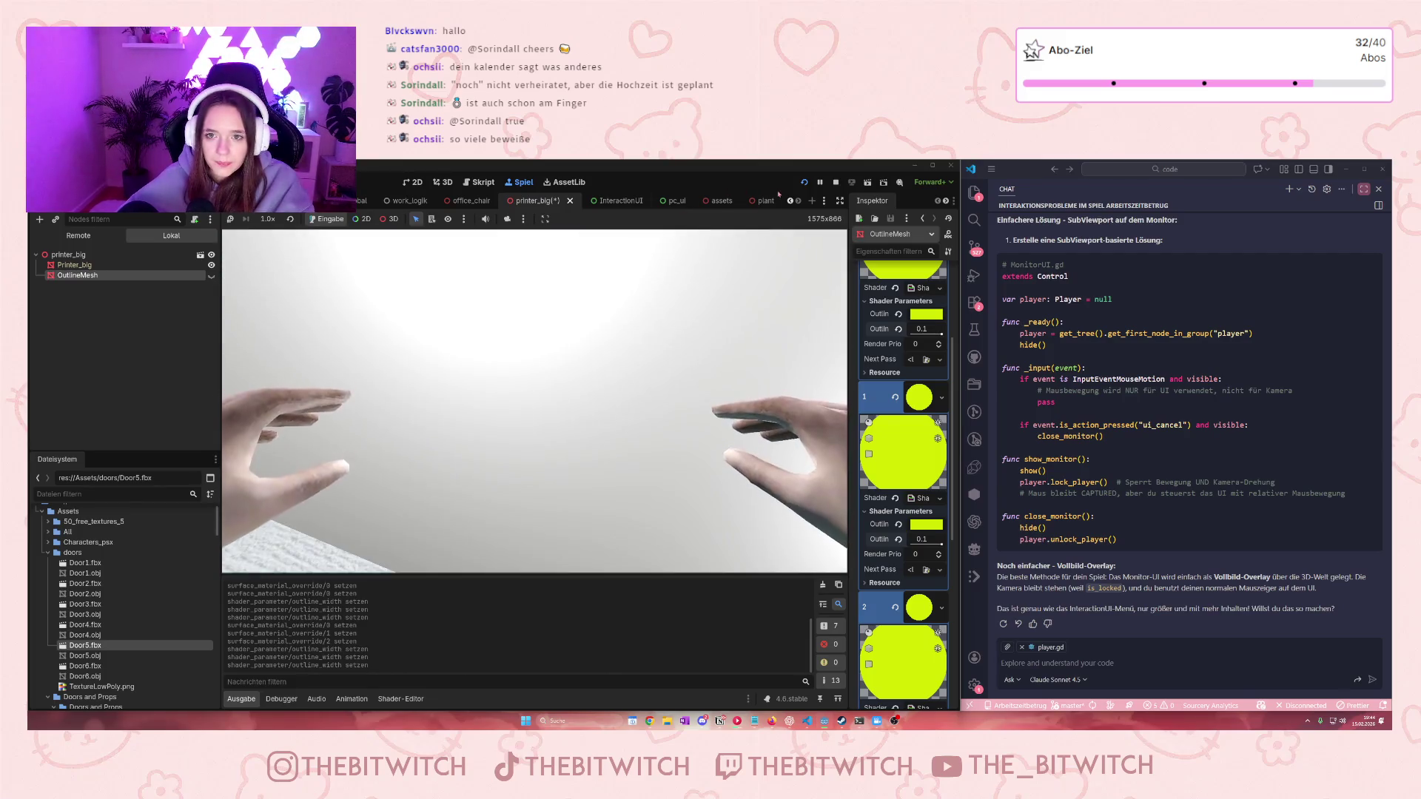
key("F8")
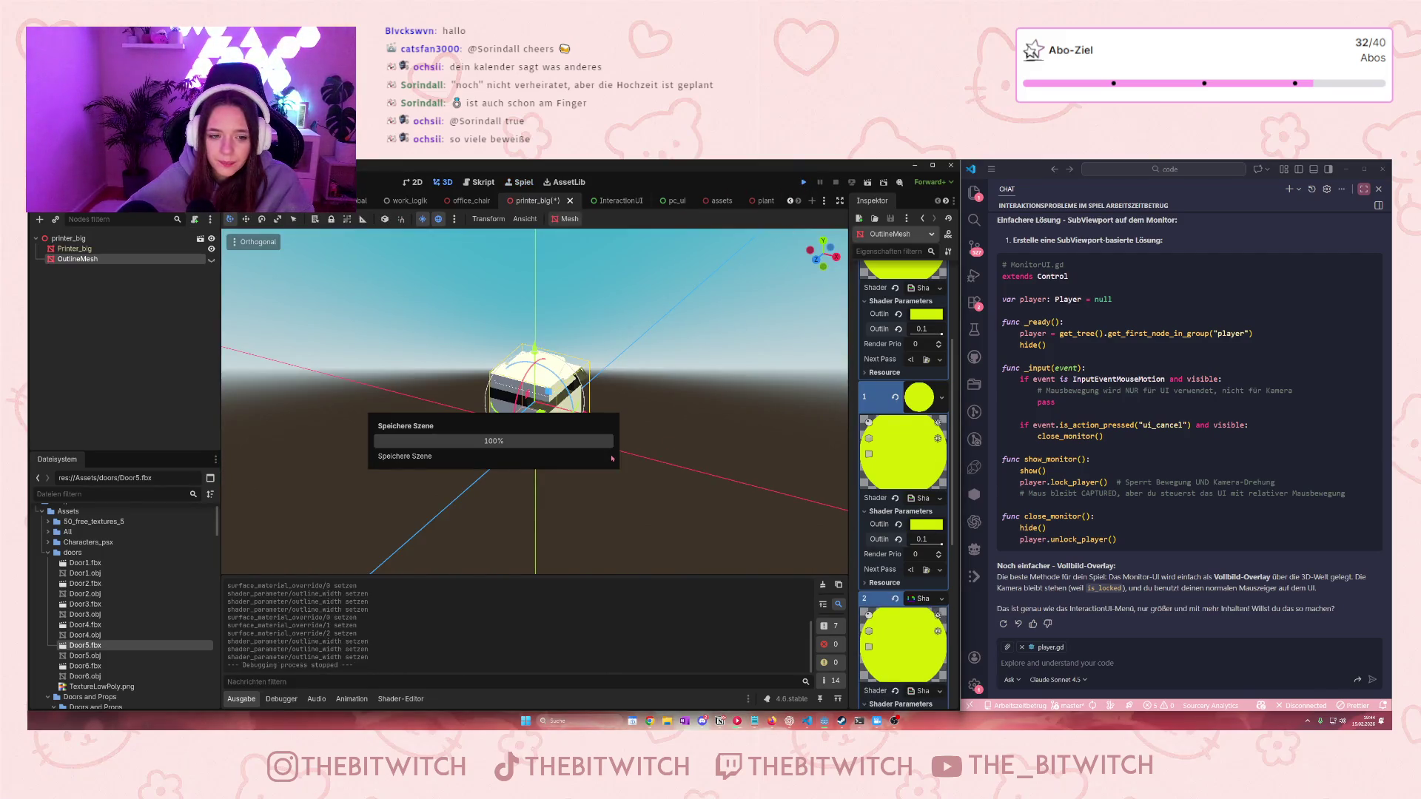
Rerun the game and change the first printer outline width field to 0.035
key("w")
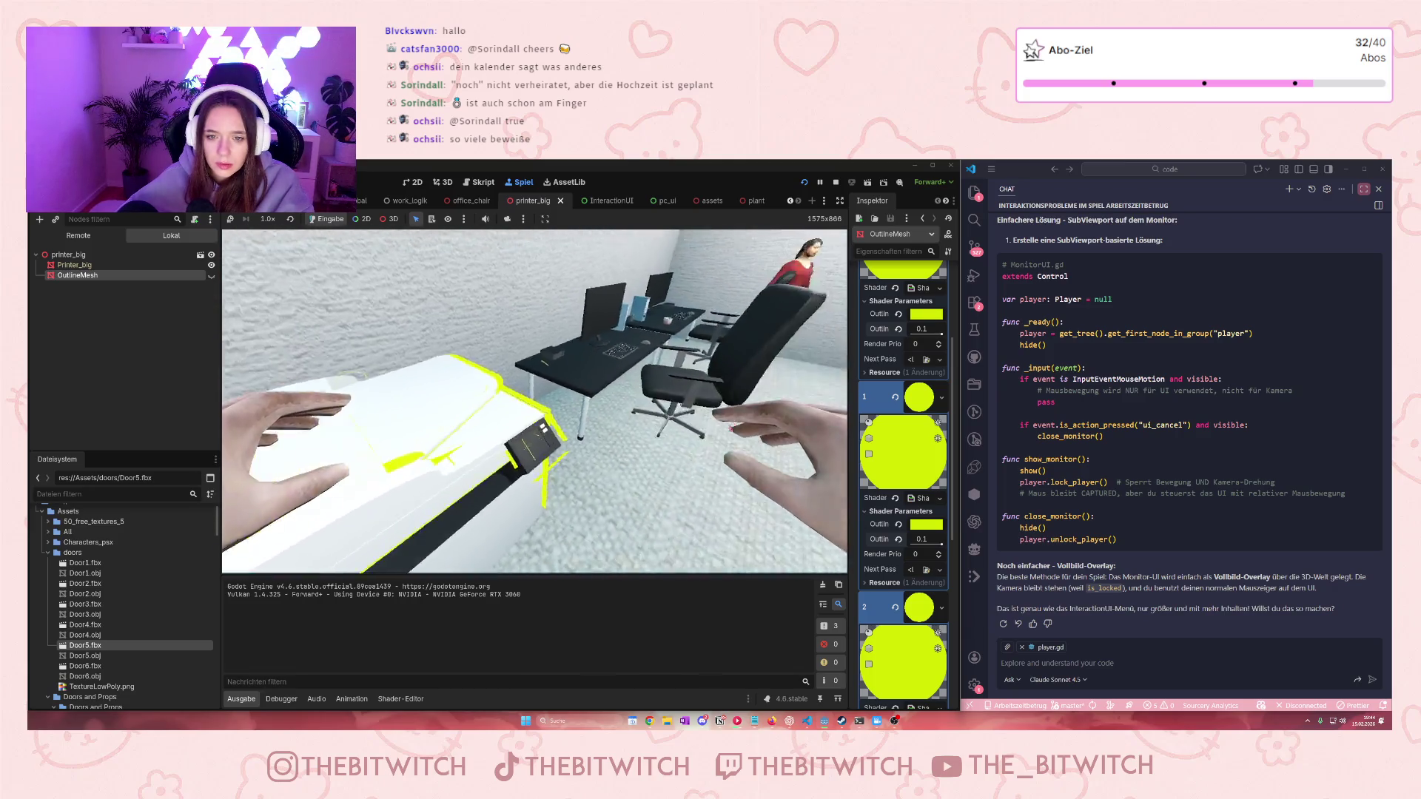
left_click(927, 331)
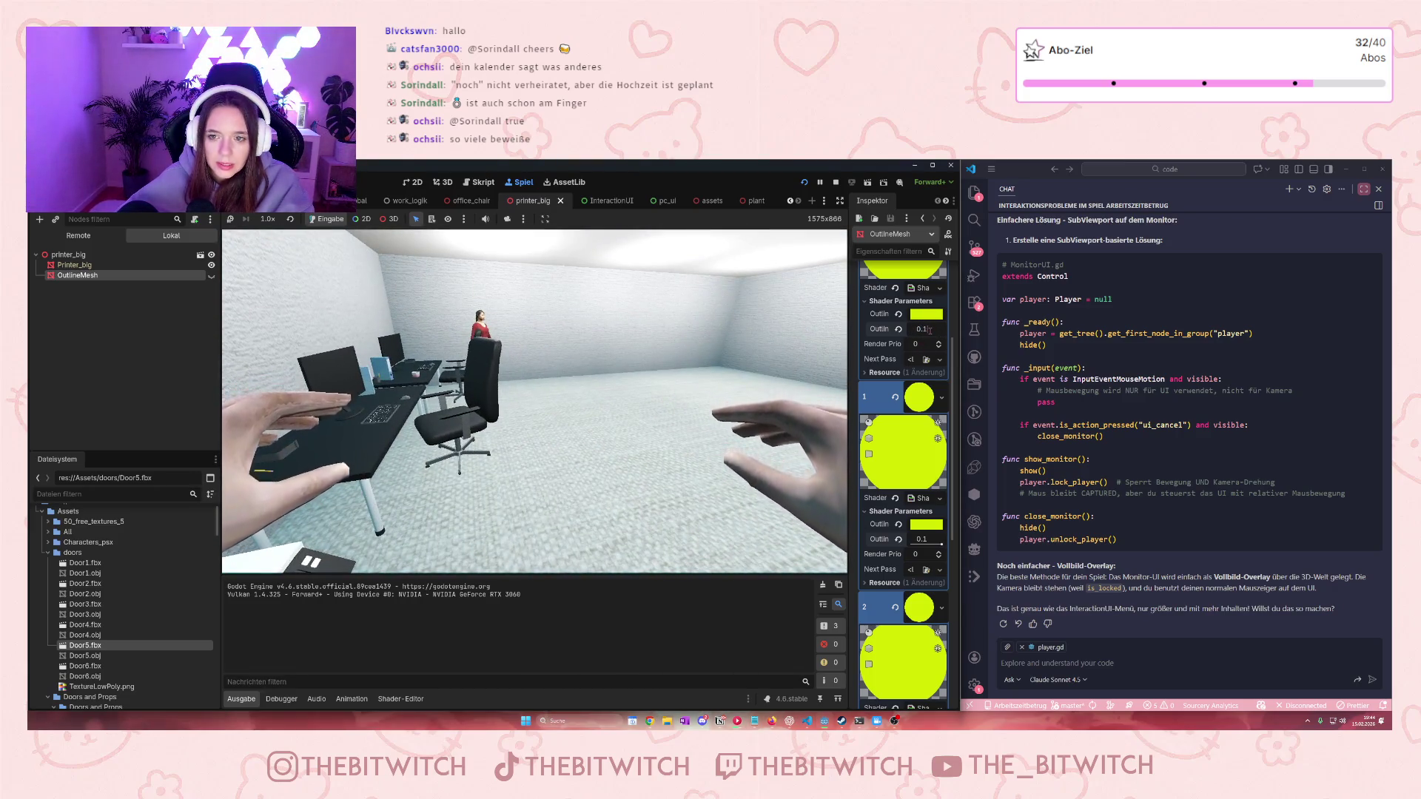
key("BackSpace")
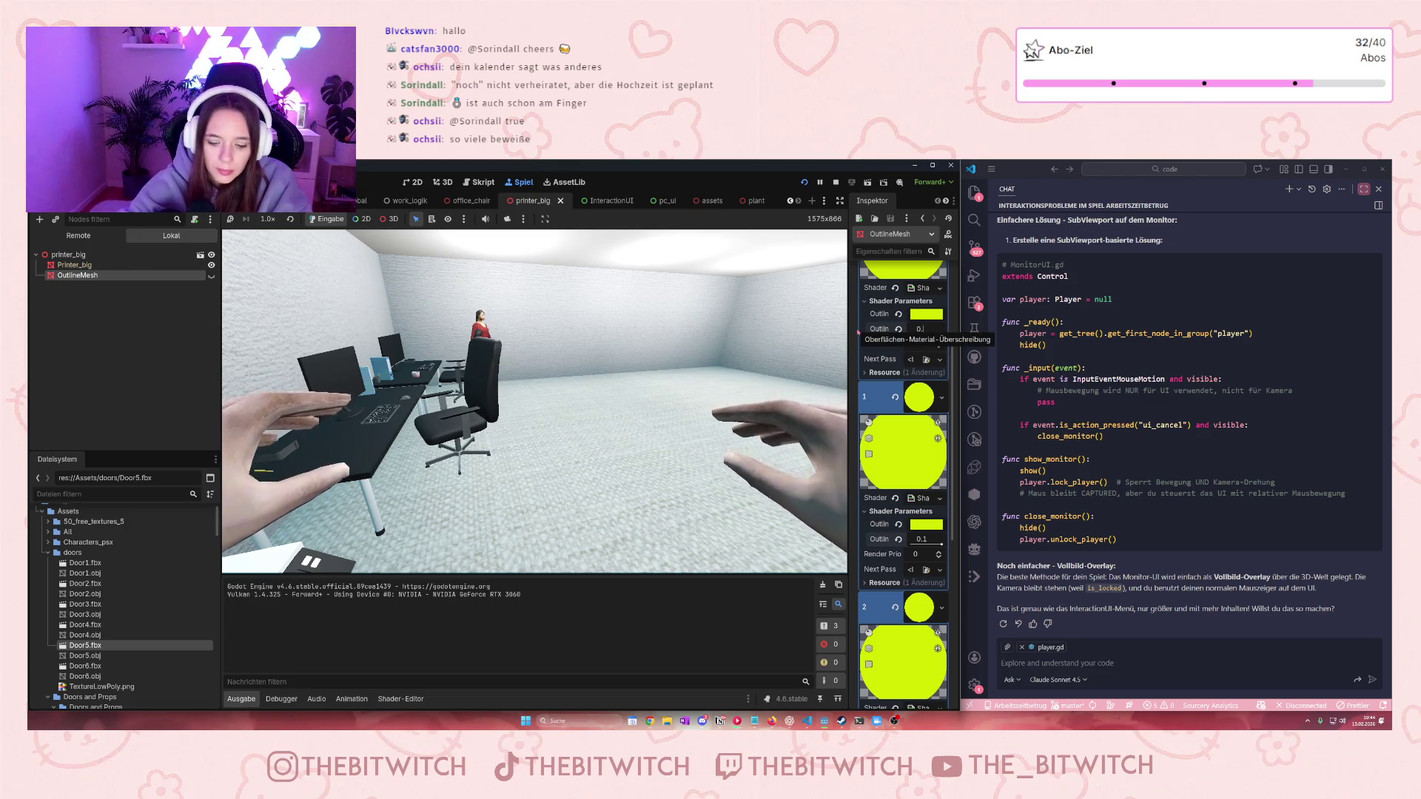
type("035")
key("BackSpace")
type("5")
key("Return")
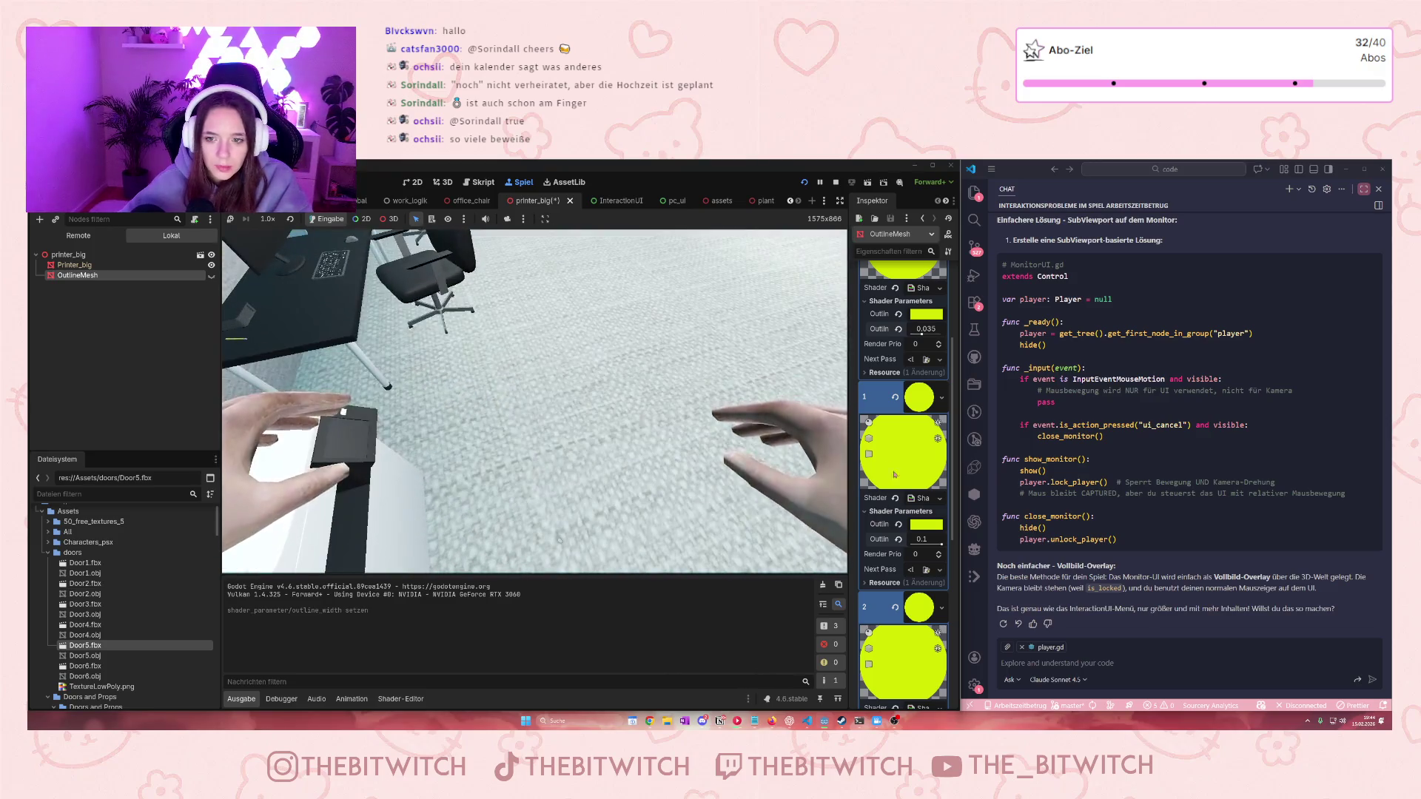
Set slot 1's outline width to 0.035 as well
left_click(930, 546)
type("0.0")
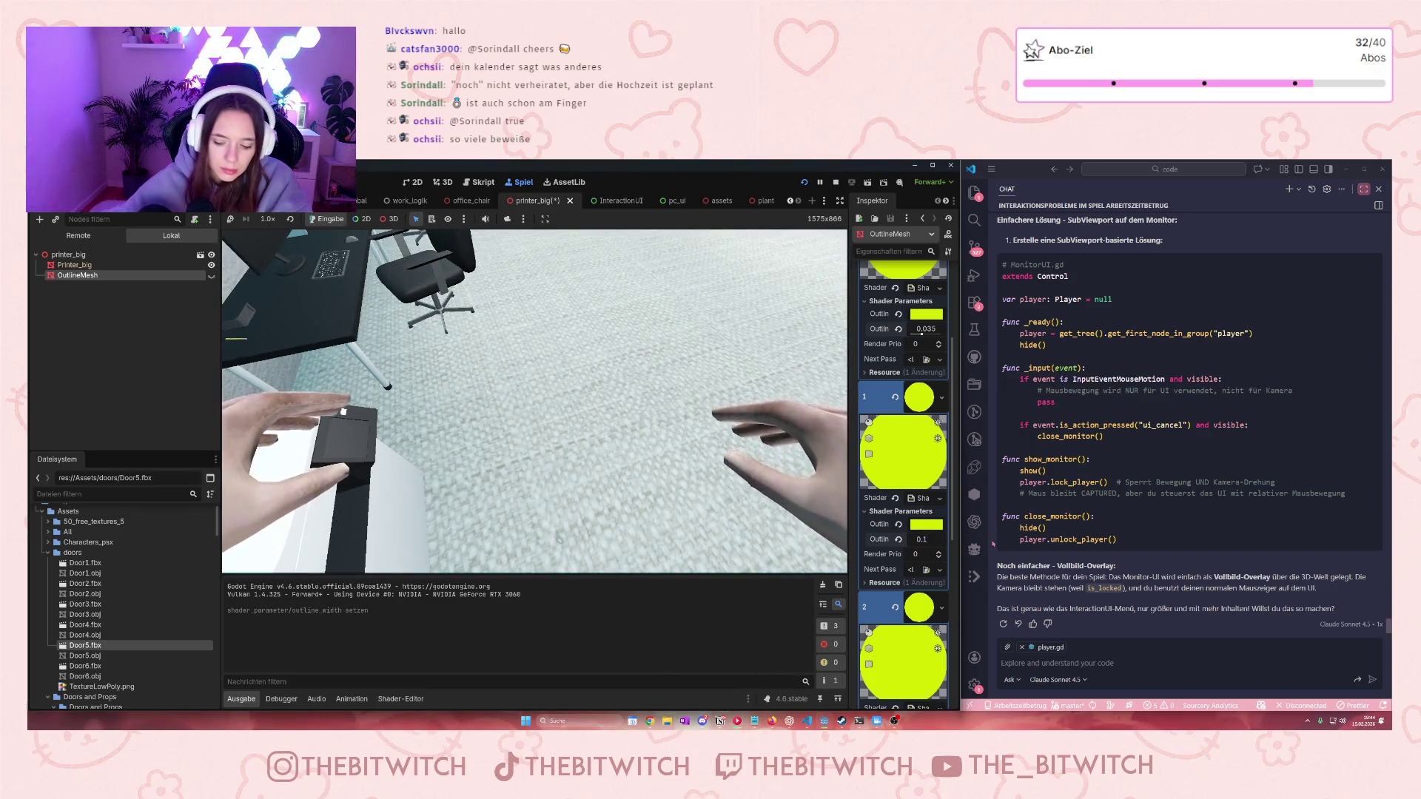
type("35")
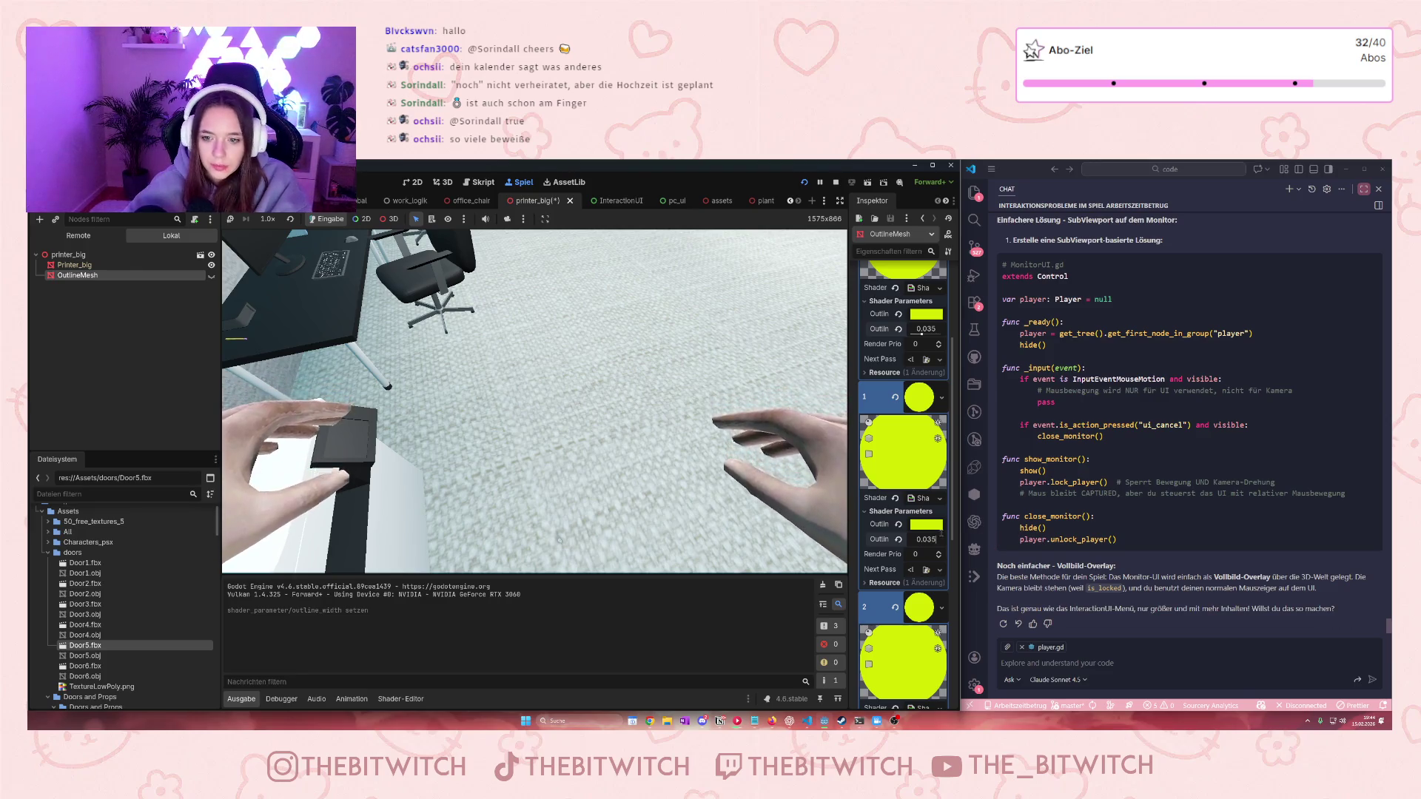
key("Return")
left_click(925, 638)
key("BackSpace")
type("35")
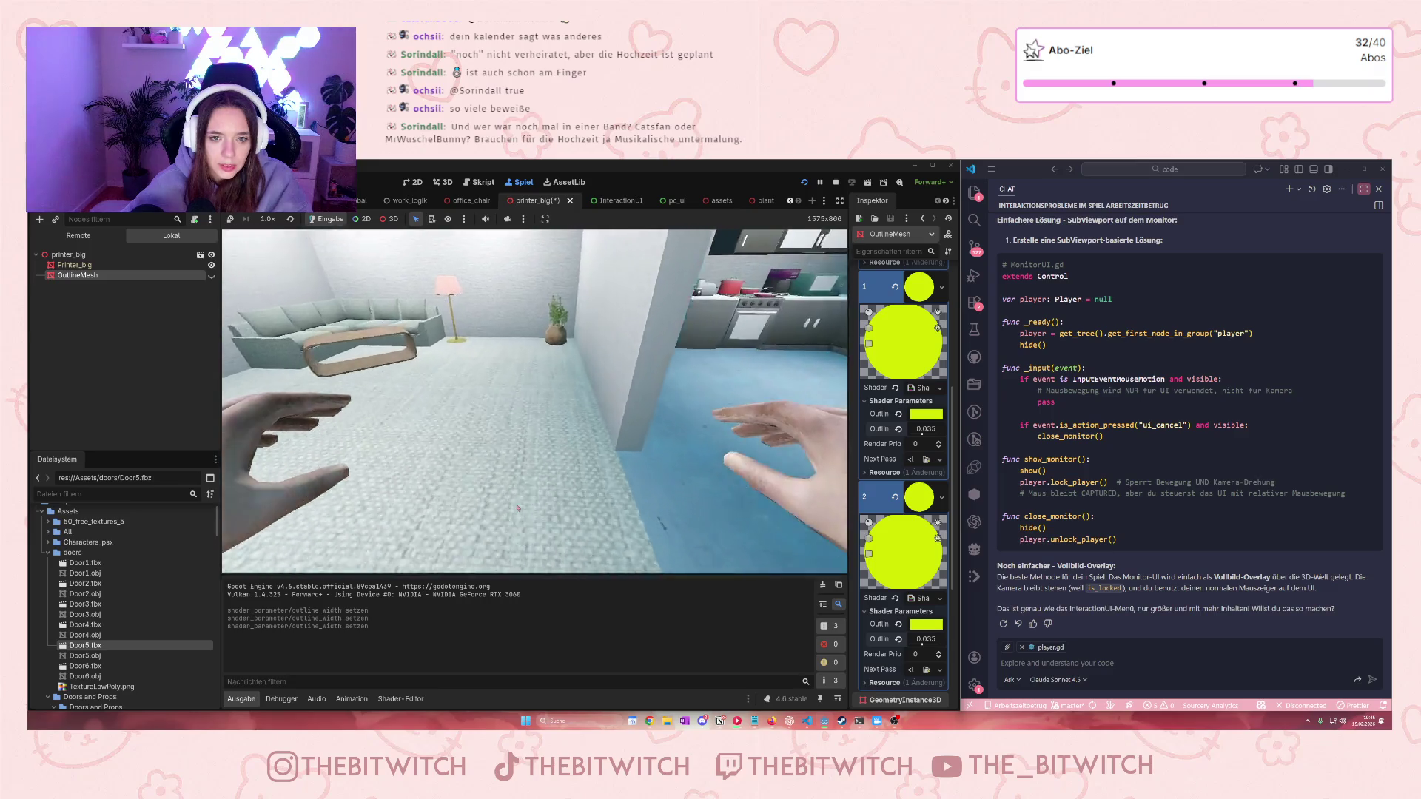
type("w")
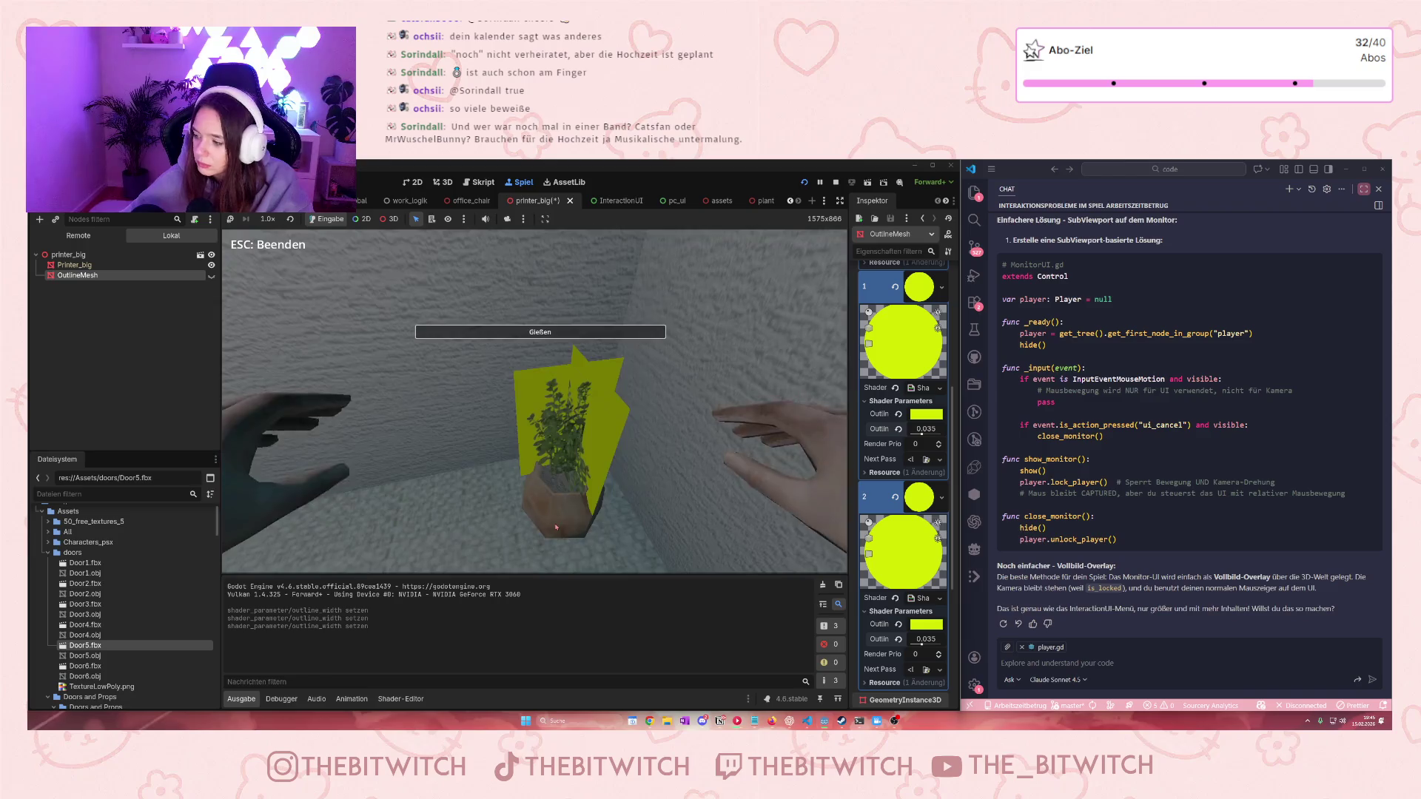
type("e")
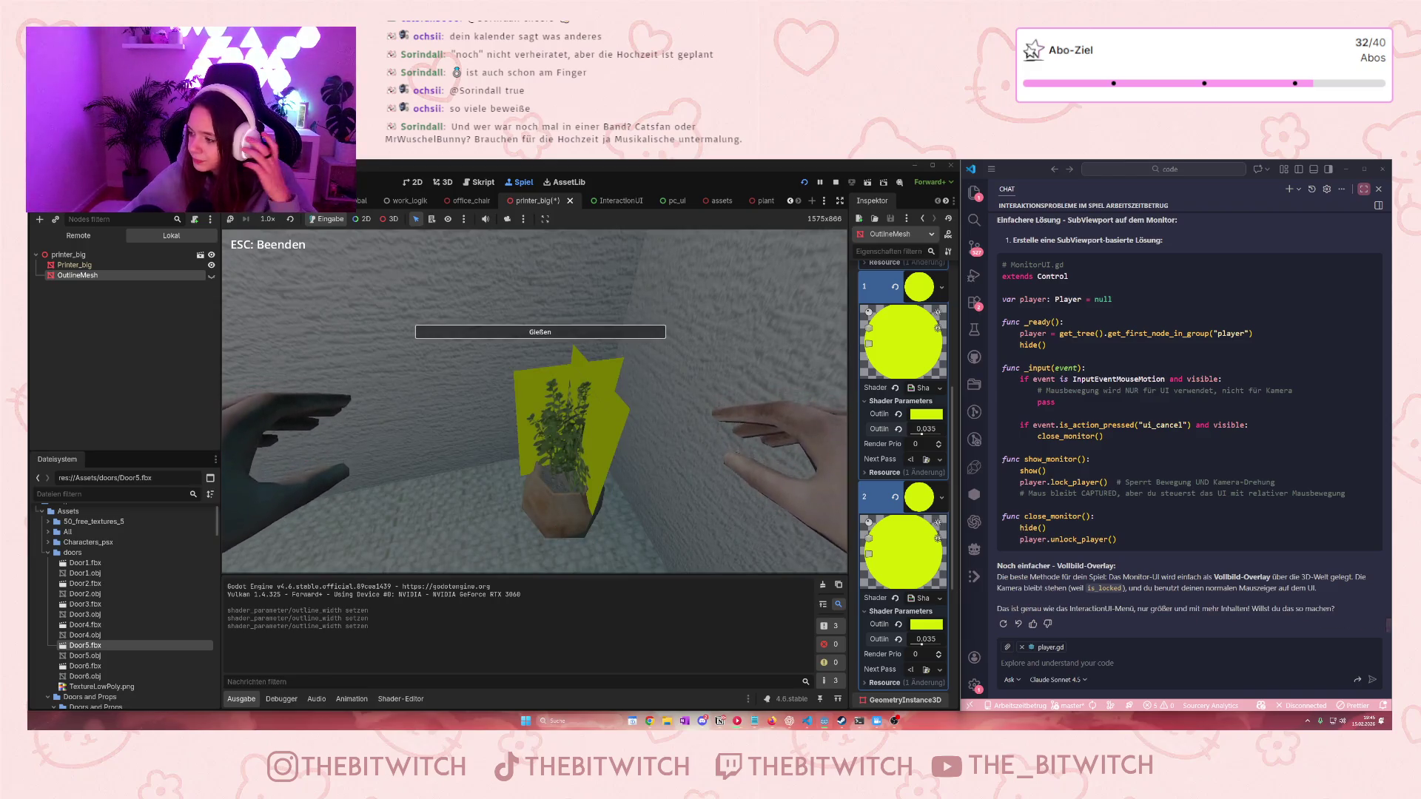
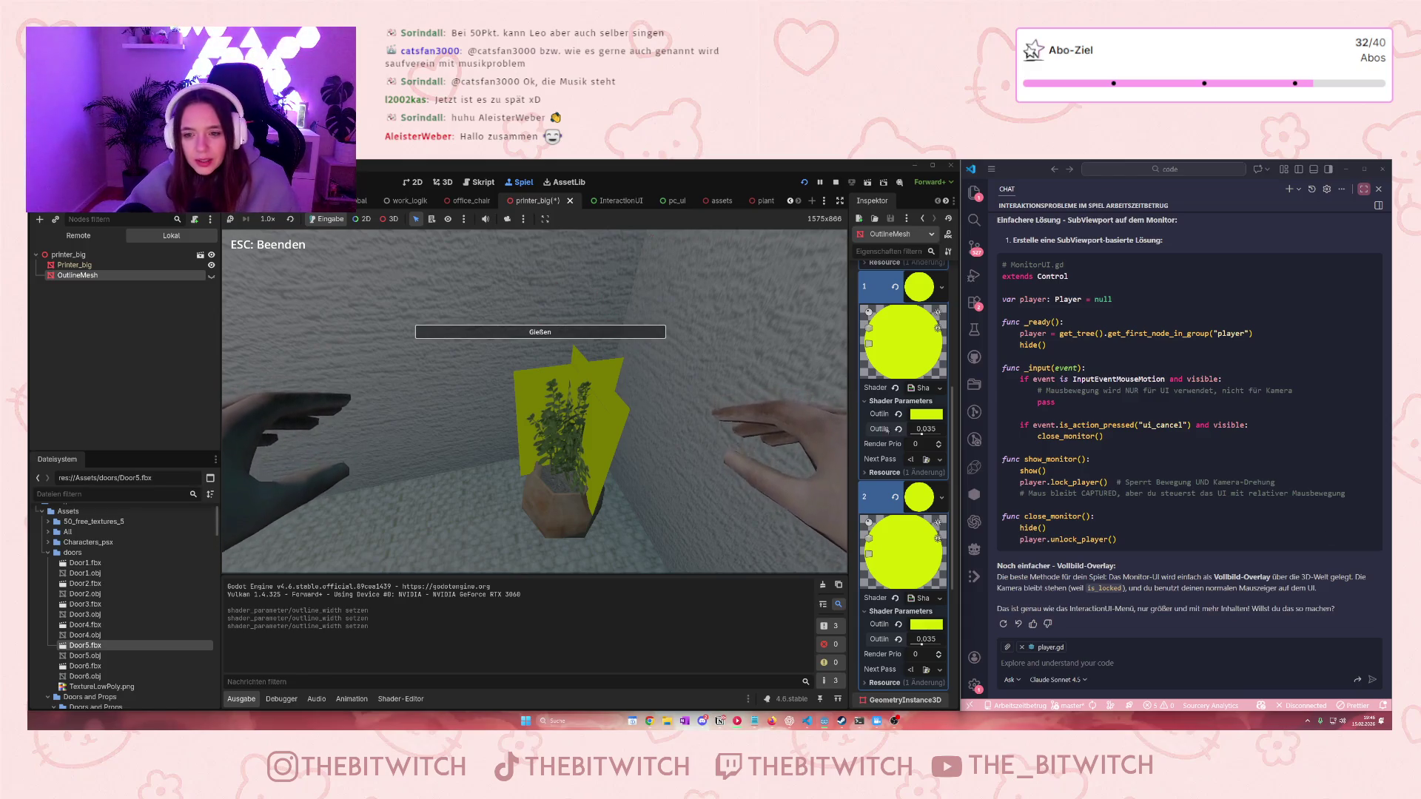
Switch to the plant scene and inspect the options for both outline materials
key("ctrl+Tab")
key("ctrl+Tab")
key("ctrl+Tab")
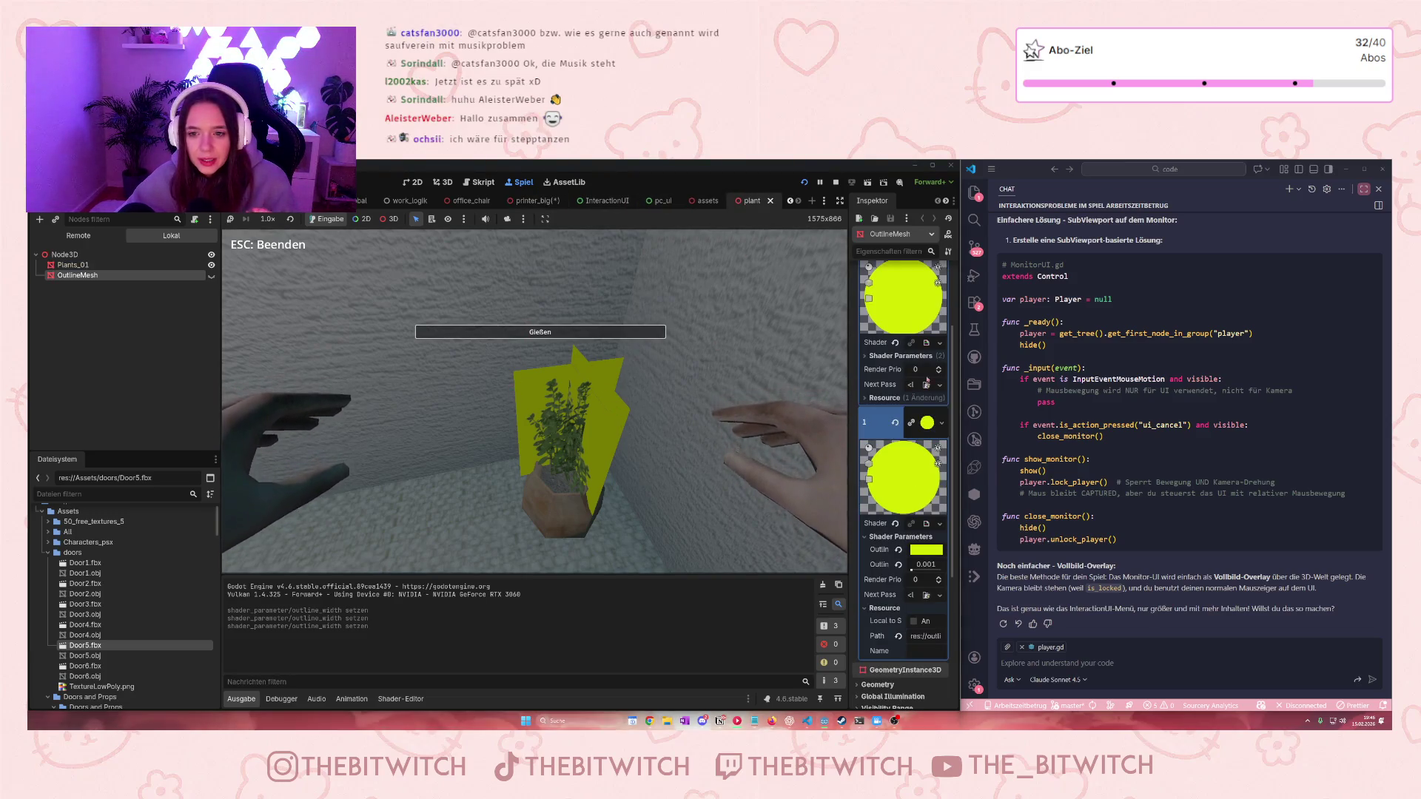
left_click(939, 341)
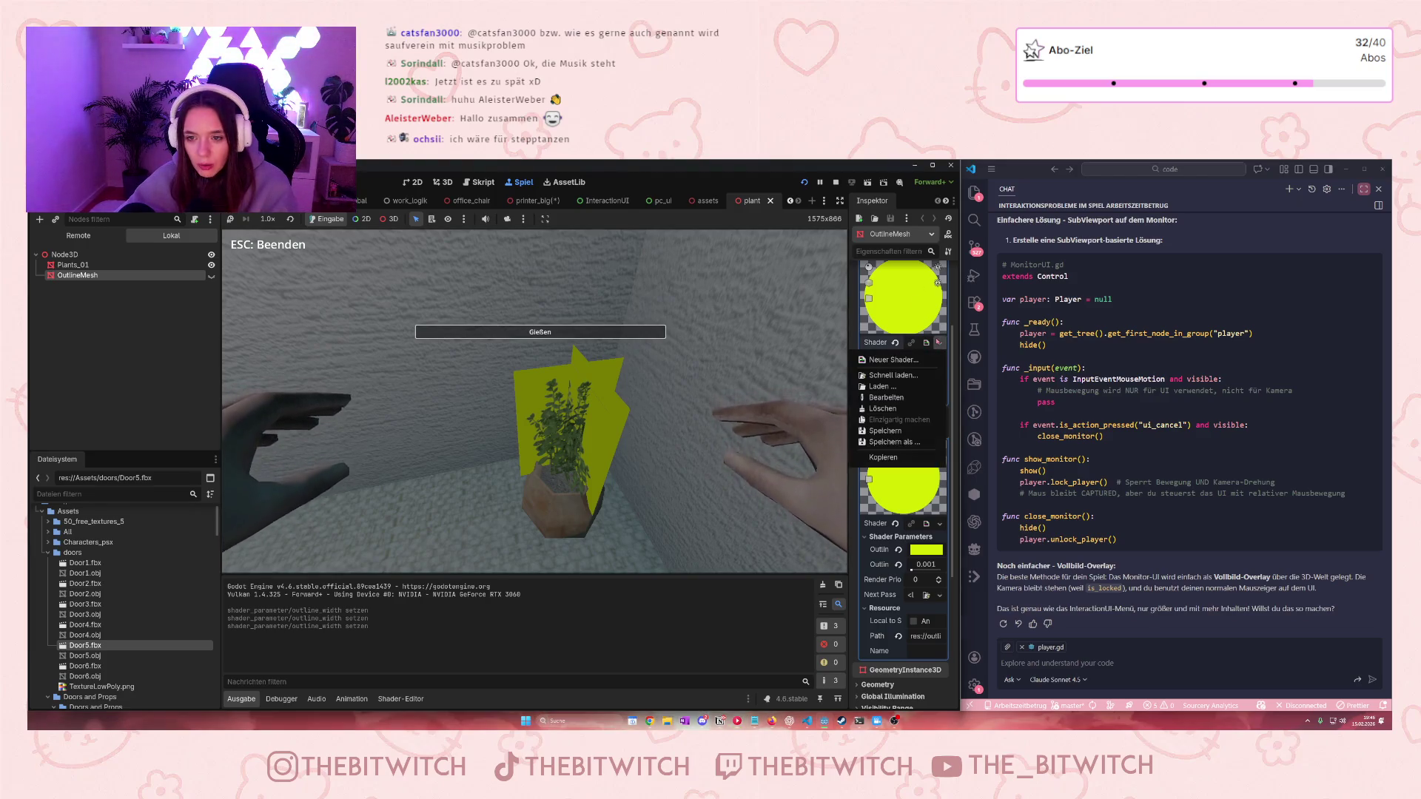
left_click(939, 523)
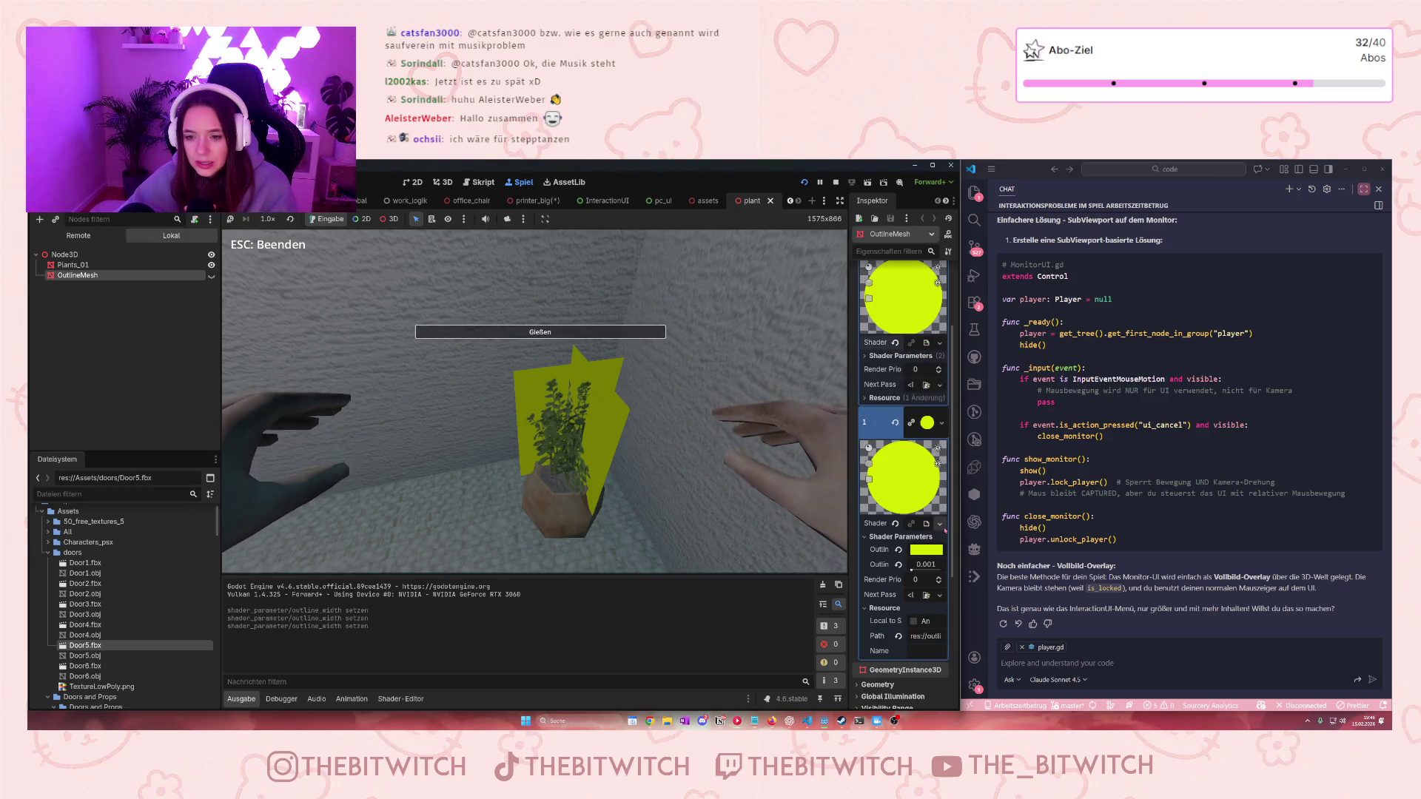
left_click(939, 523)
scroll(930, 314, "up", 2)
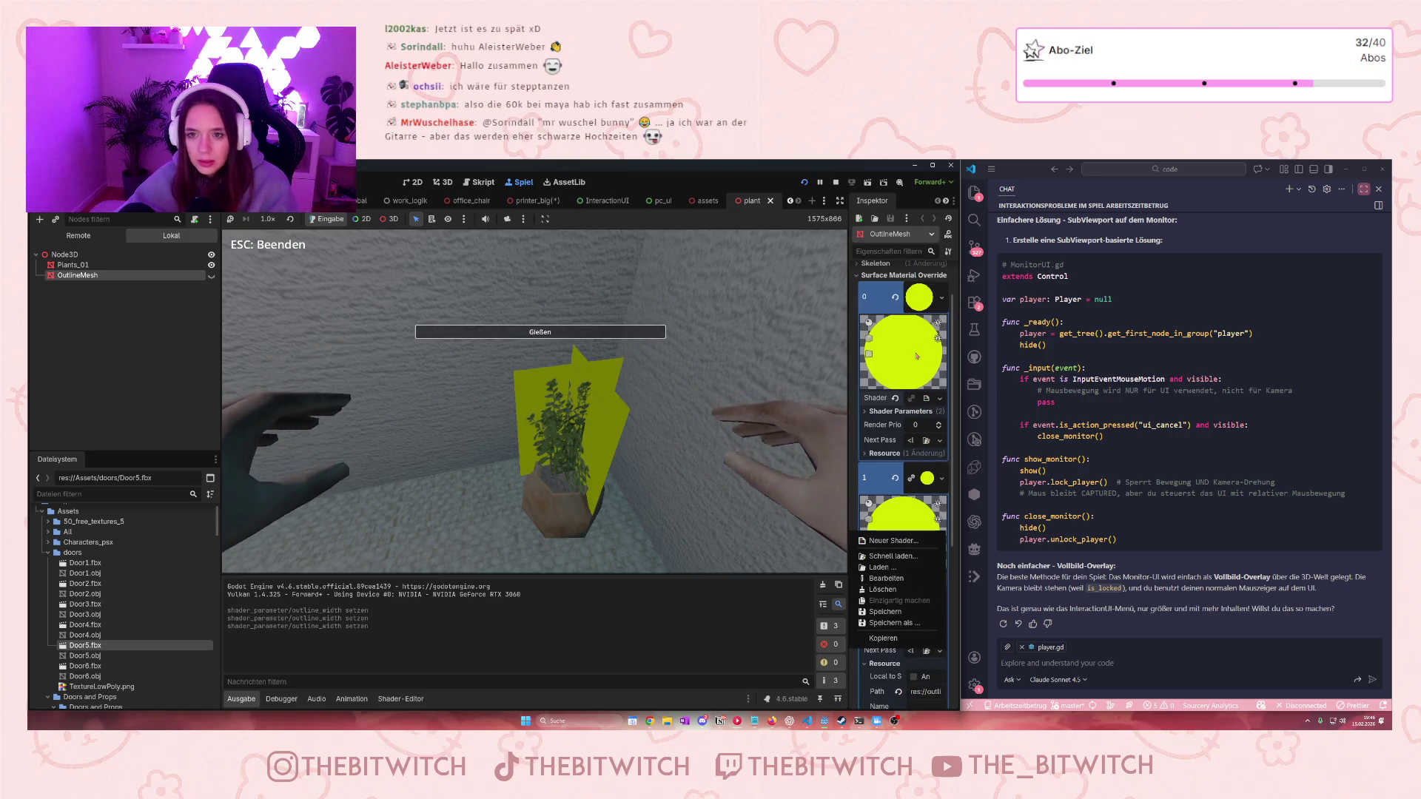
key("Escape")
Make both OutlineMesh outline materials unique (recursive) and expand the first one's shader parameters
left_click(941, 297)
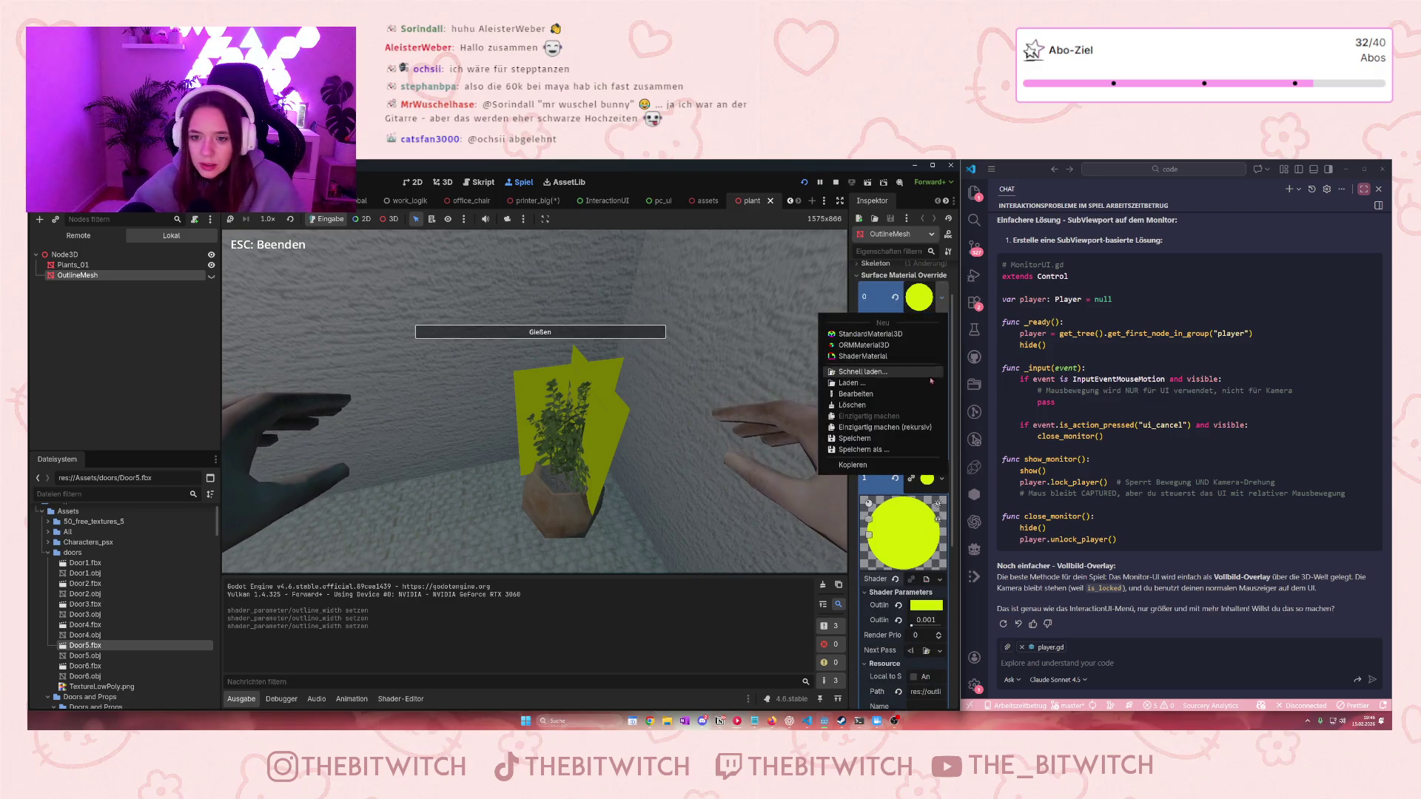
left_click(918, 429)
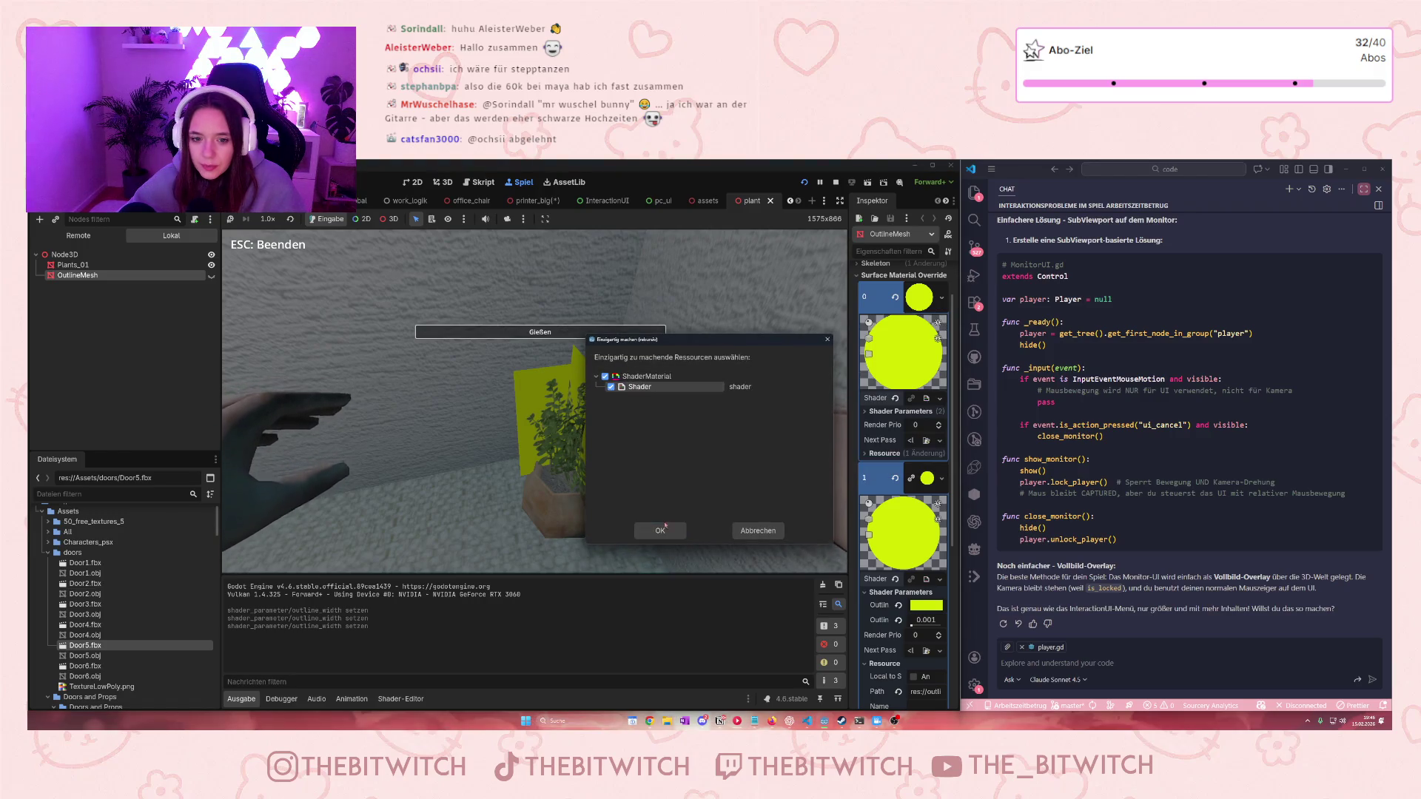
left_click(660, 530)
left_click(941, 479)
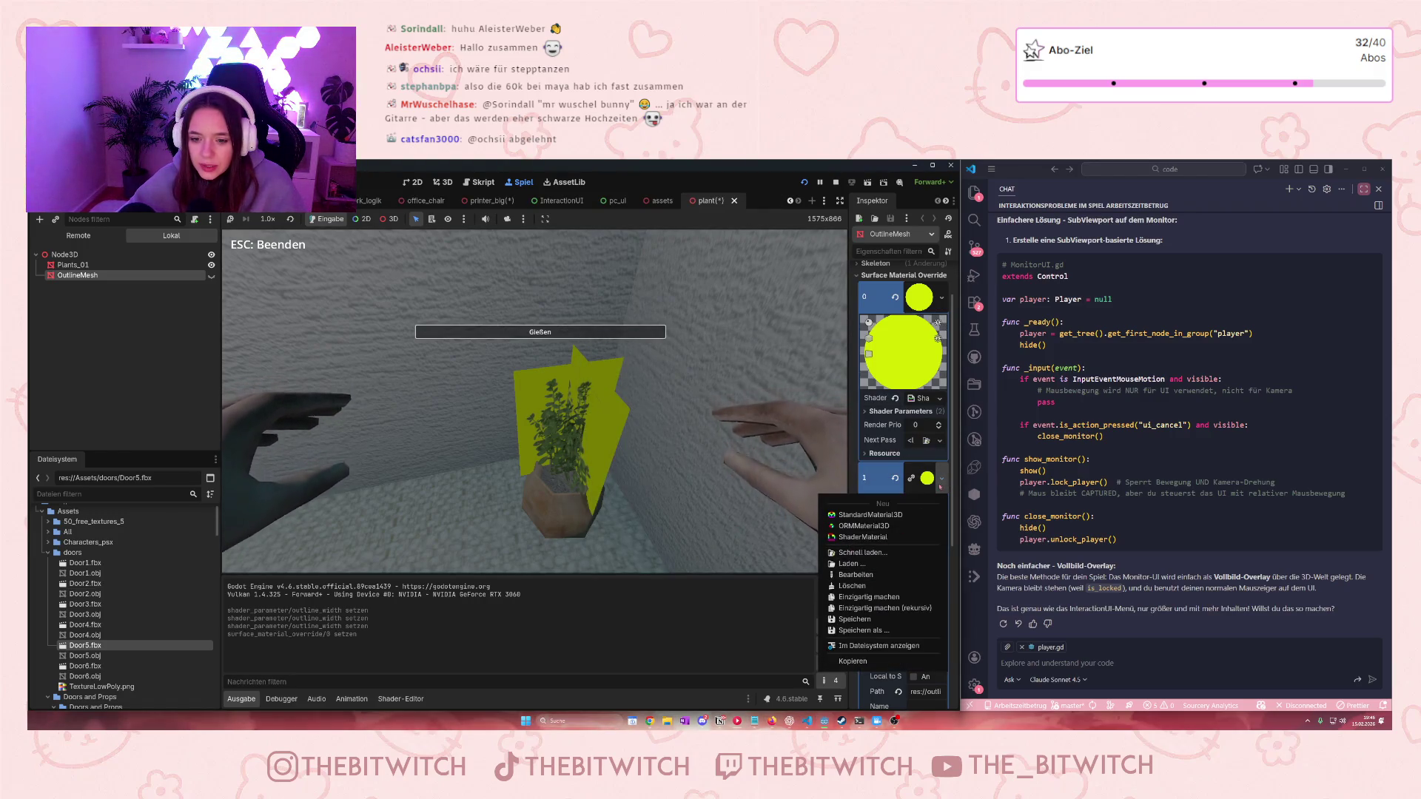
left_click(884, 608)
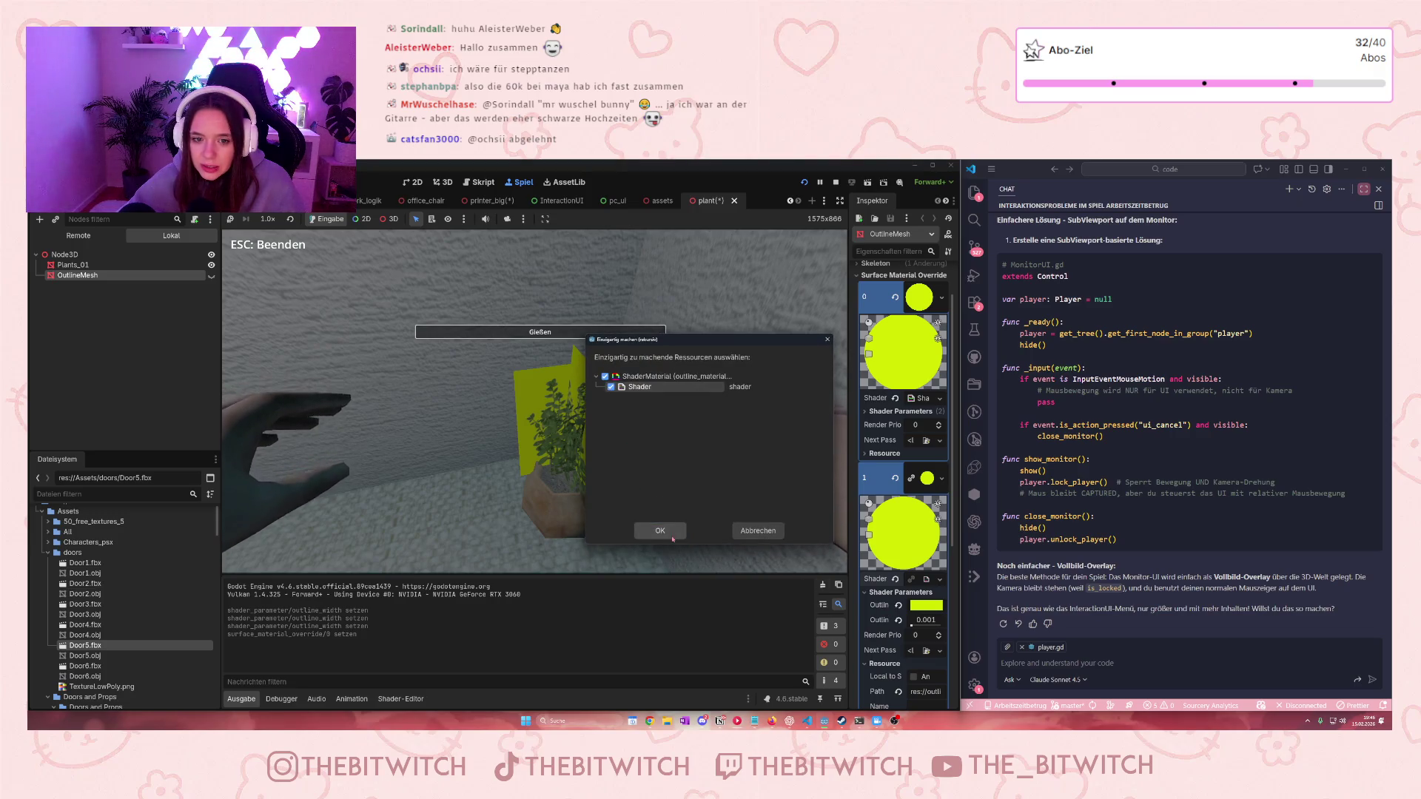
left_click(671, 535)
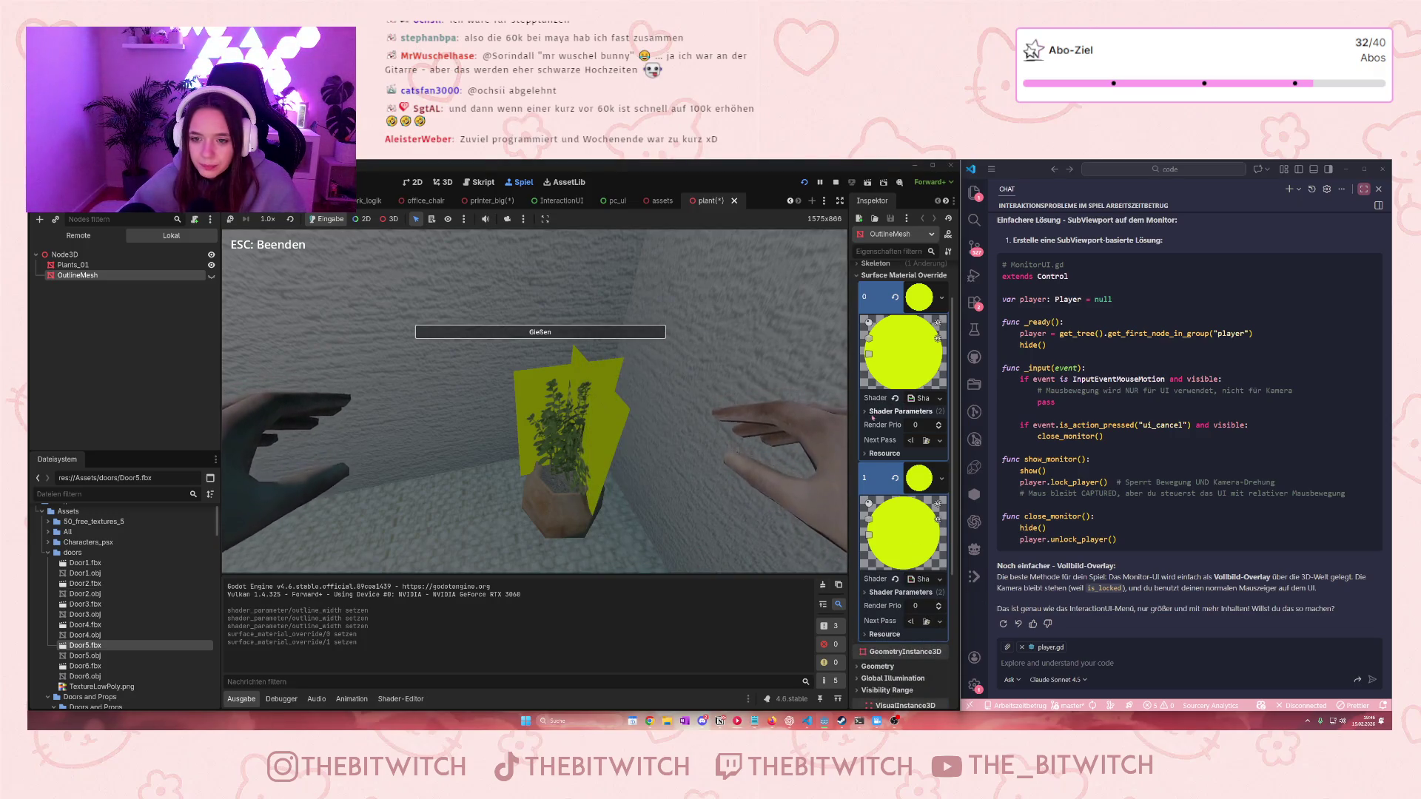
left_click(903, 410)
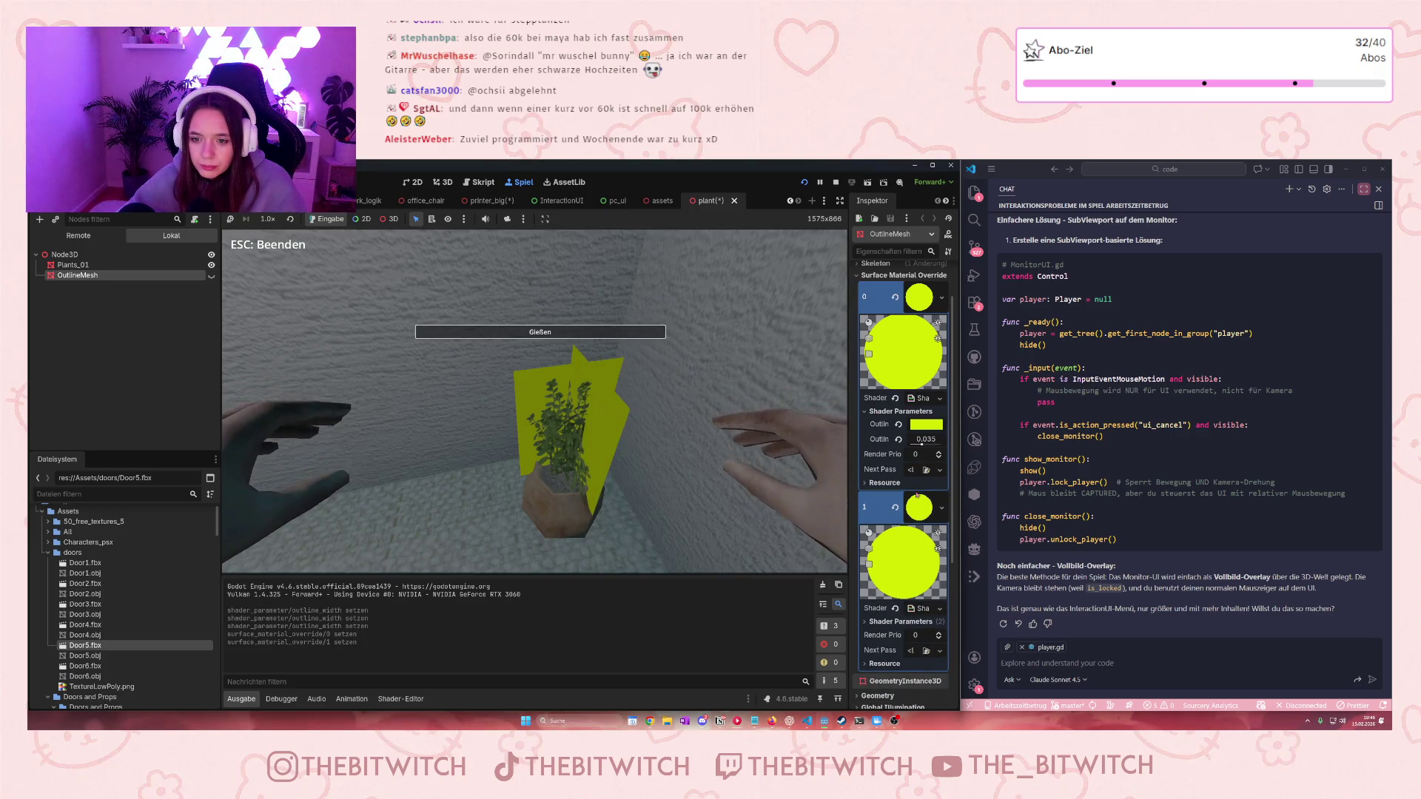
Enter 0.0331 as the first material's Outline width, then correct the value
left_click(931, 438)
type("0.033")
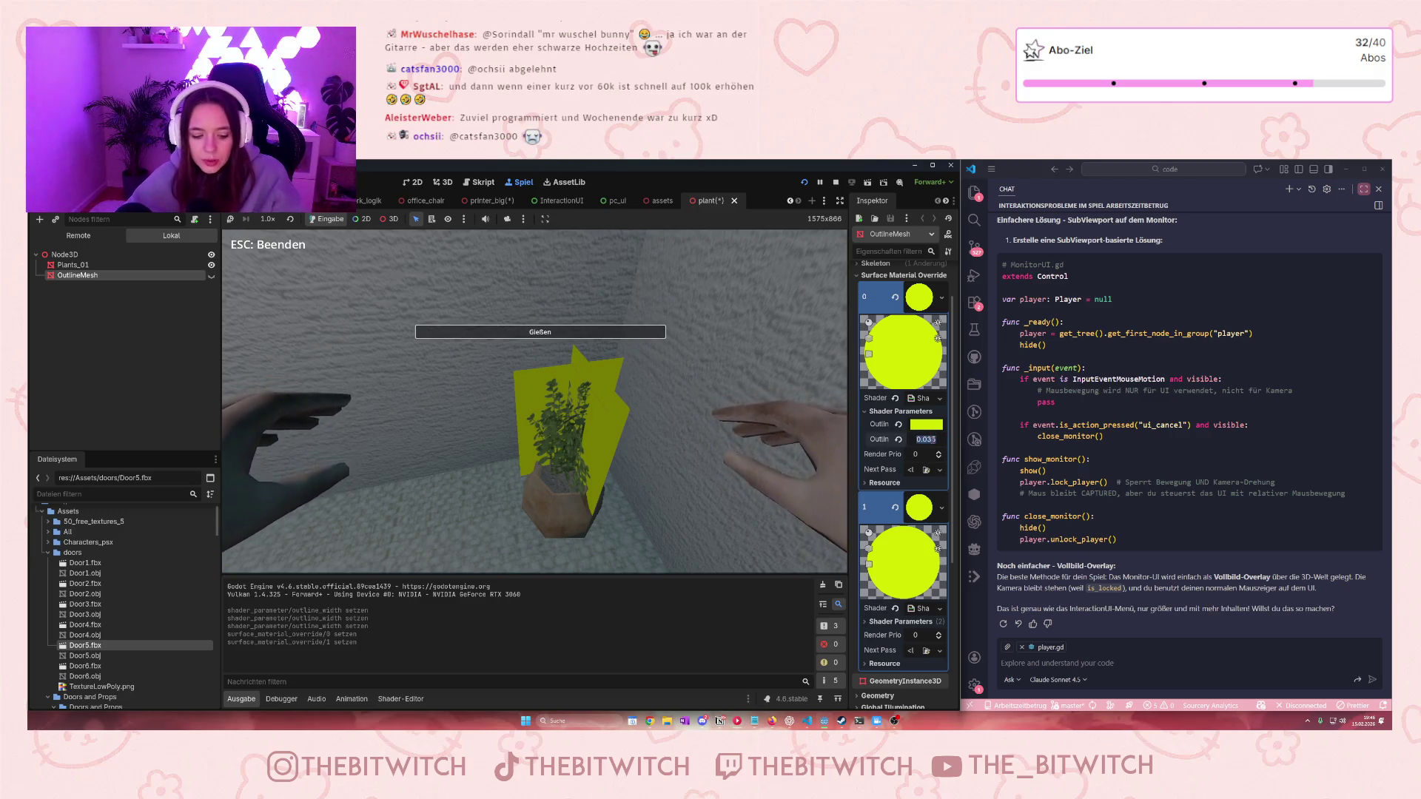
type("1")
key("Return")
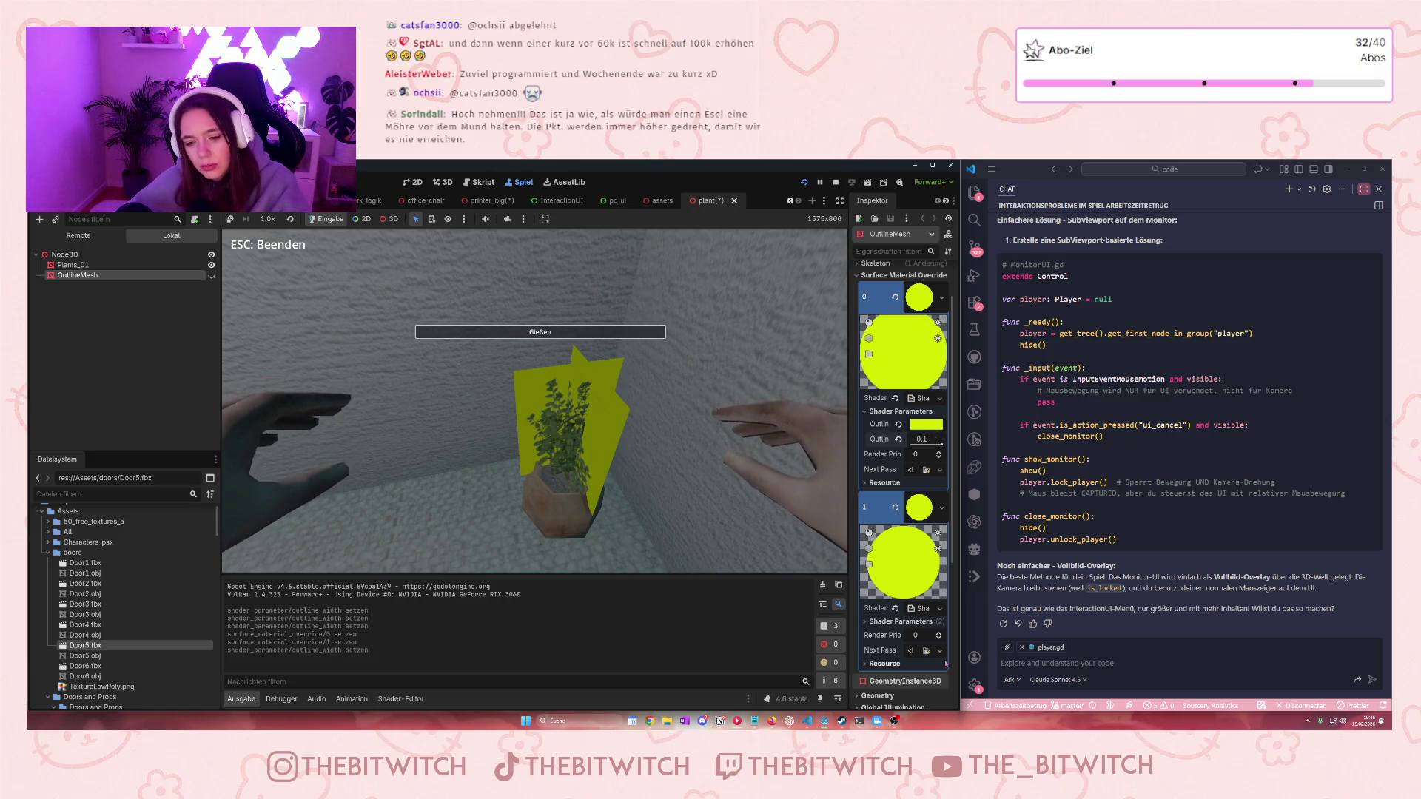
left_click(925, 441)
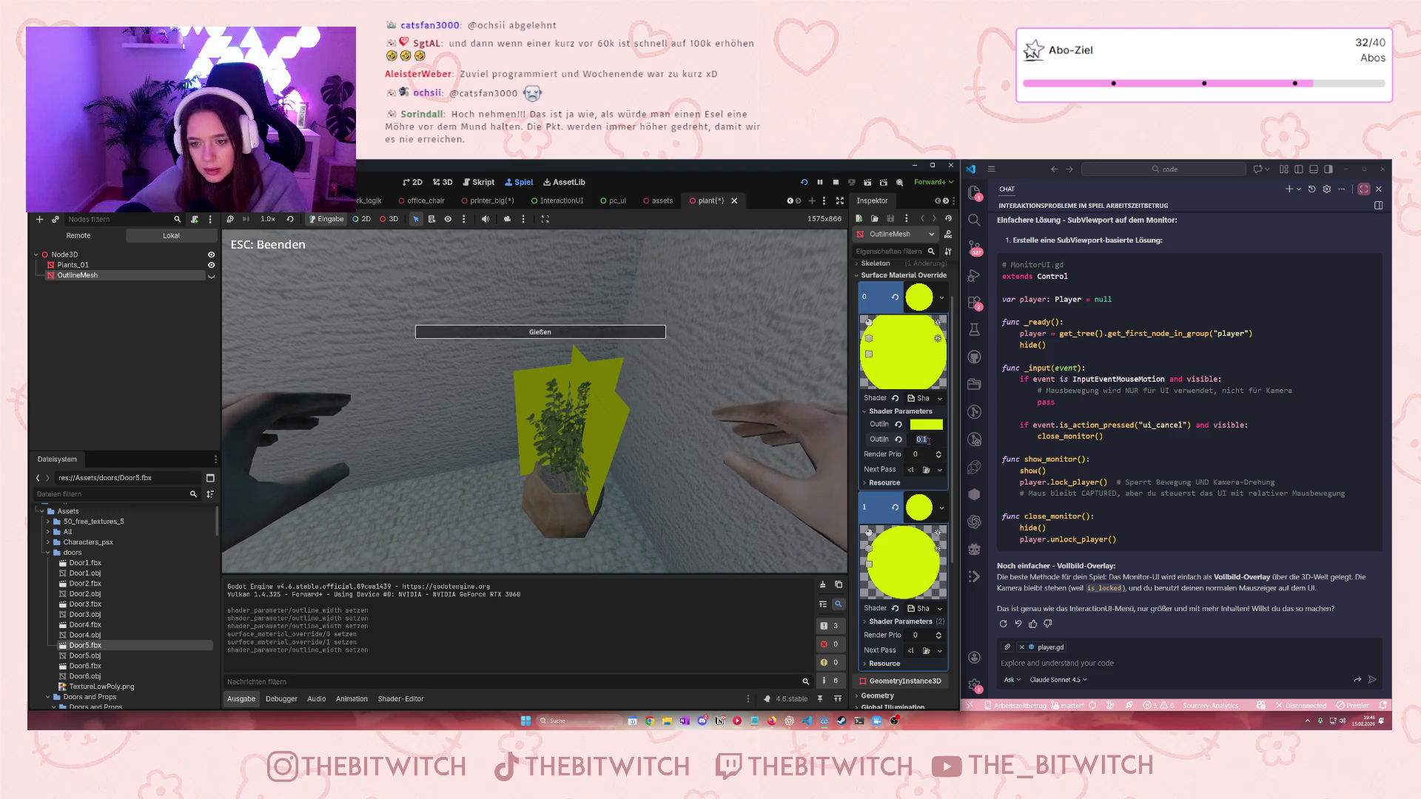
left_click(922, 440)
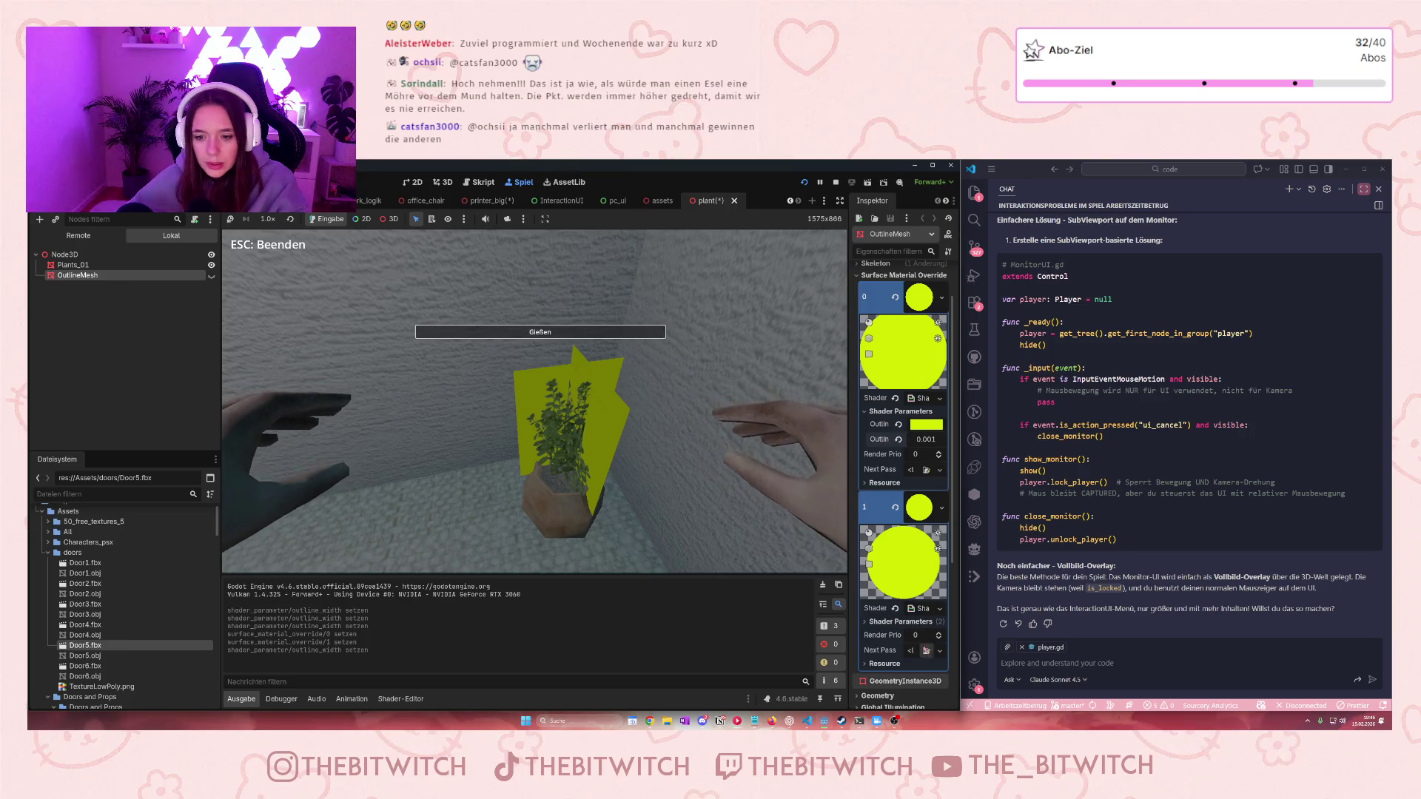
Show the second material's shader parameters, trigger the Gießen watering action in-game, then stop the game
left_click(865, 622)
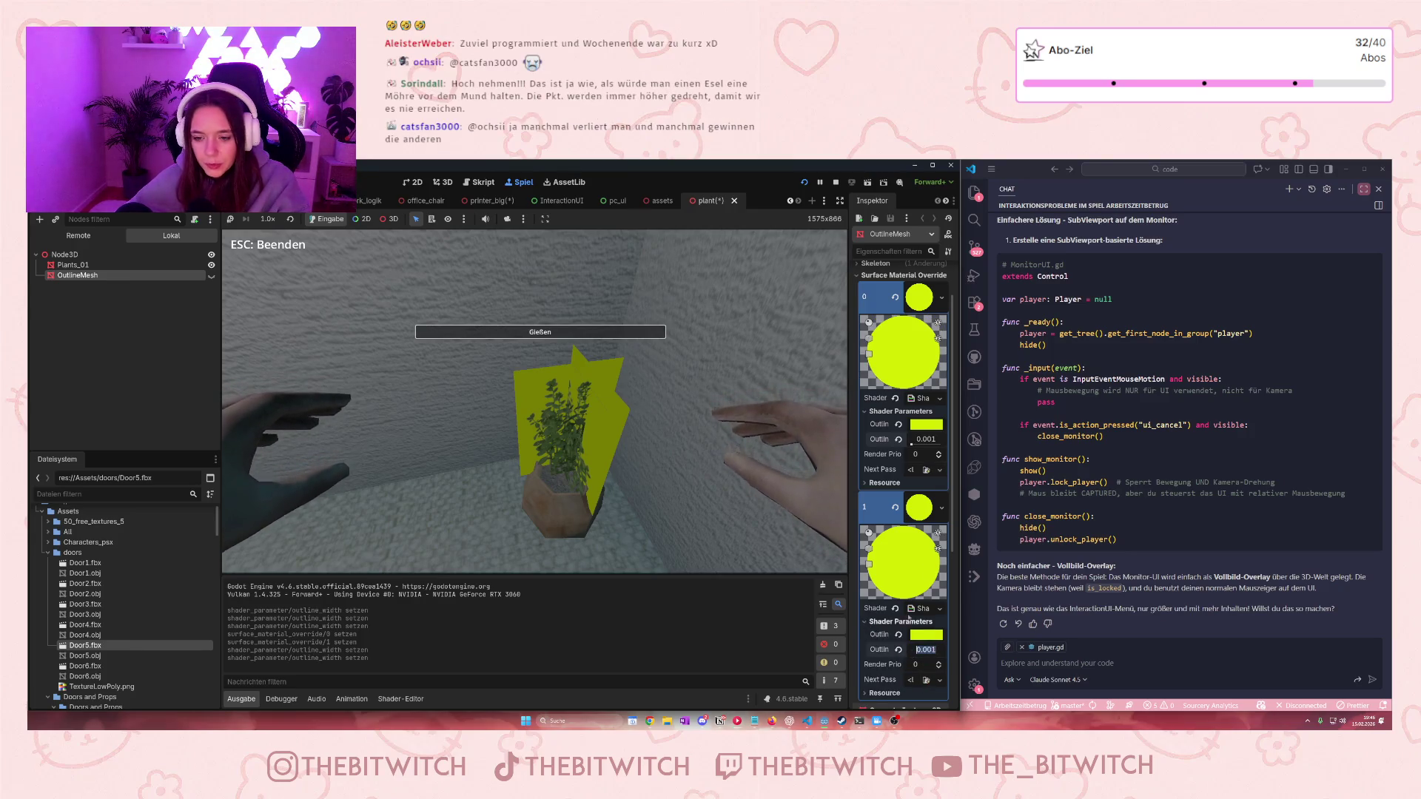
left_click(560, 337)
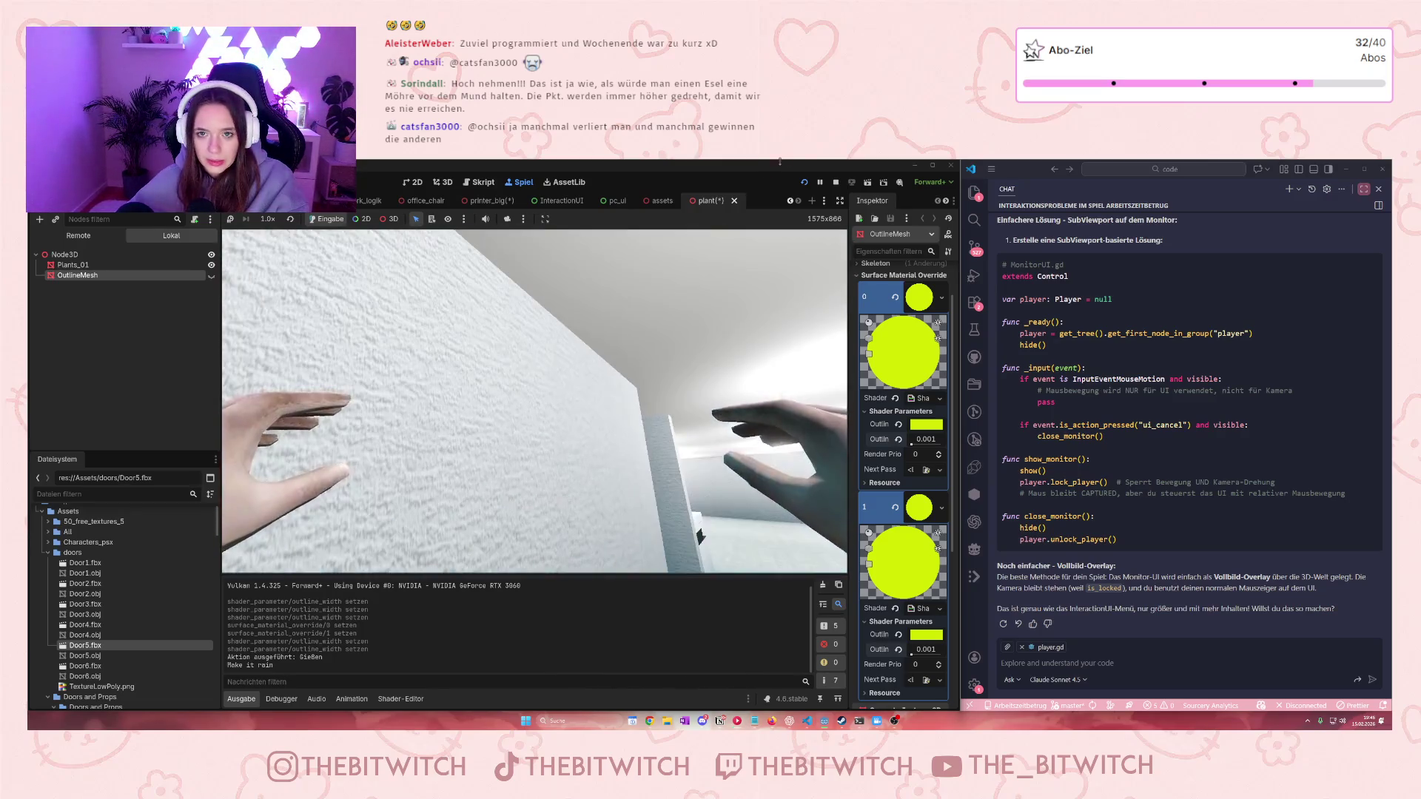
key("F8")
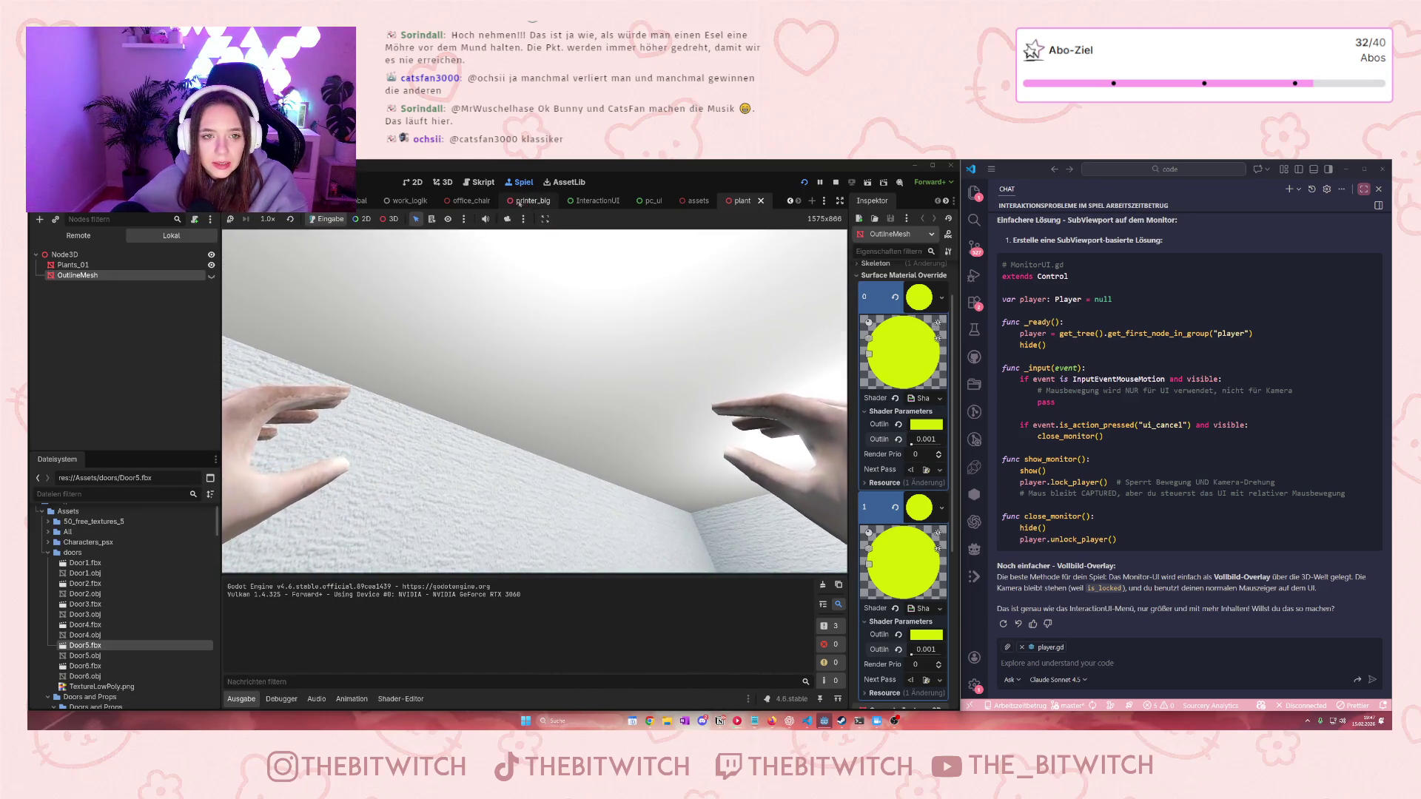
Switch to the office_chair scene tab
left_click(487, 208)
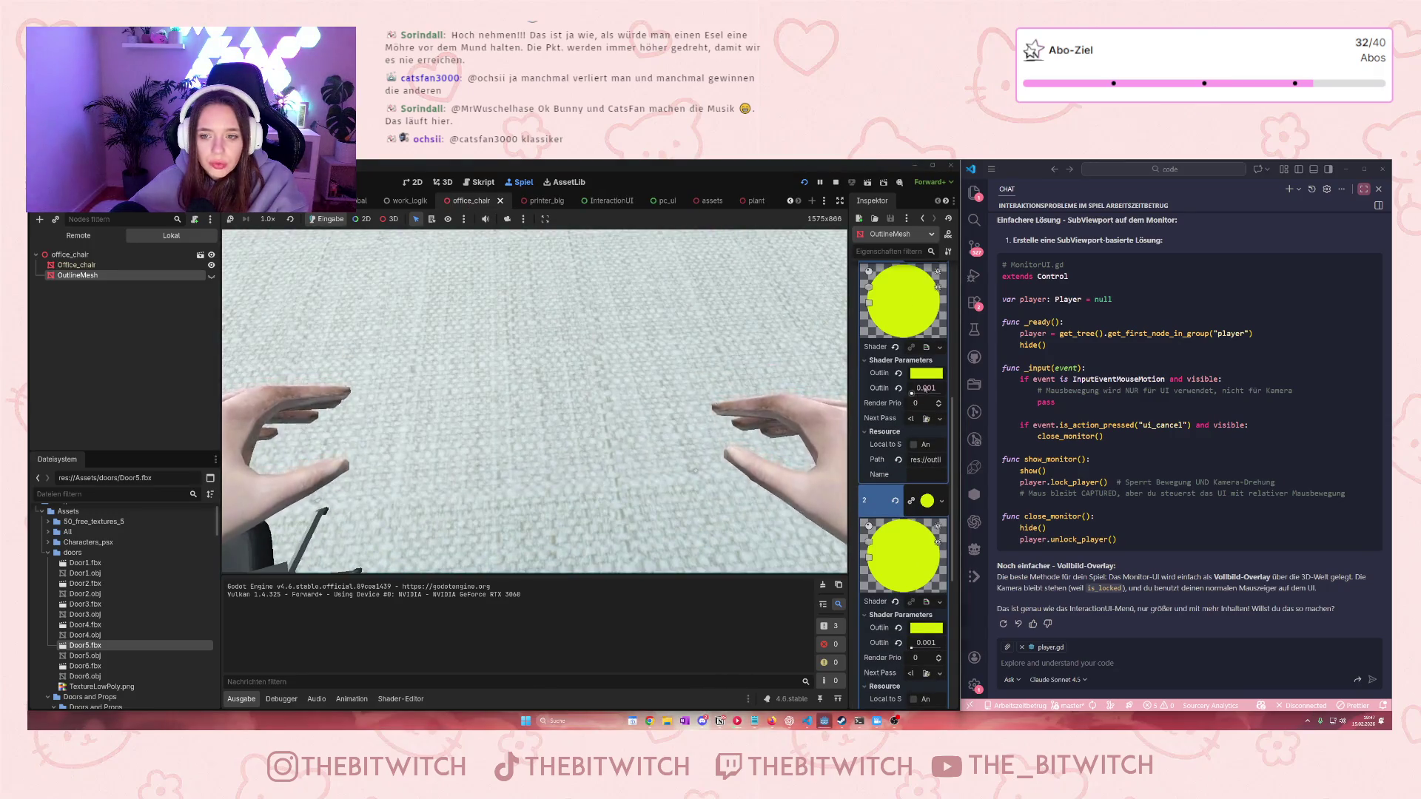
Set the chair's outline width to 0.035, then change it to 0.04
type("0.035")
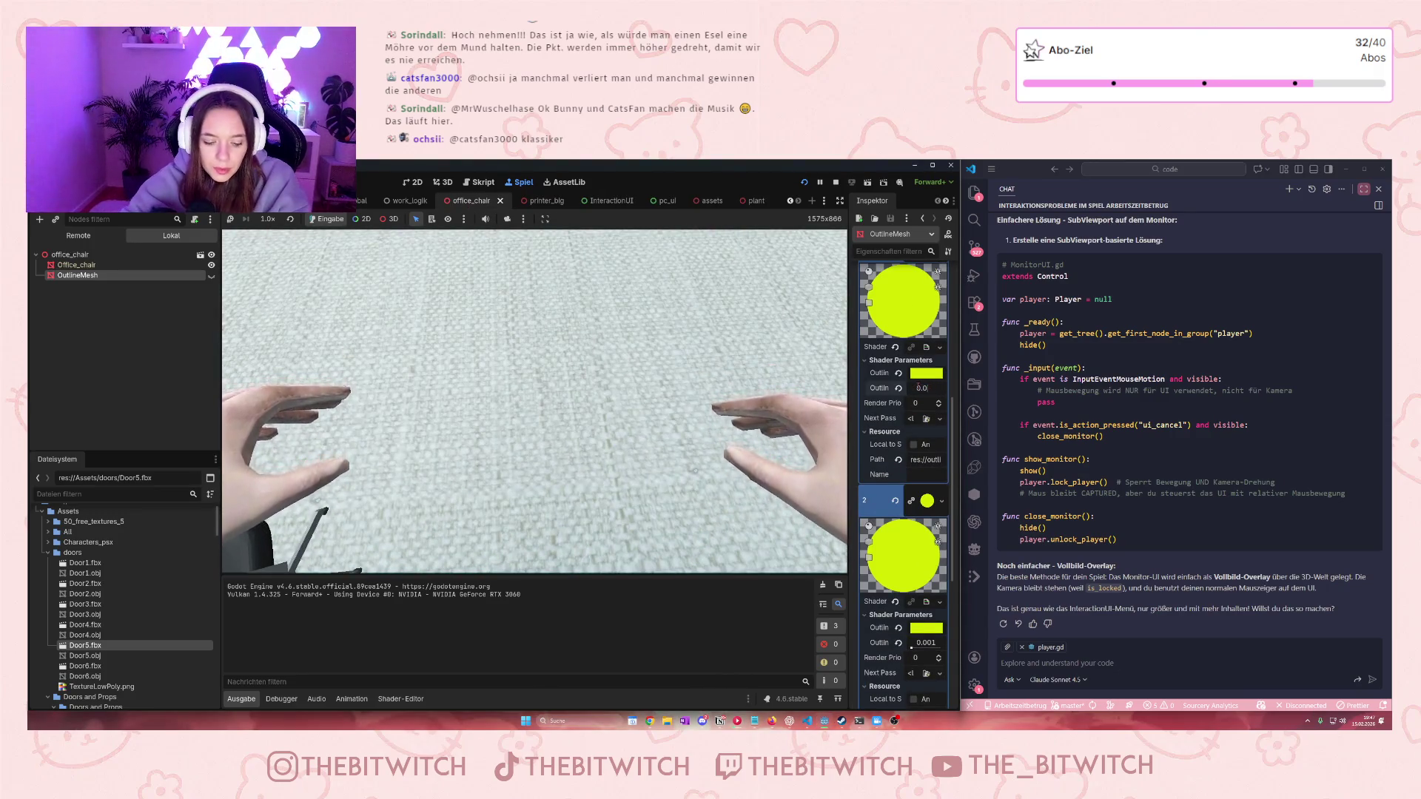
left_click(598, 400)
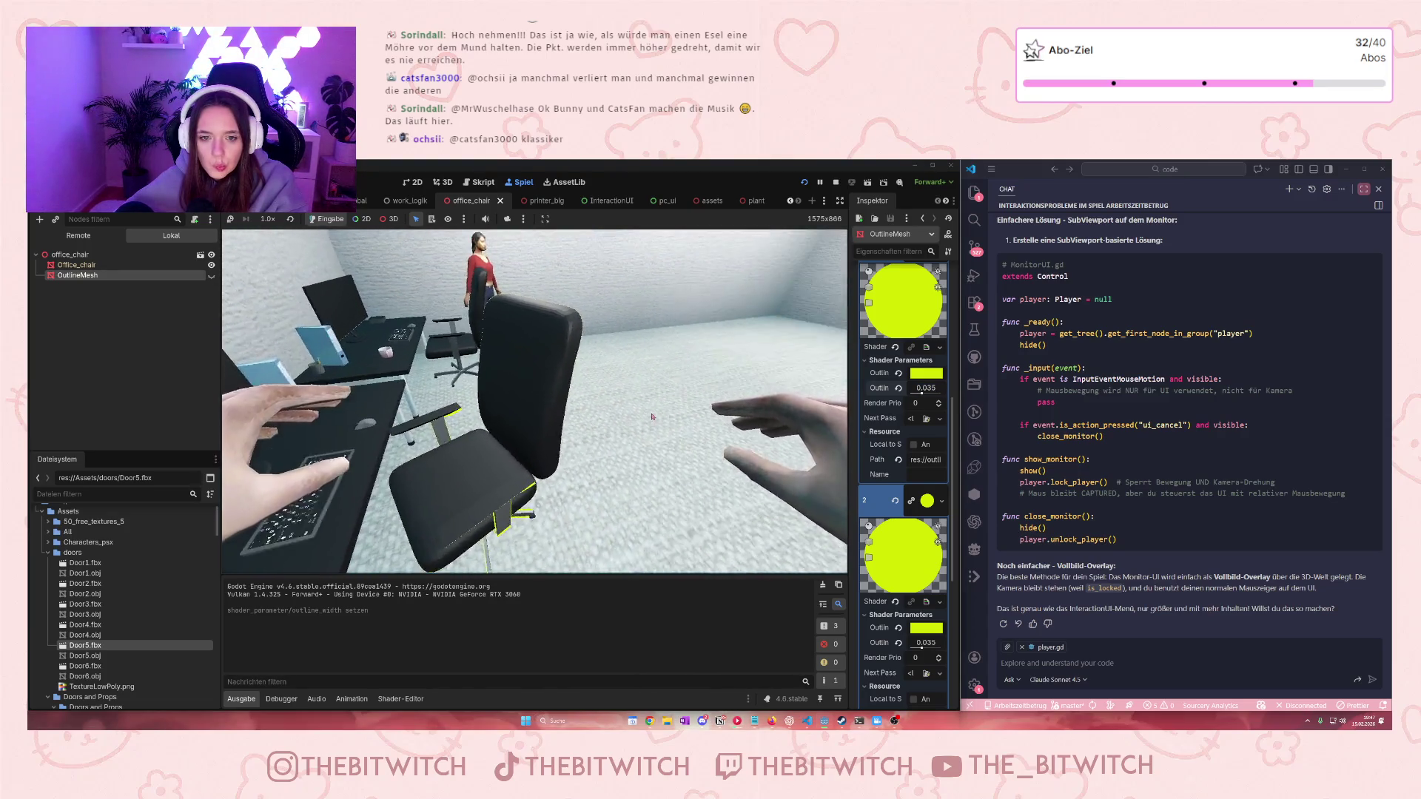
left_click(925, 389)
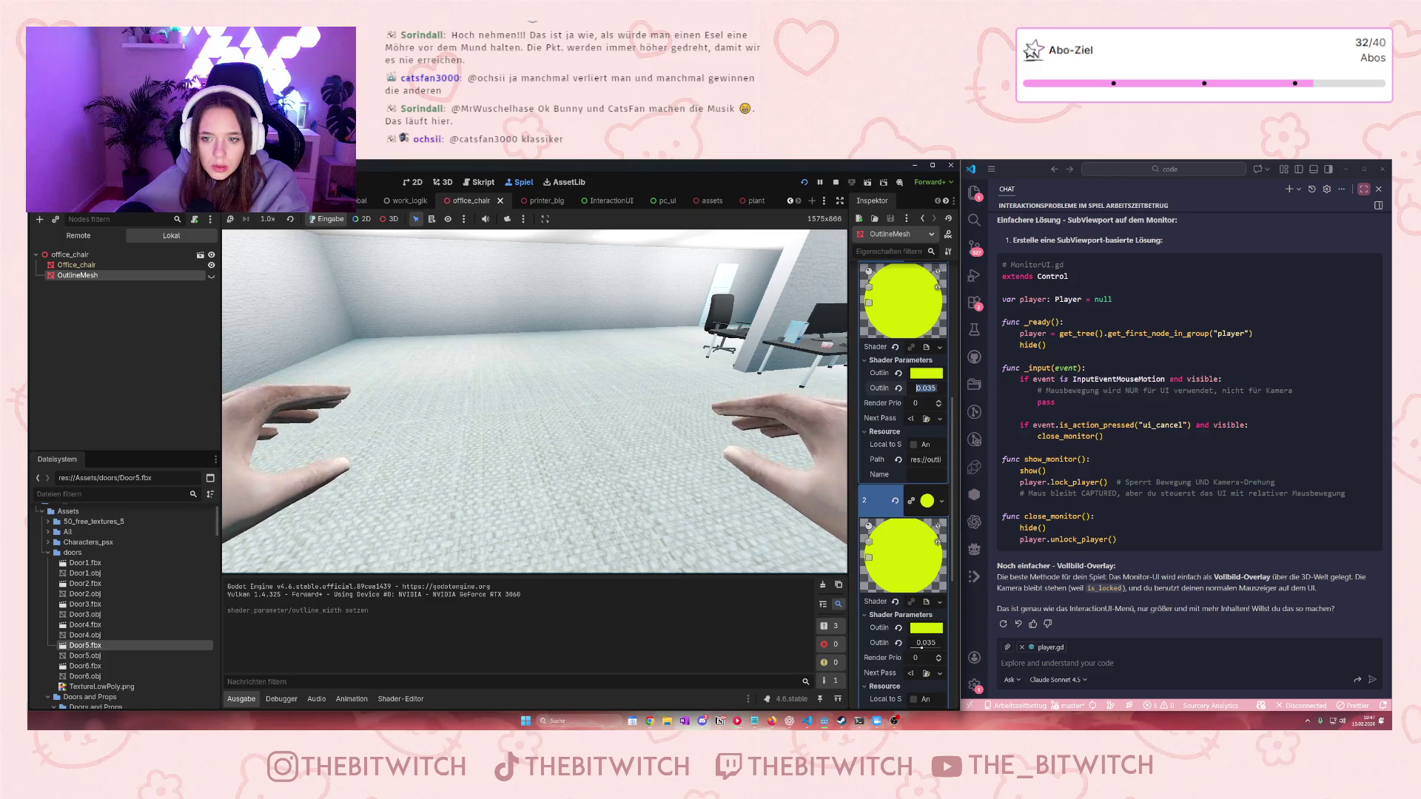
type("0.04")
key("Return")
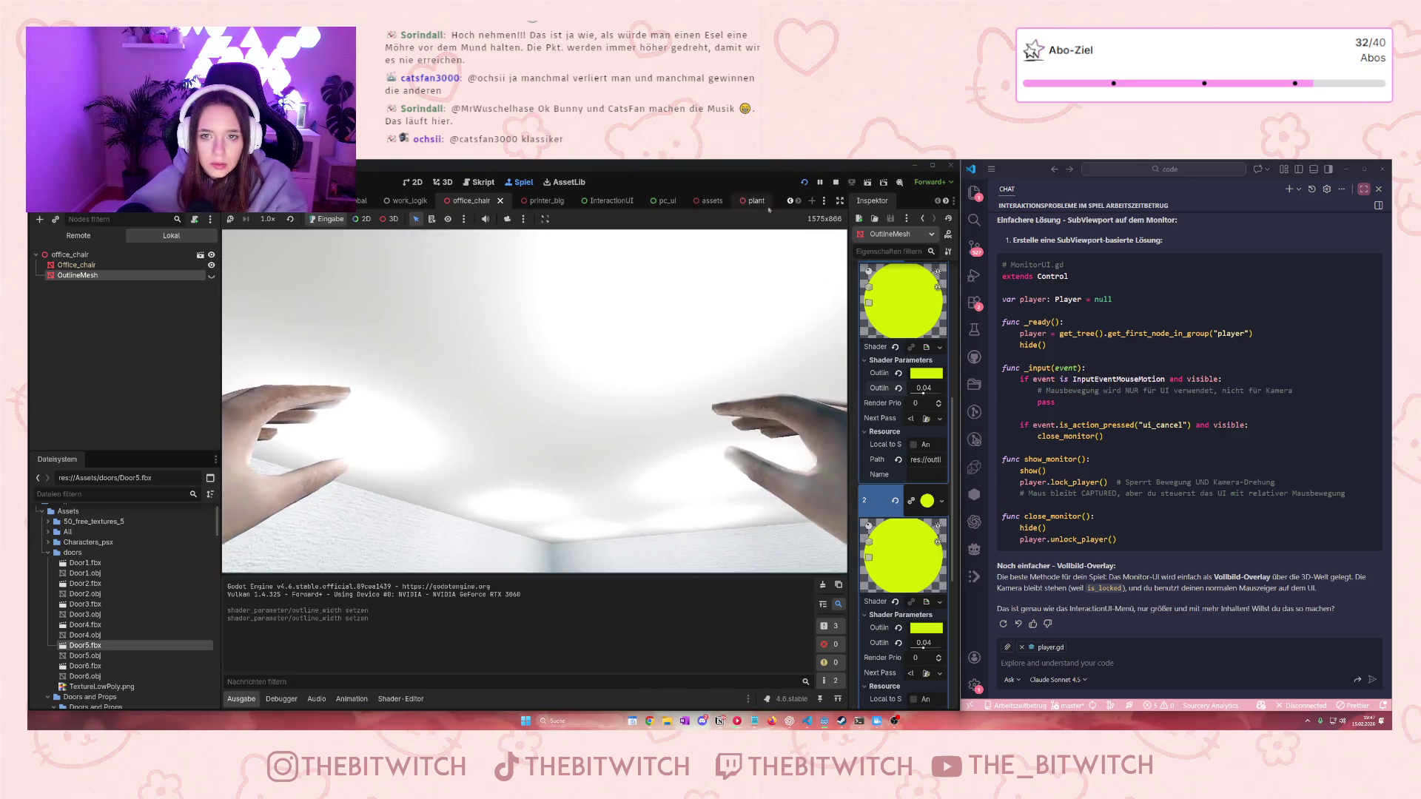
Stop the game, save the office_chair scene, and check the chair outline in the running game
key("F8")
key("ctrl+s")
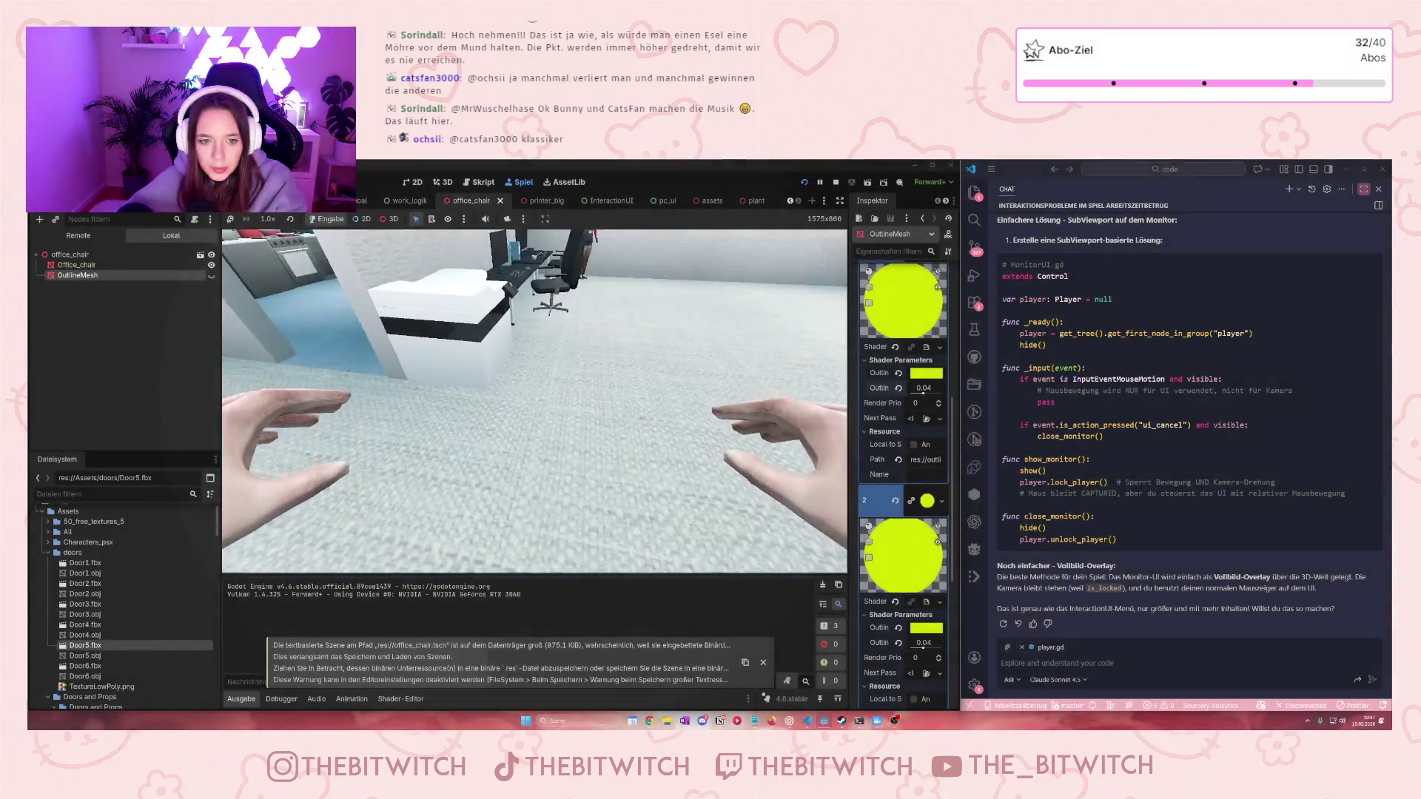
key("e")
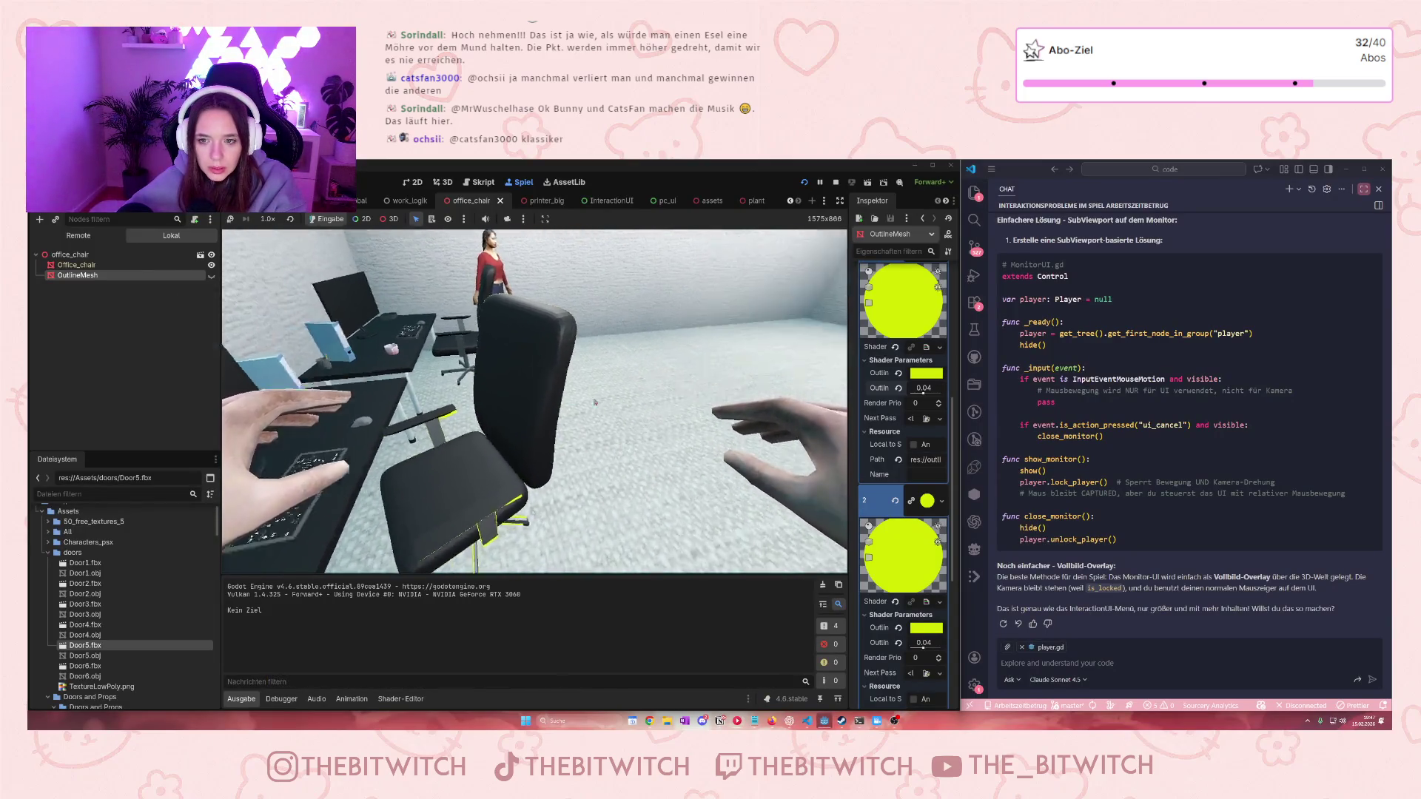
scroll(888, 493, "down", 2)
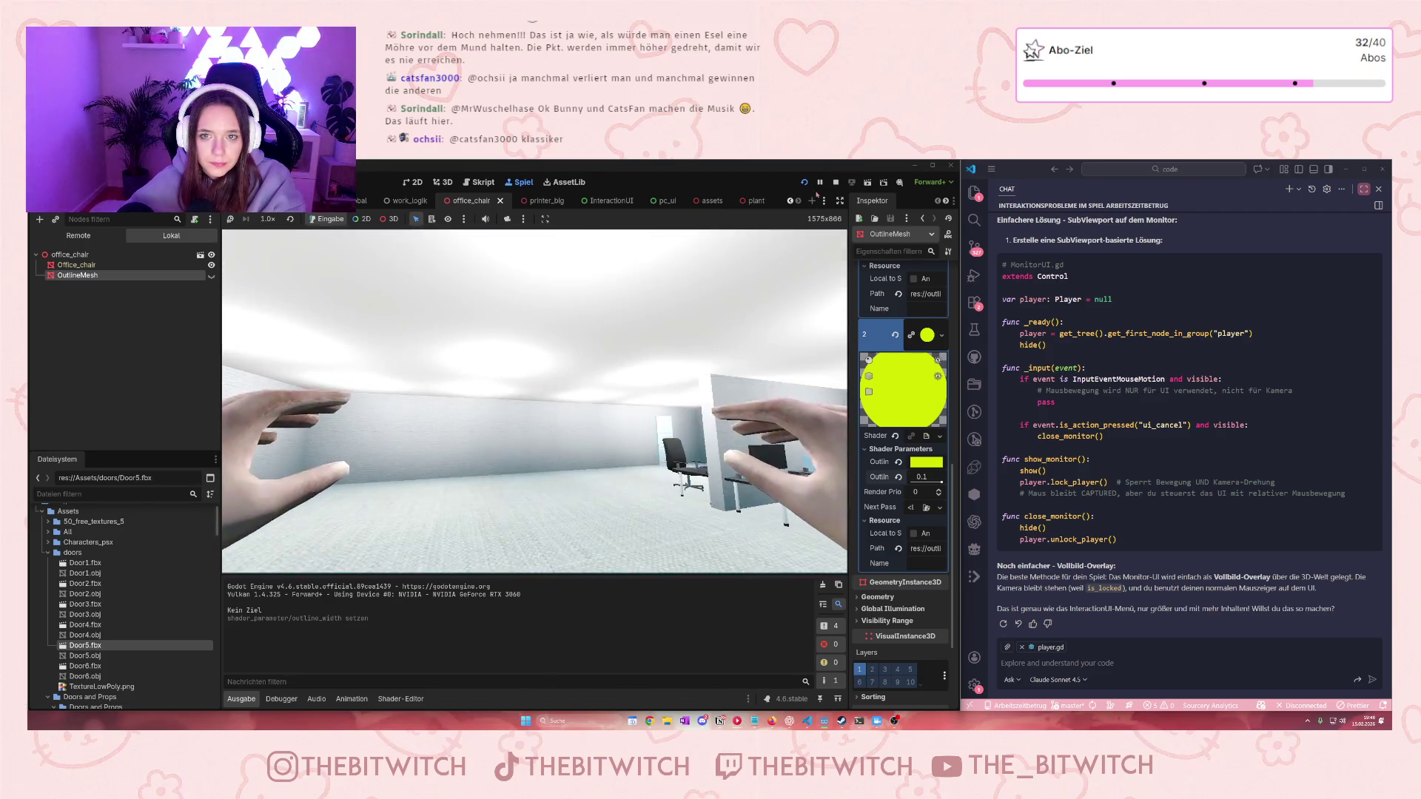
Save, walk toward the desk and chair in-game, then return to the 3D editor with Ctrl+F2
key("F8")
key("ctrl+s")
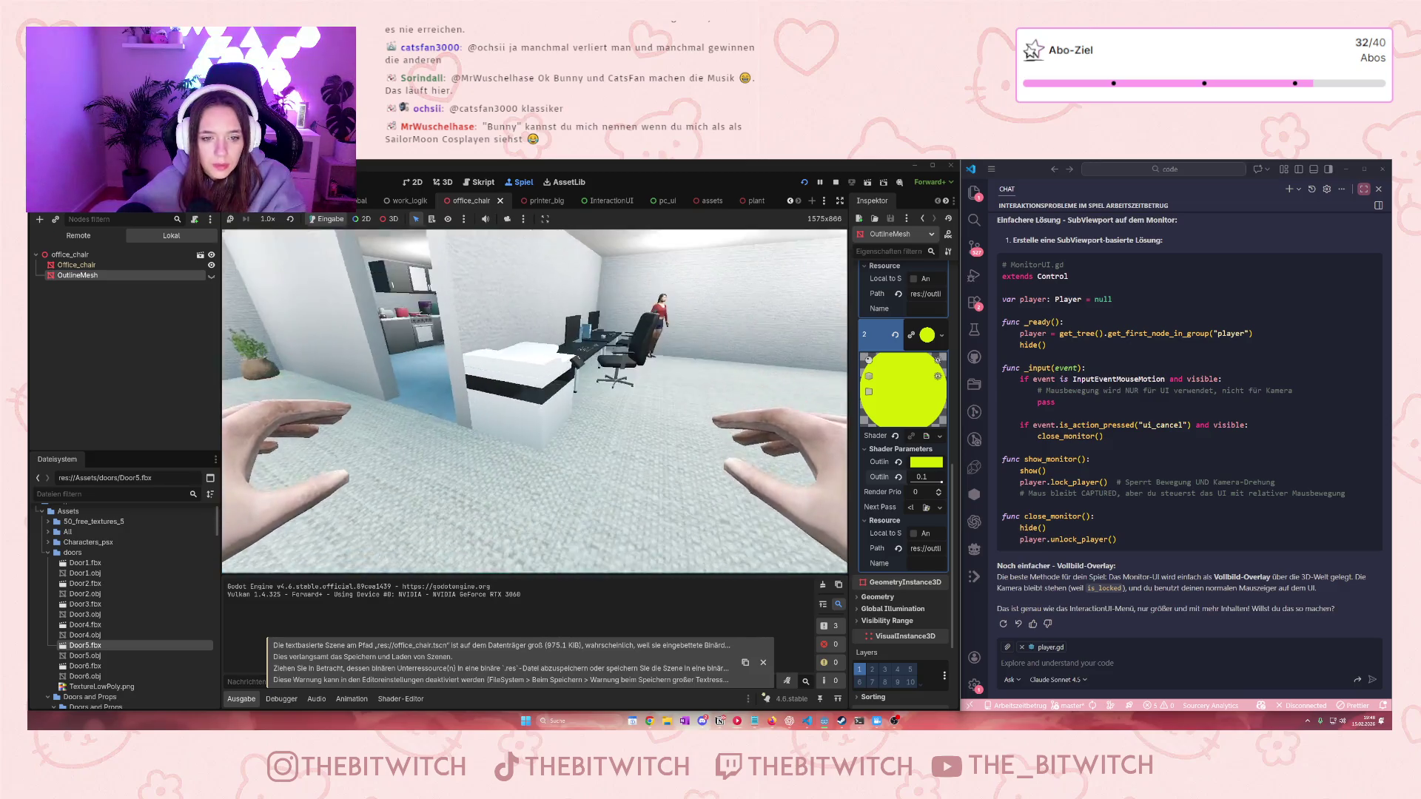
key("w")
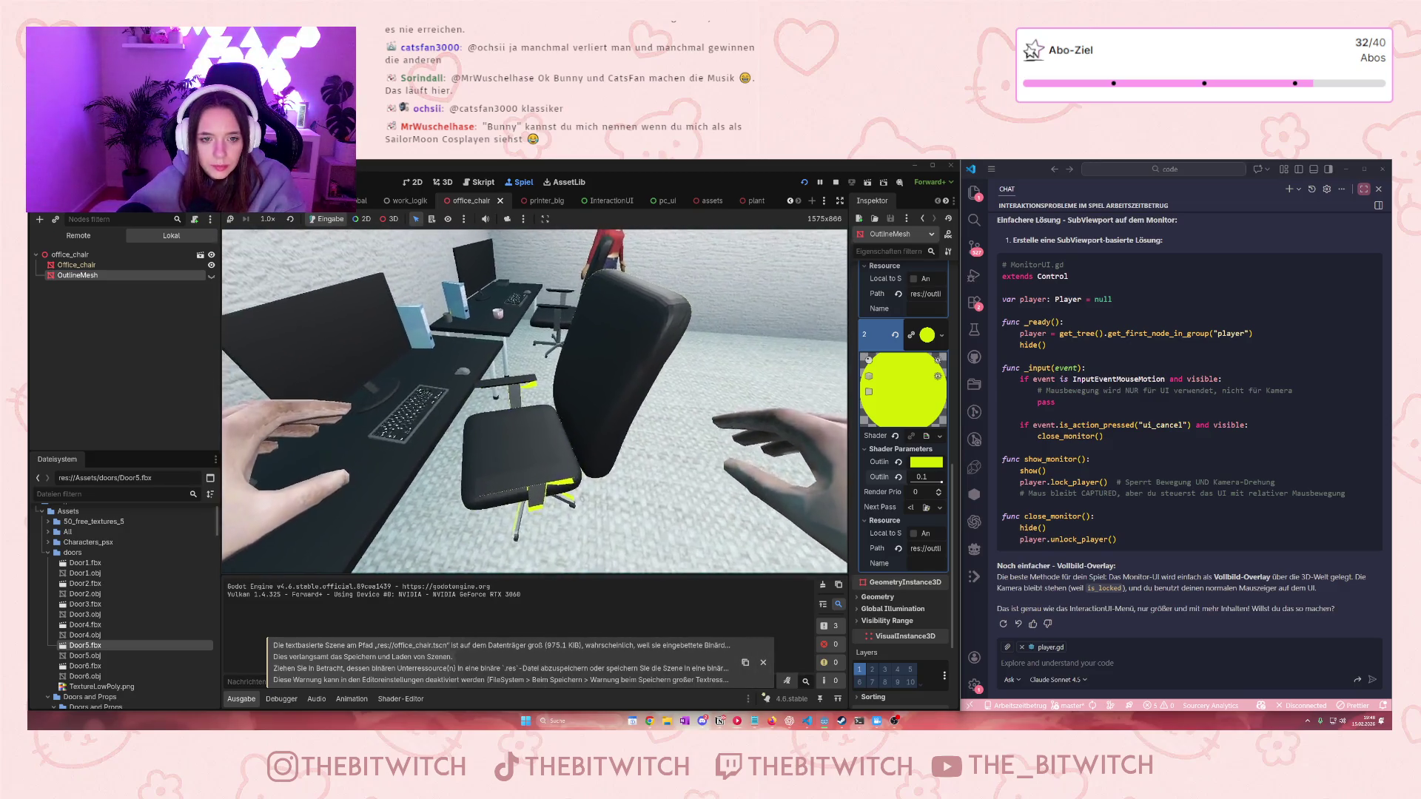
mouse_move(535, 405)
mouse_move(888, 498)
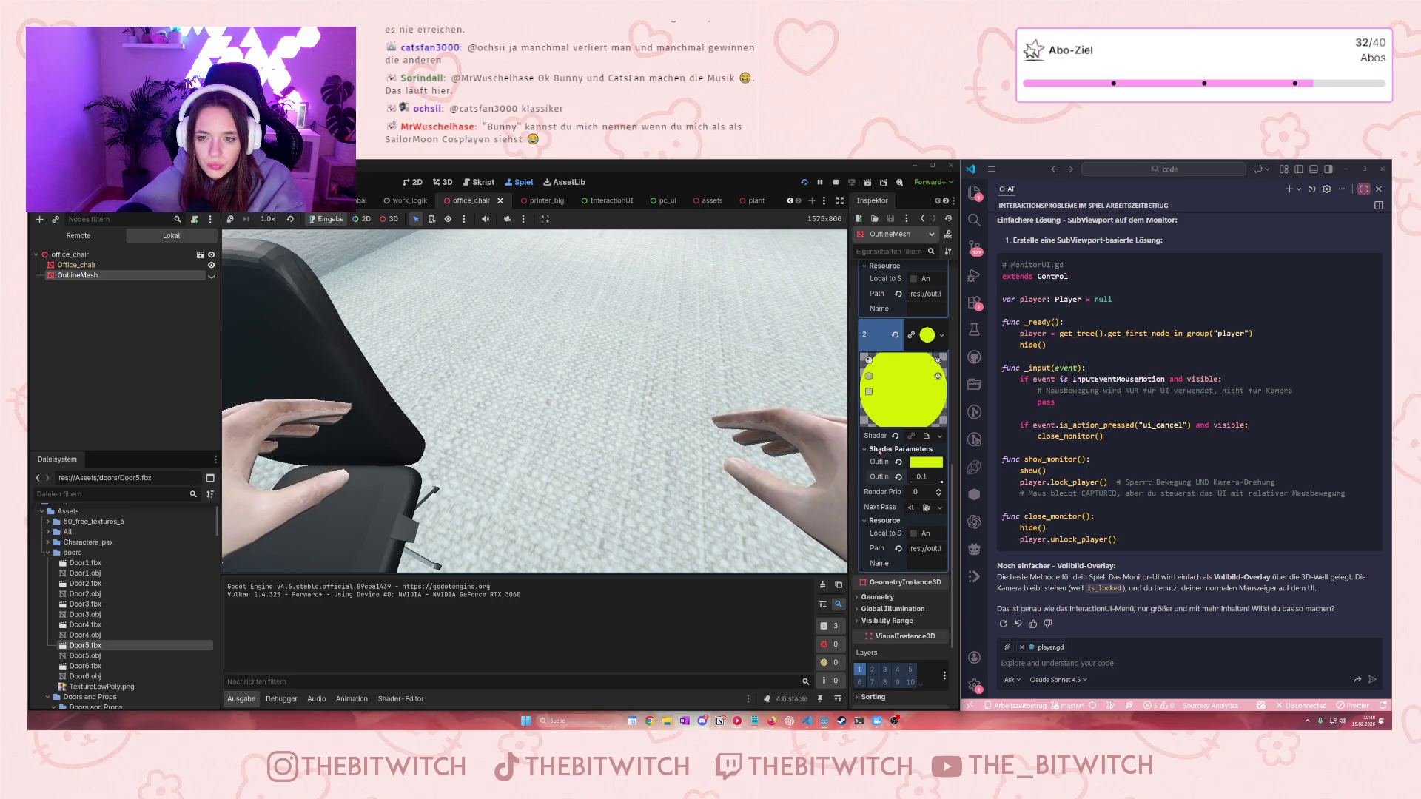
scroll(884, 354, "up", 3)
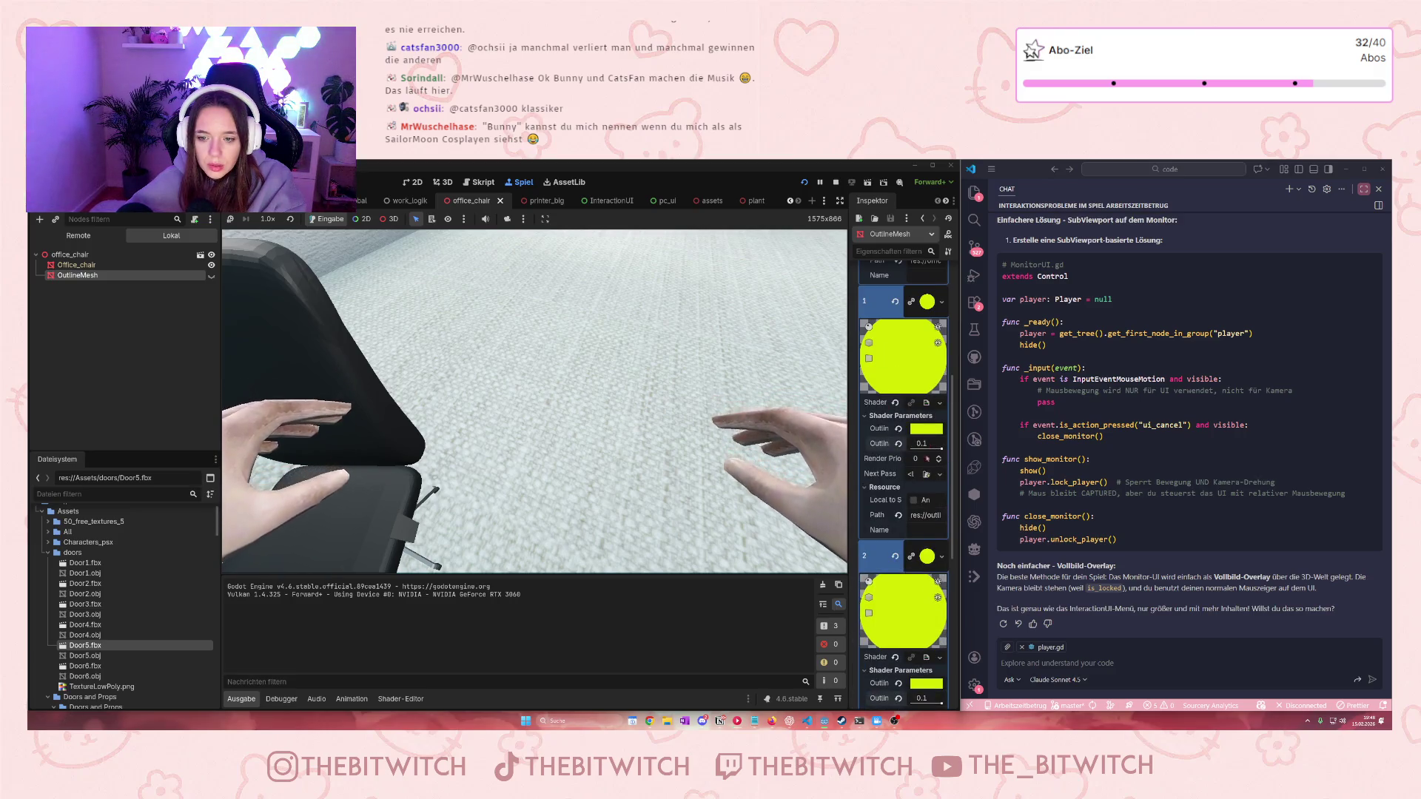
scroll(903, 444, "down", 1)
mouse_move(434, 428)
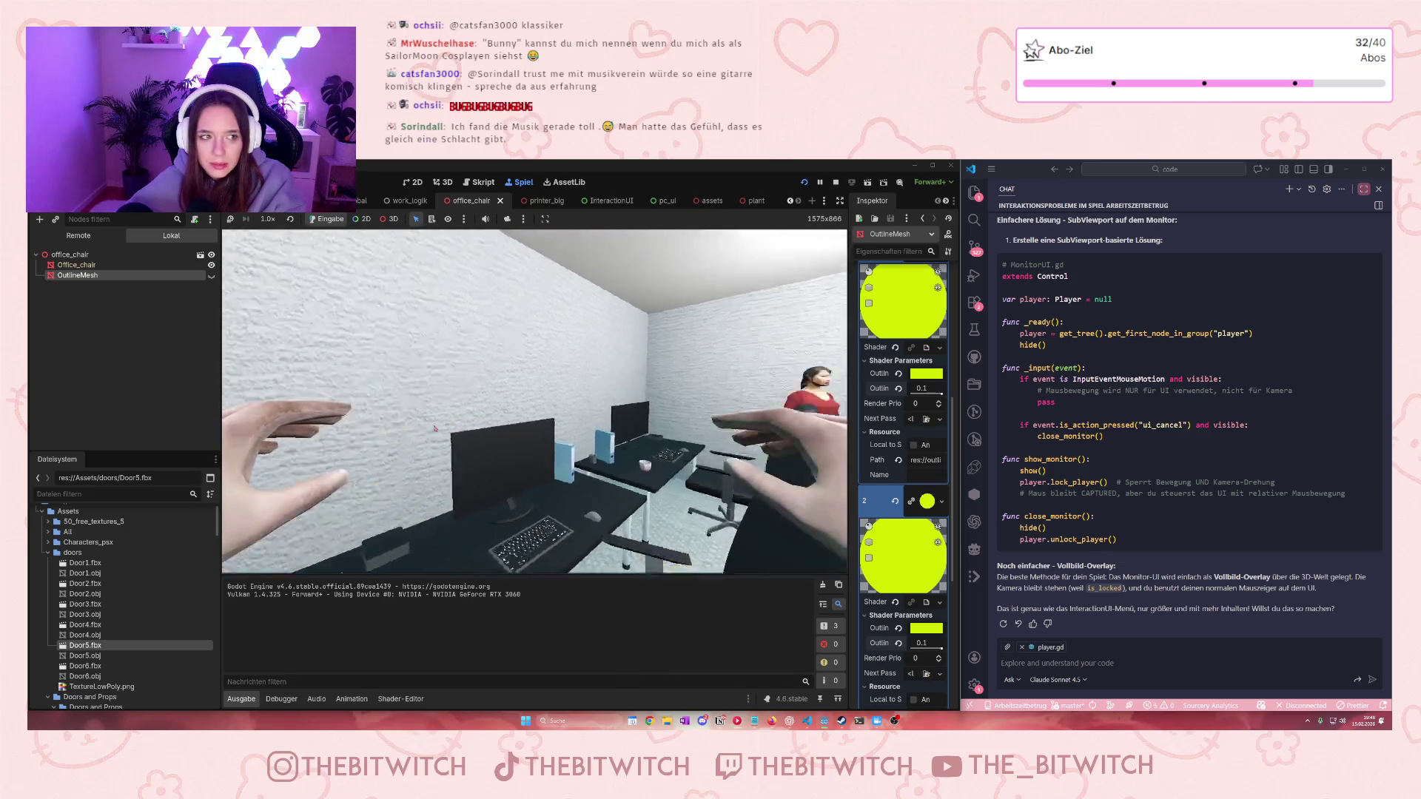
mouse_move(444, 333)
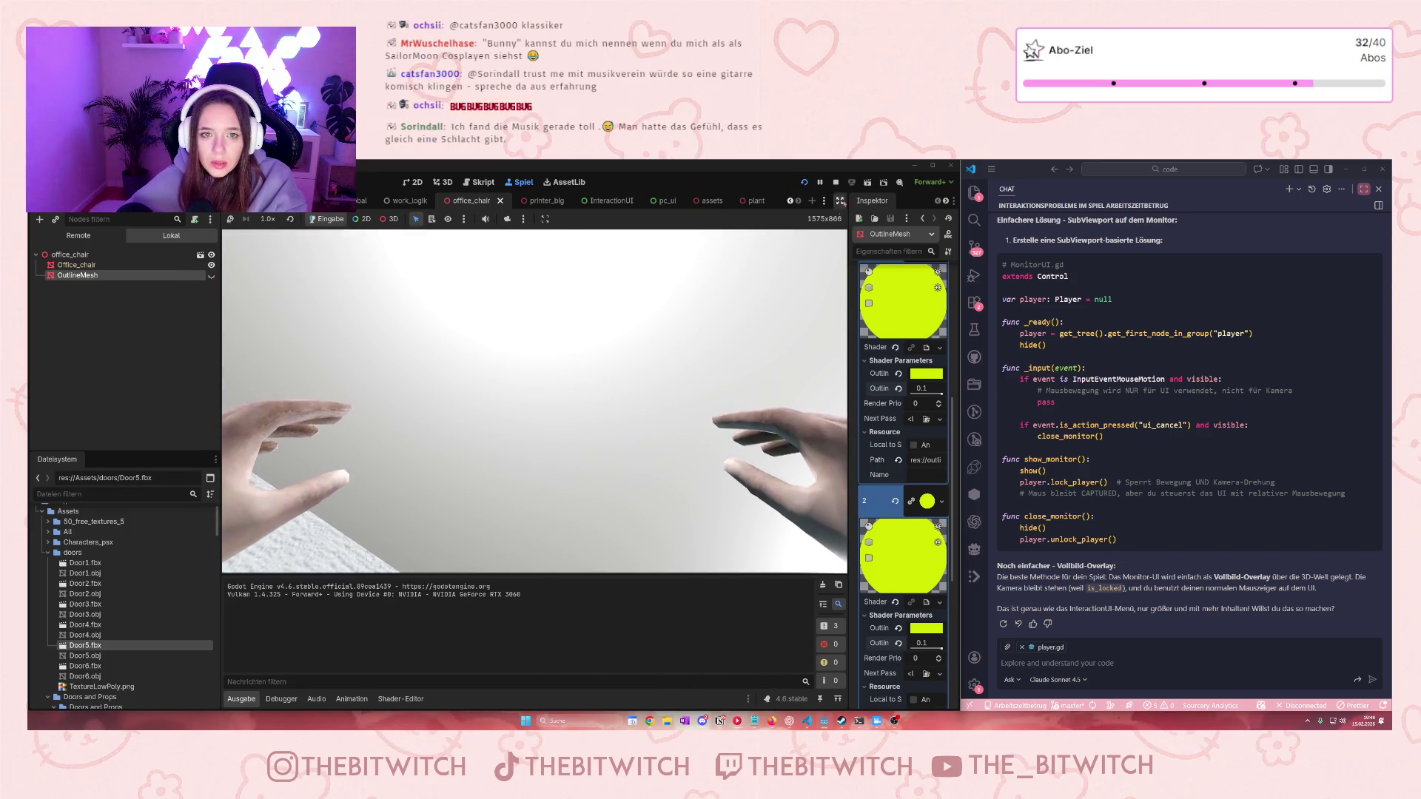
key("ctrl+F2")
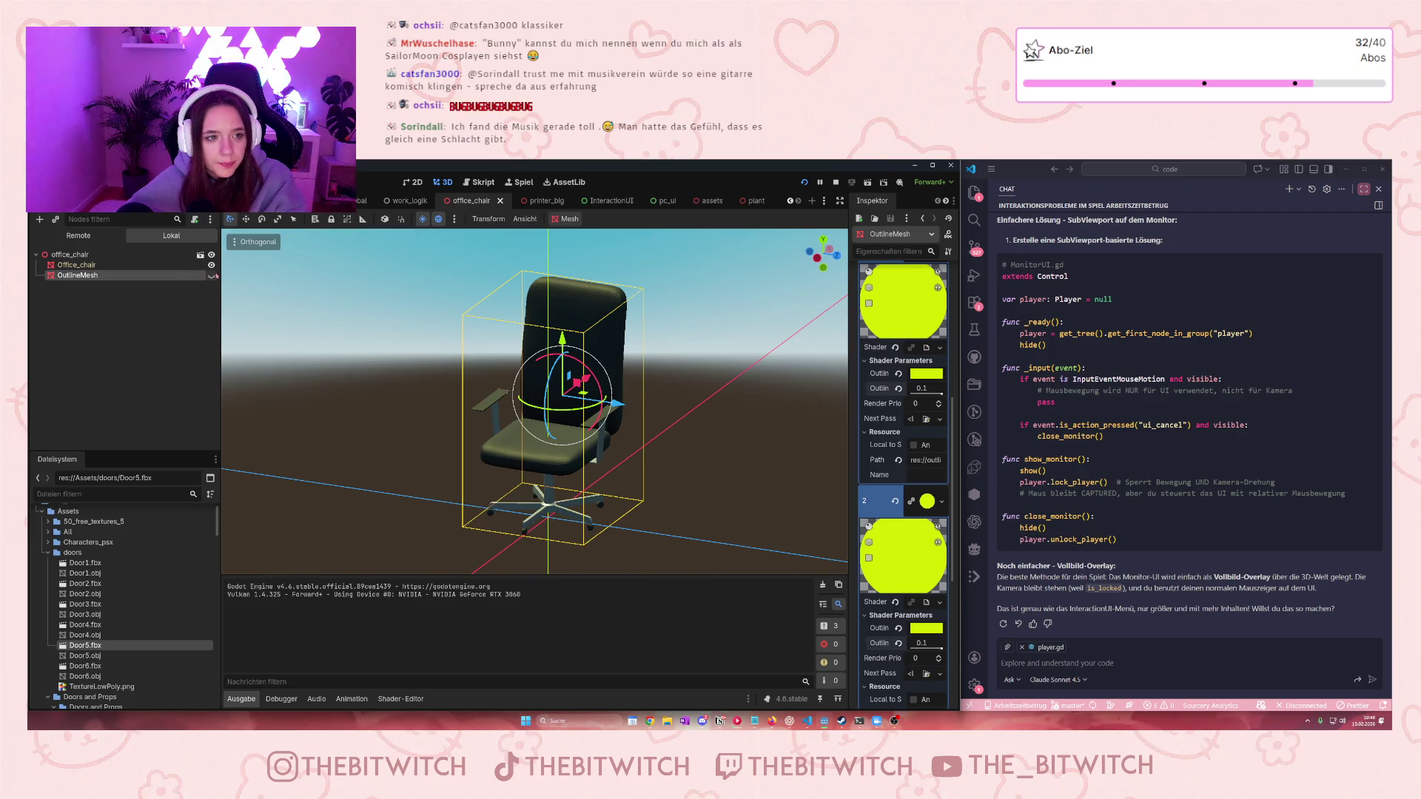
Show the chair's OutlineMesh and drag its outline width slightly below 0.1
left_click(212, 275)
left_click(568, 309)
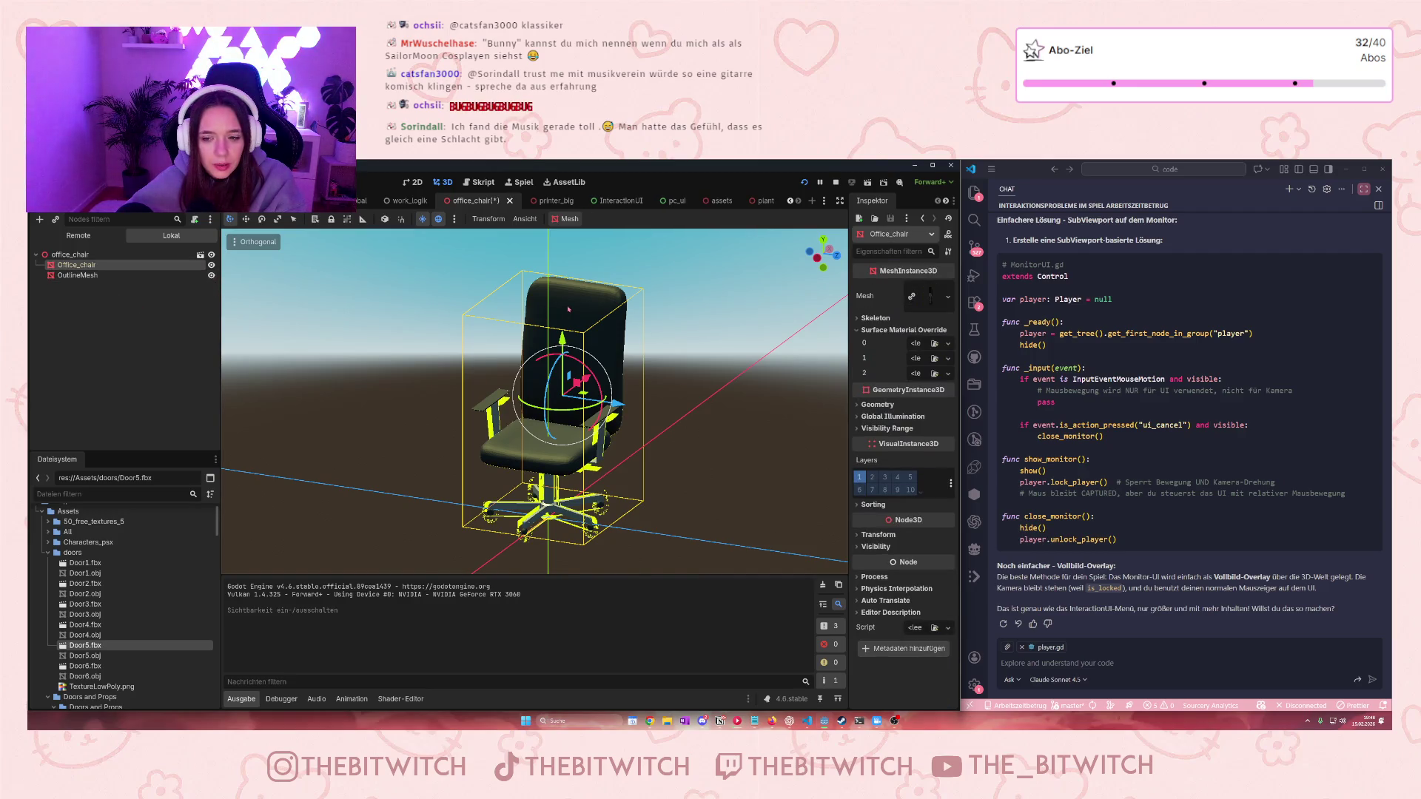
left_click(77, 276)
left_click(931, 386)
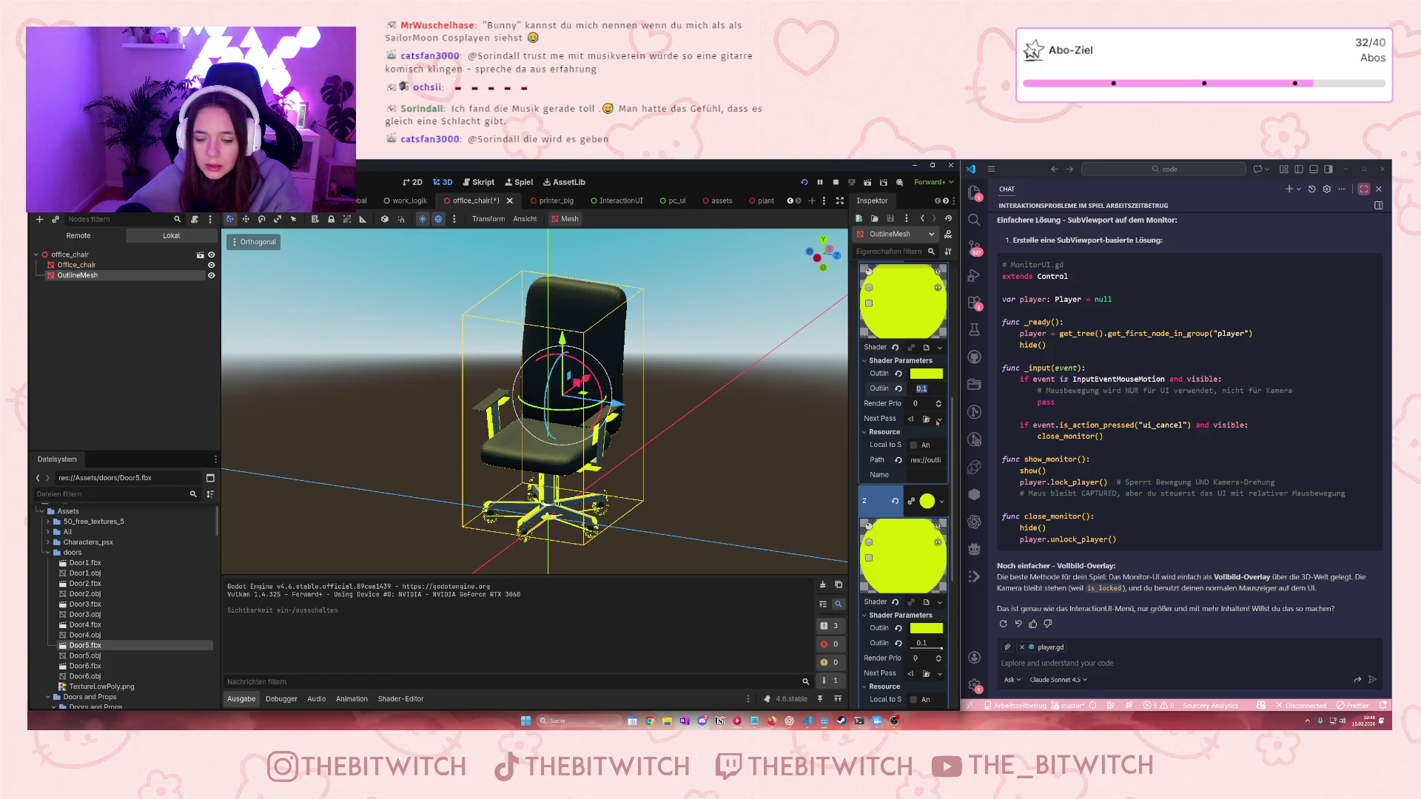
scroll(902, 587, "down", 1)
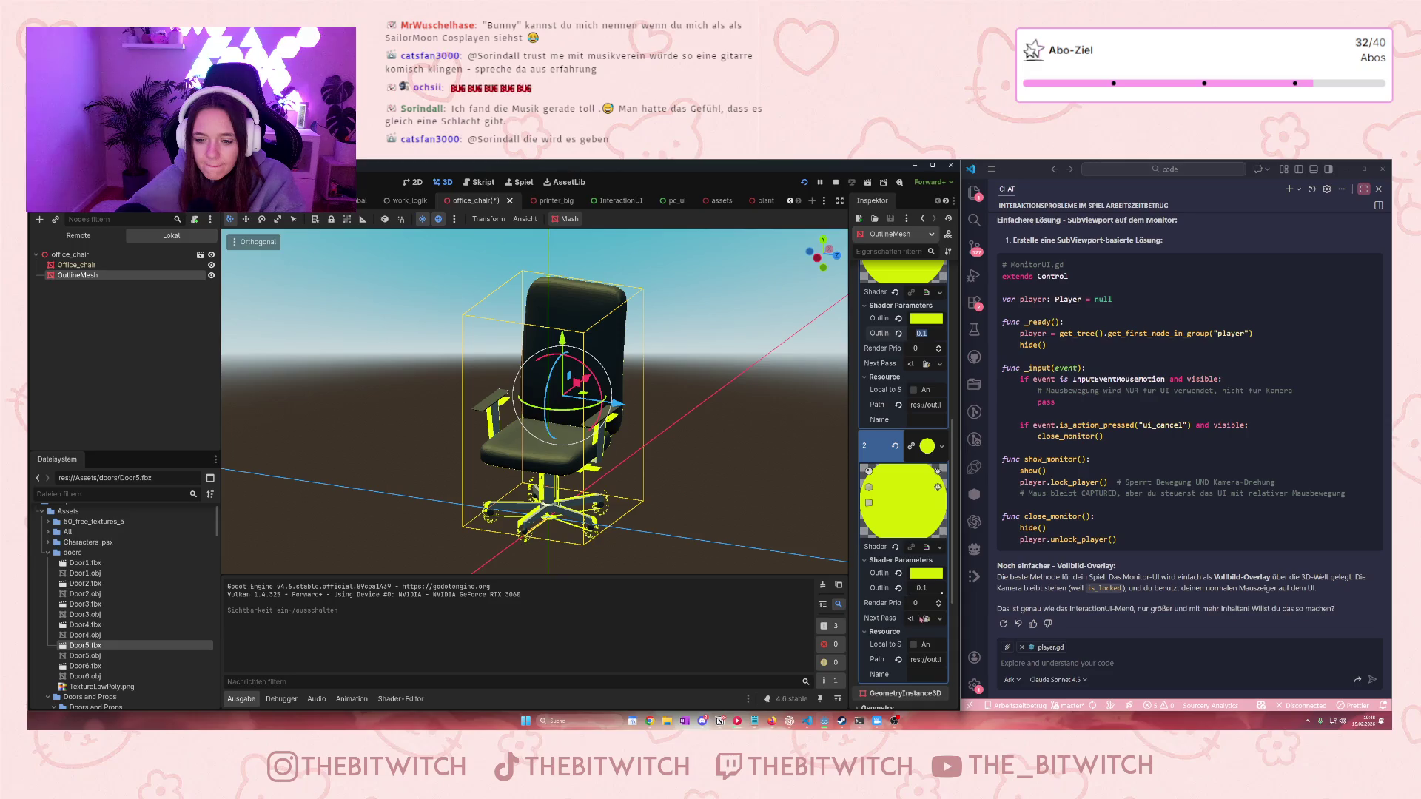
left_click_drag(932, 586, 925, 587)
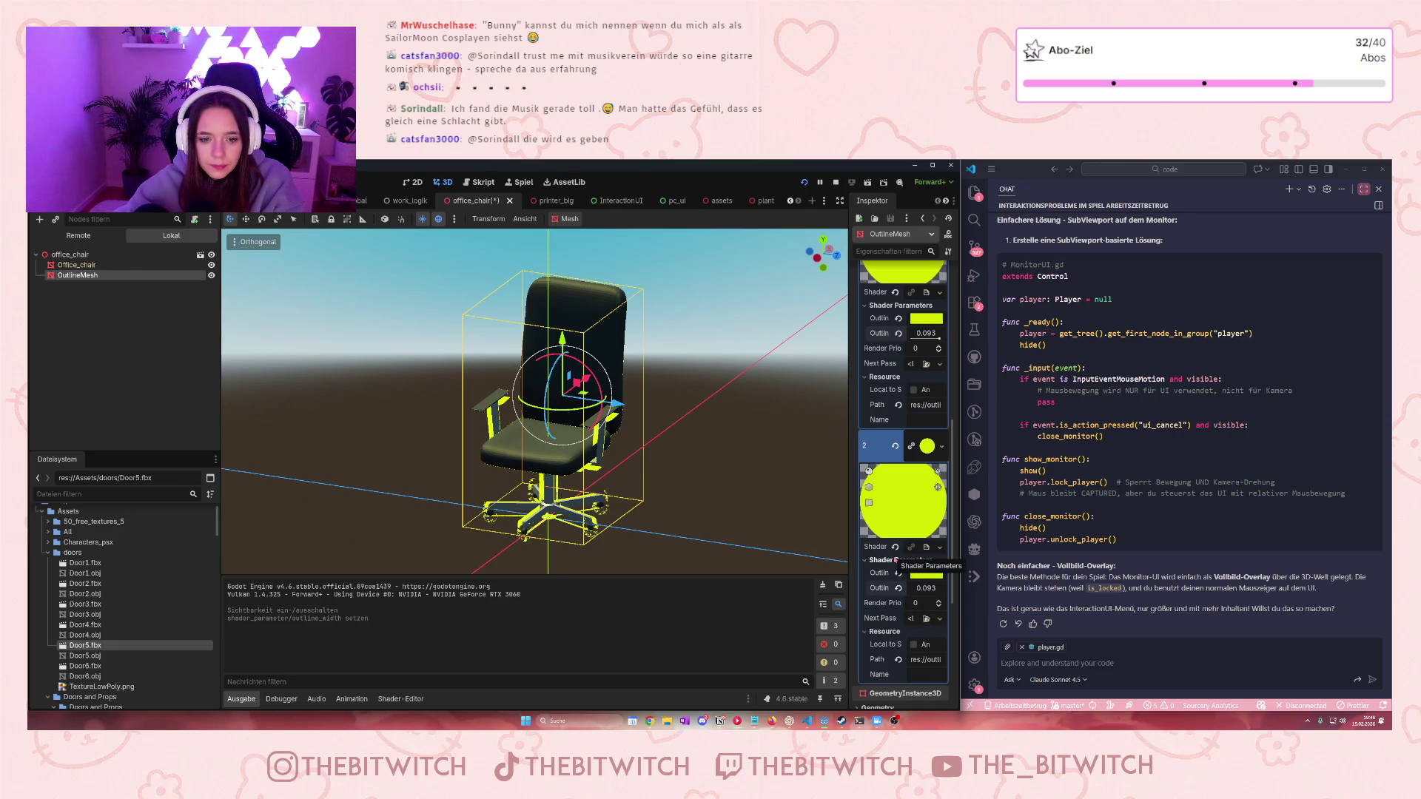
mouse_move(925, 586)
left_mouse_down()
mouse_move(902, 588)
mouse_move(921, 588)
left_mouse_up()
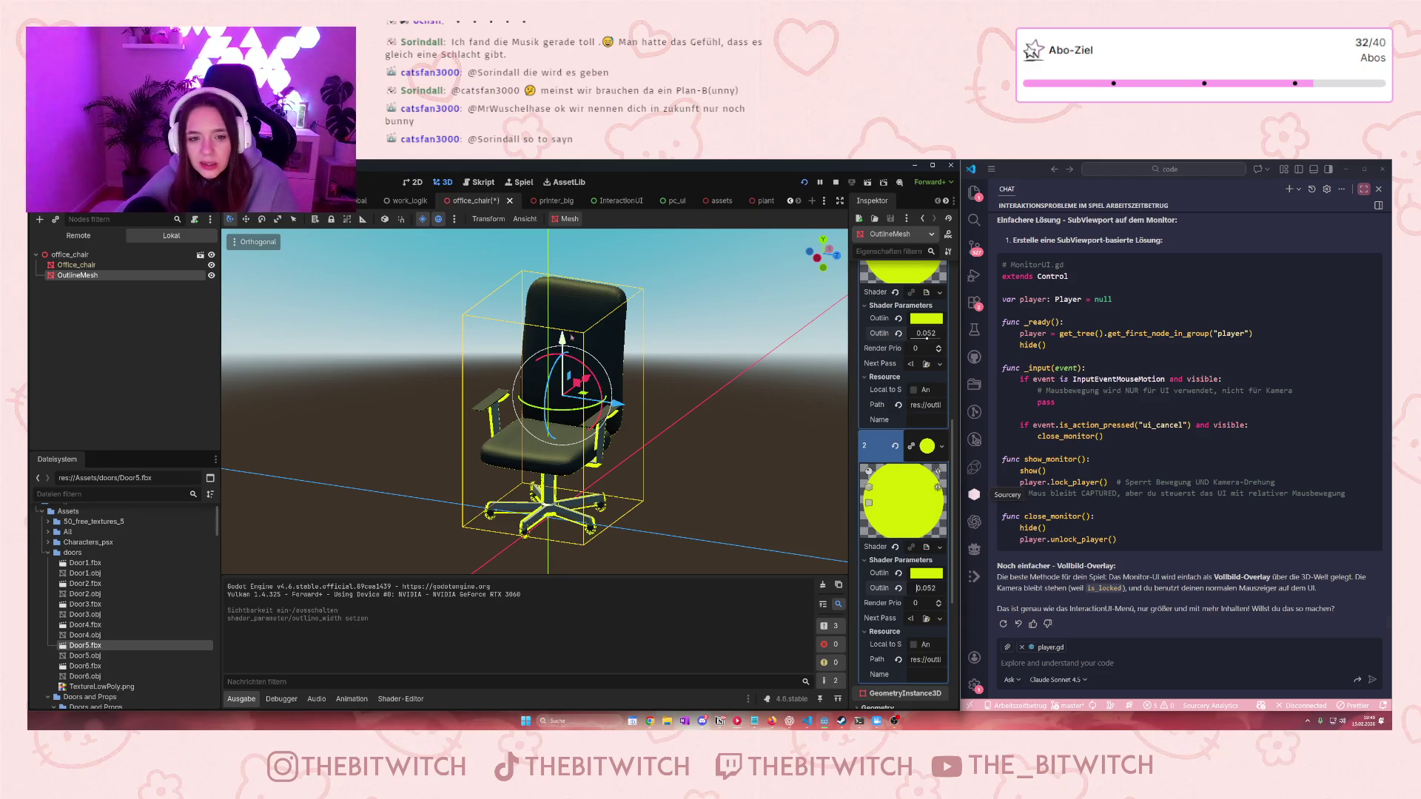
Fine-tune the first outline material's width with the arrow keys and confirm it
left_click(928, 333)
scroll(933, 333, "up", 2)
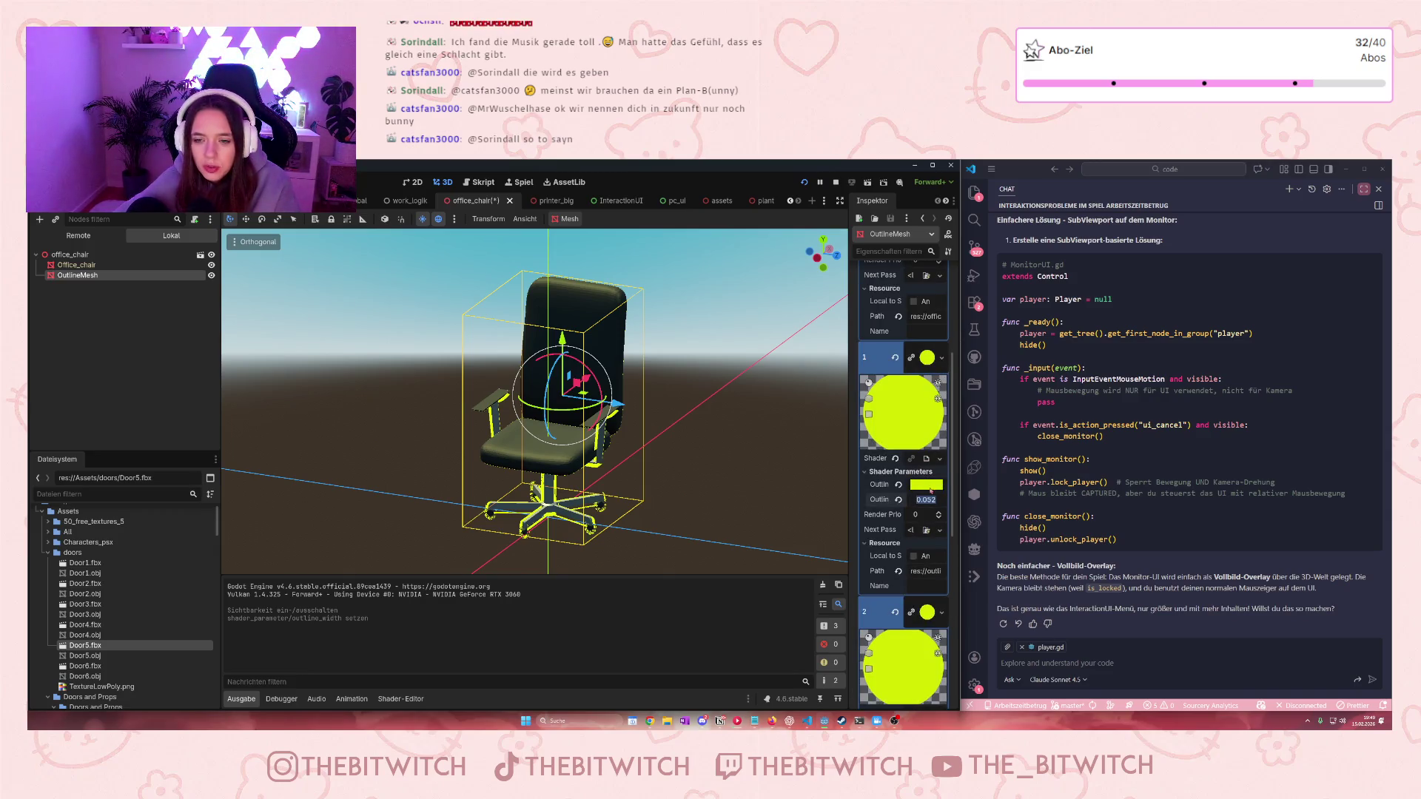
scroll(914, 441, "down", 1)
key("Up")
key("Up")
key("Up")
key("Up")
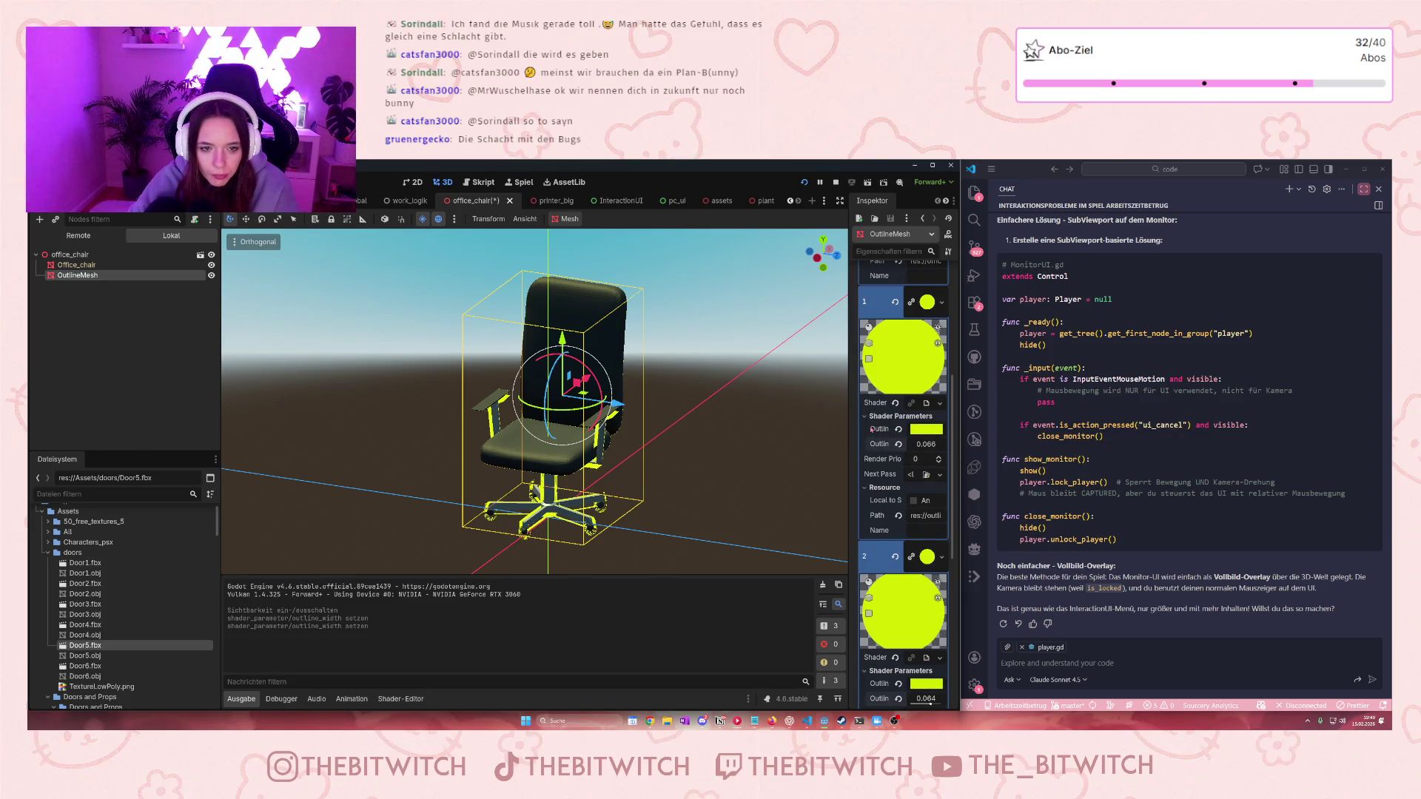
key("Down")
key("Down")
key("Down")
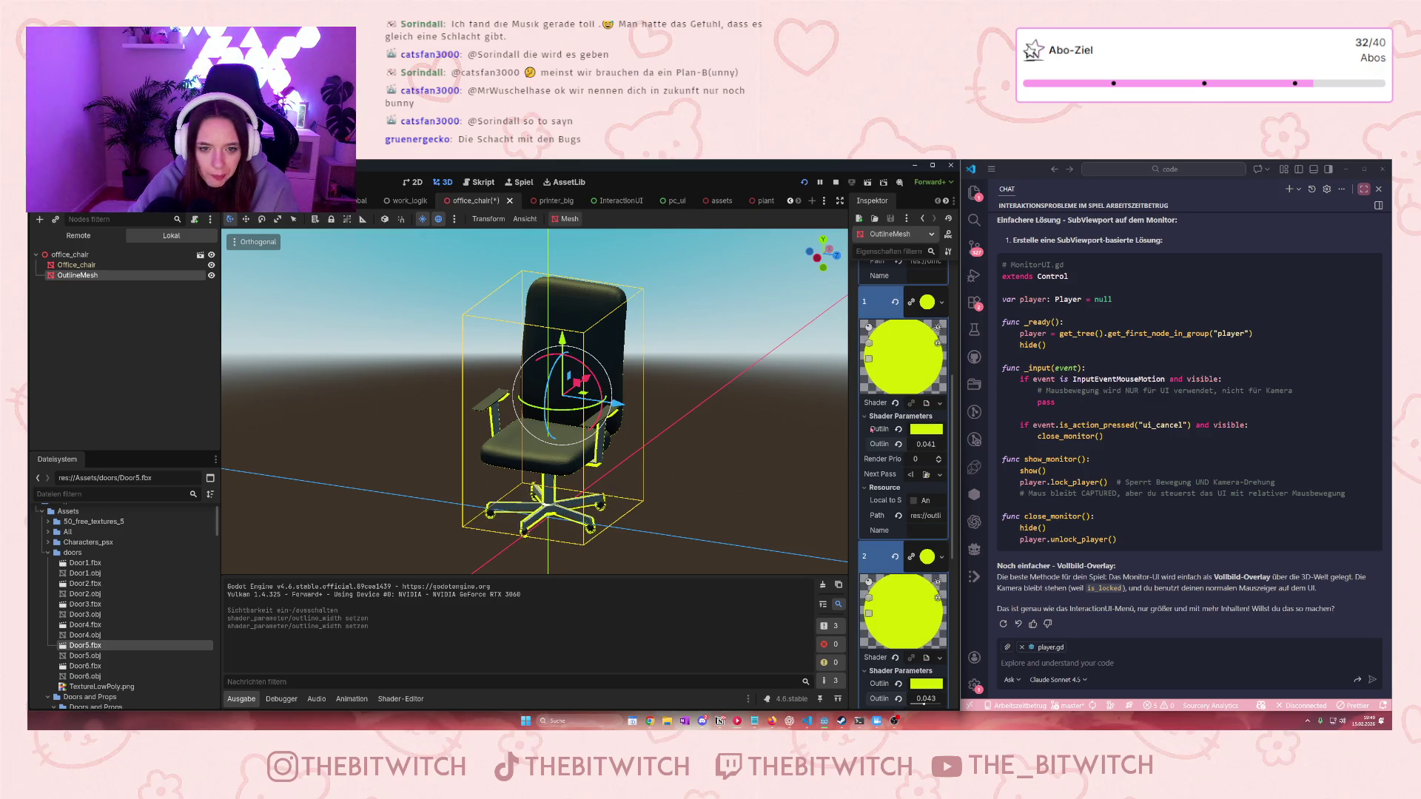
key("Up")
key("Up")
key("Up")
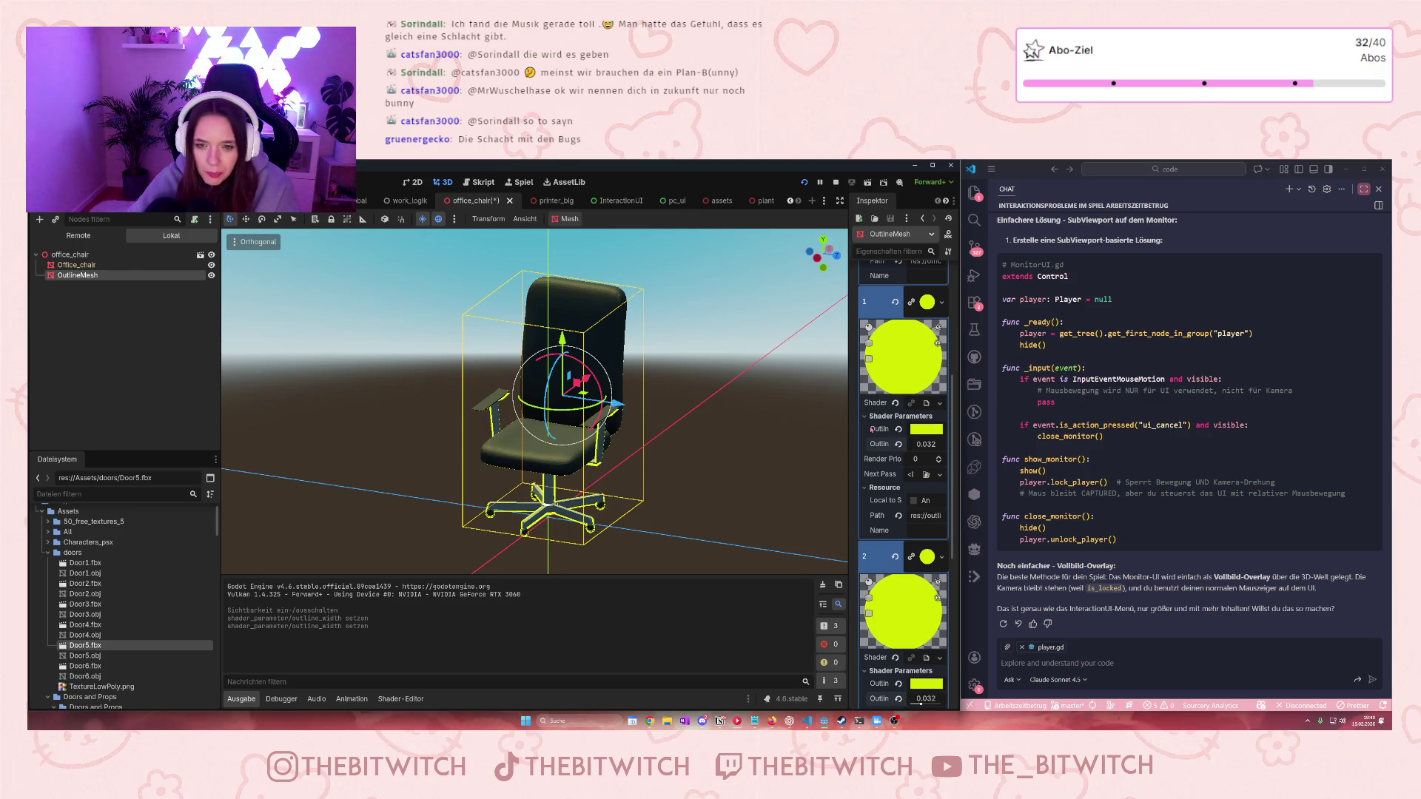
scroll(893, 568, "down", 3)
key("Return")
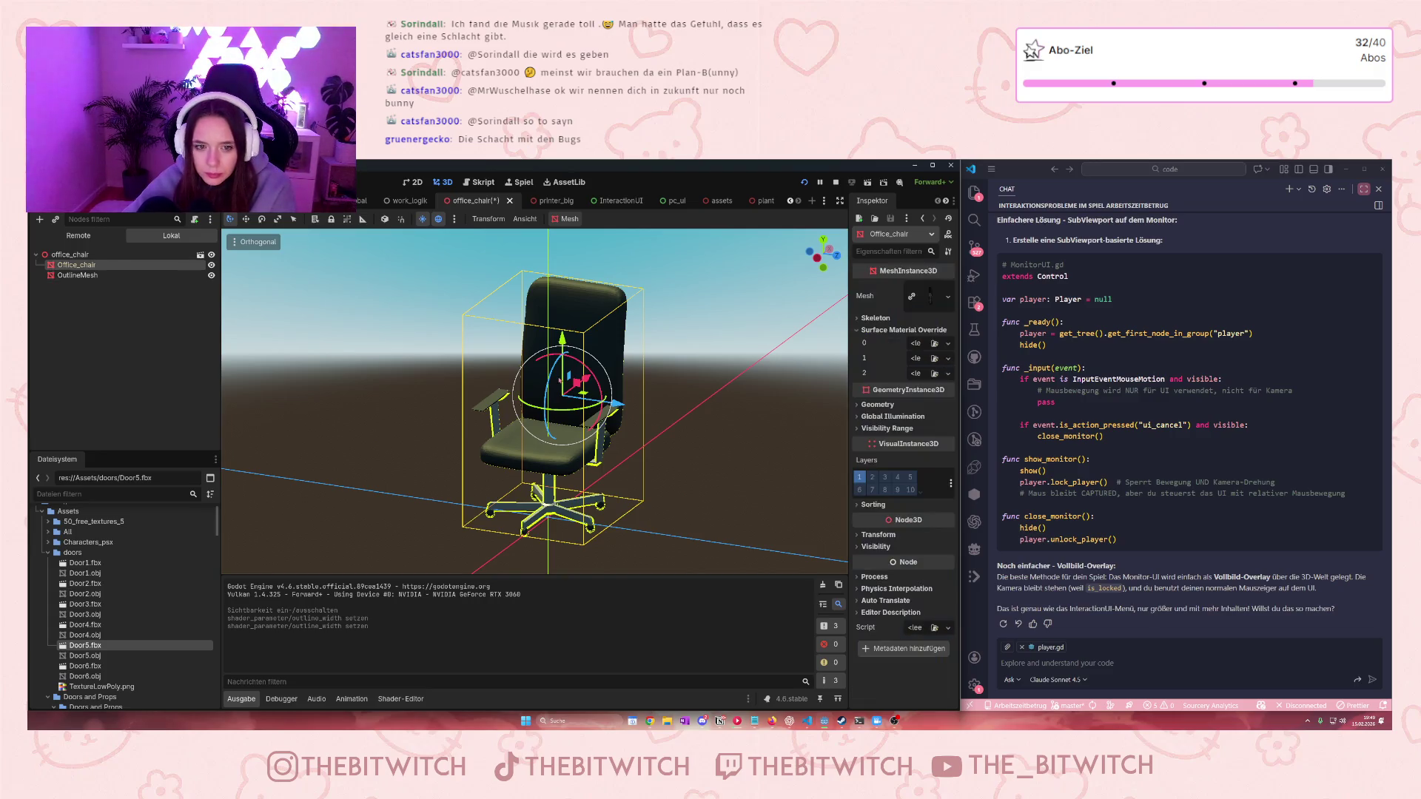
Set the second outline material's width to 0.035 on the OutlineMesh
left_click(581, 346)
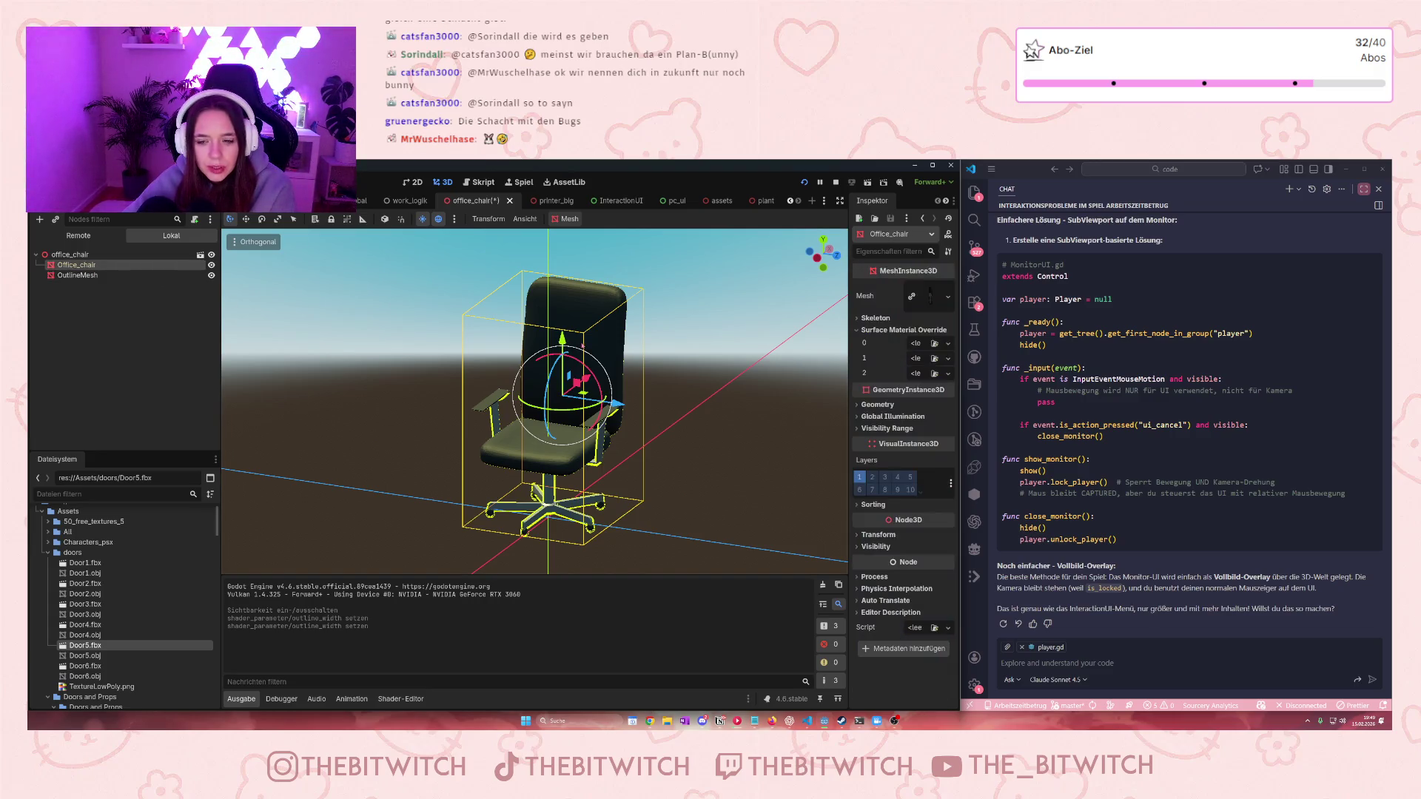
left_click(562, 319)
scroll(912, 507, "down", 5)
scroll(912, 507, "up", 5)
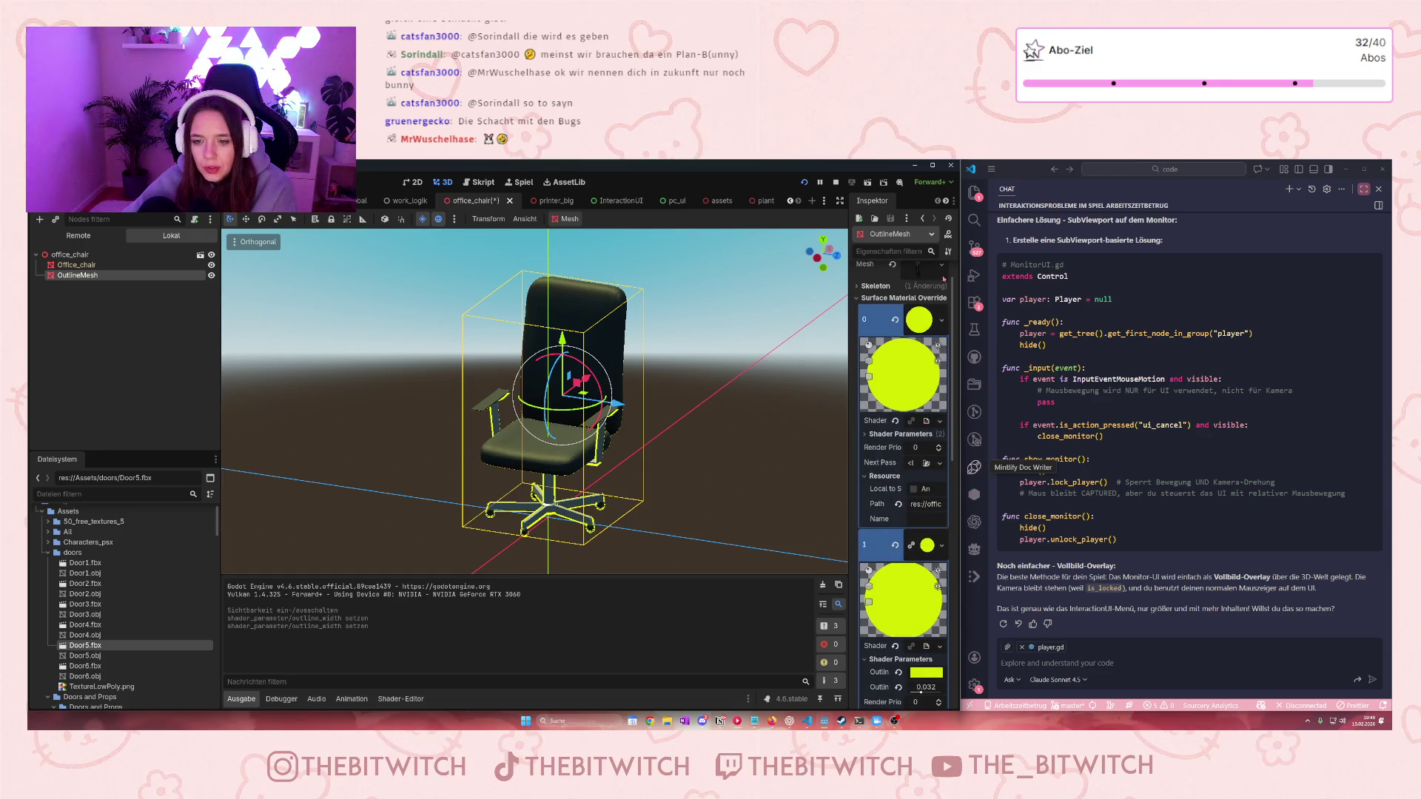
left_click(867, 435)
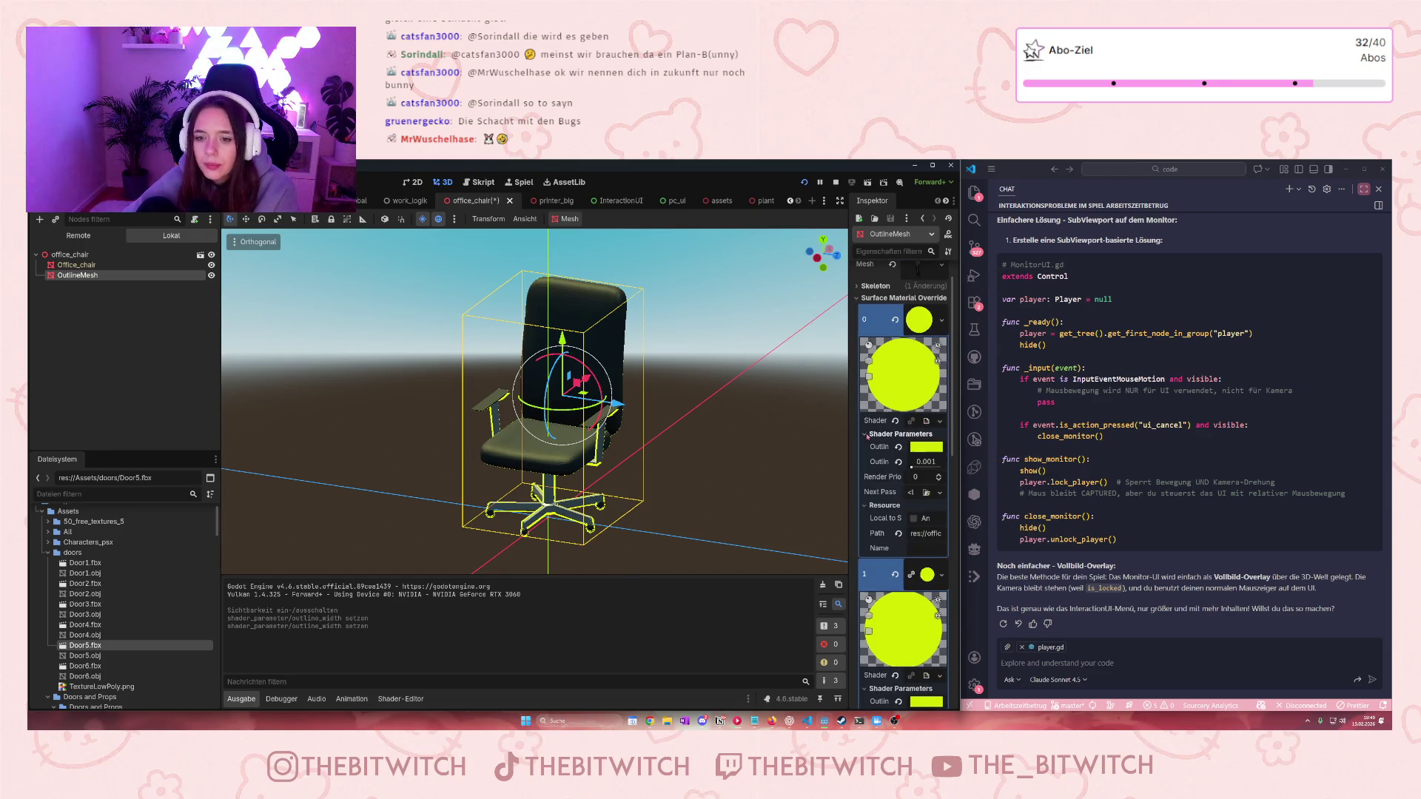
scroll(928, 467, "down", 4)
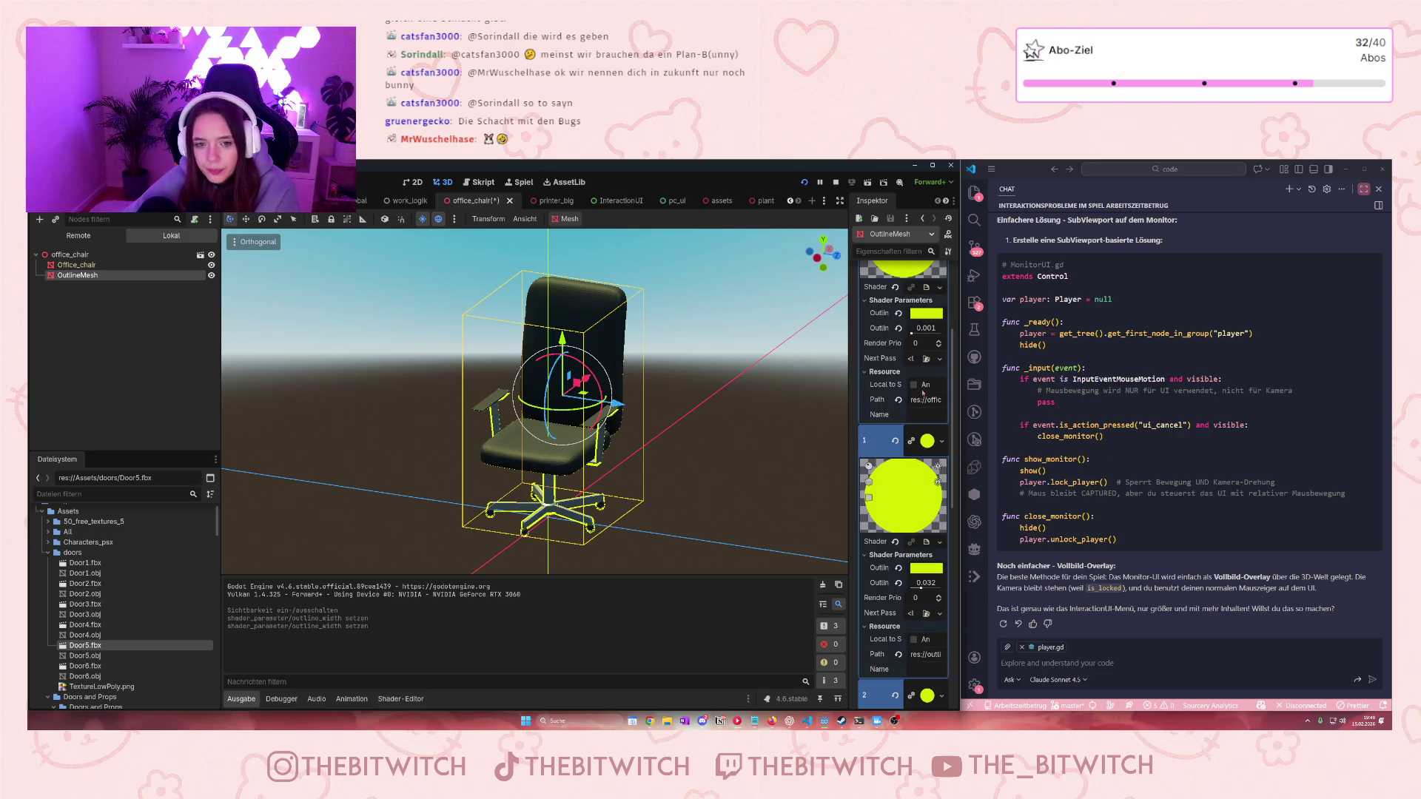
left_click(930, 585)
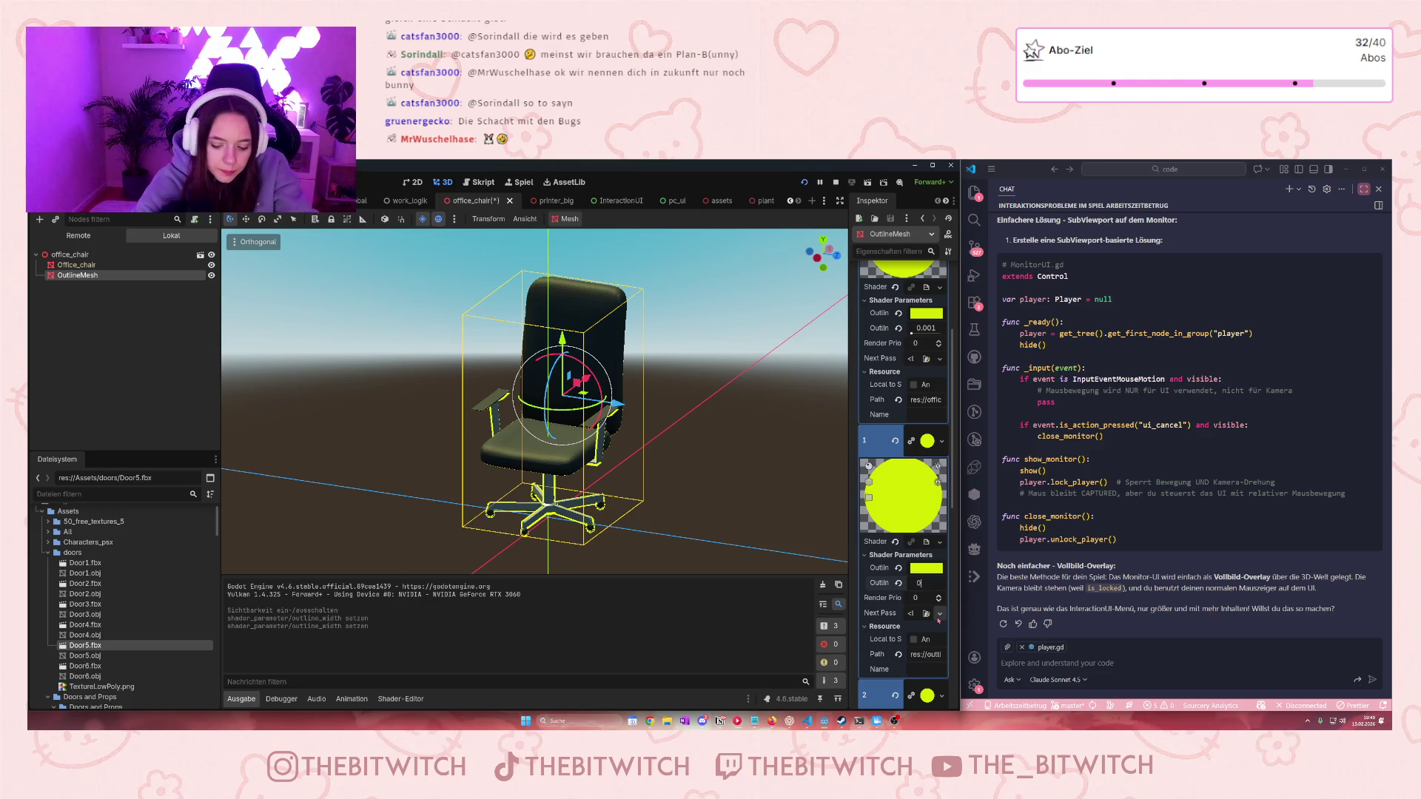
type(".035")
key("Return")
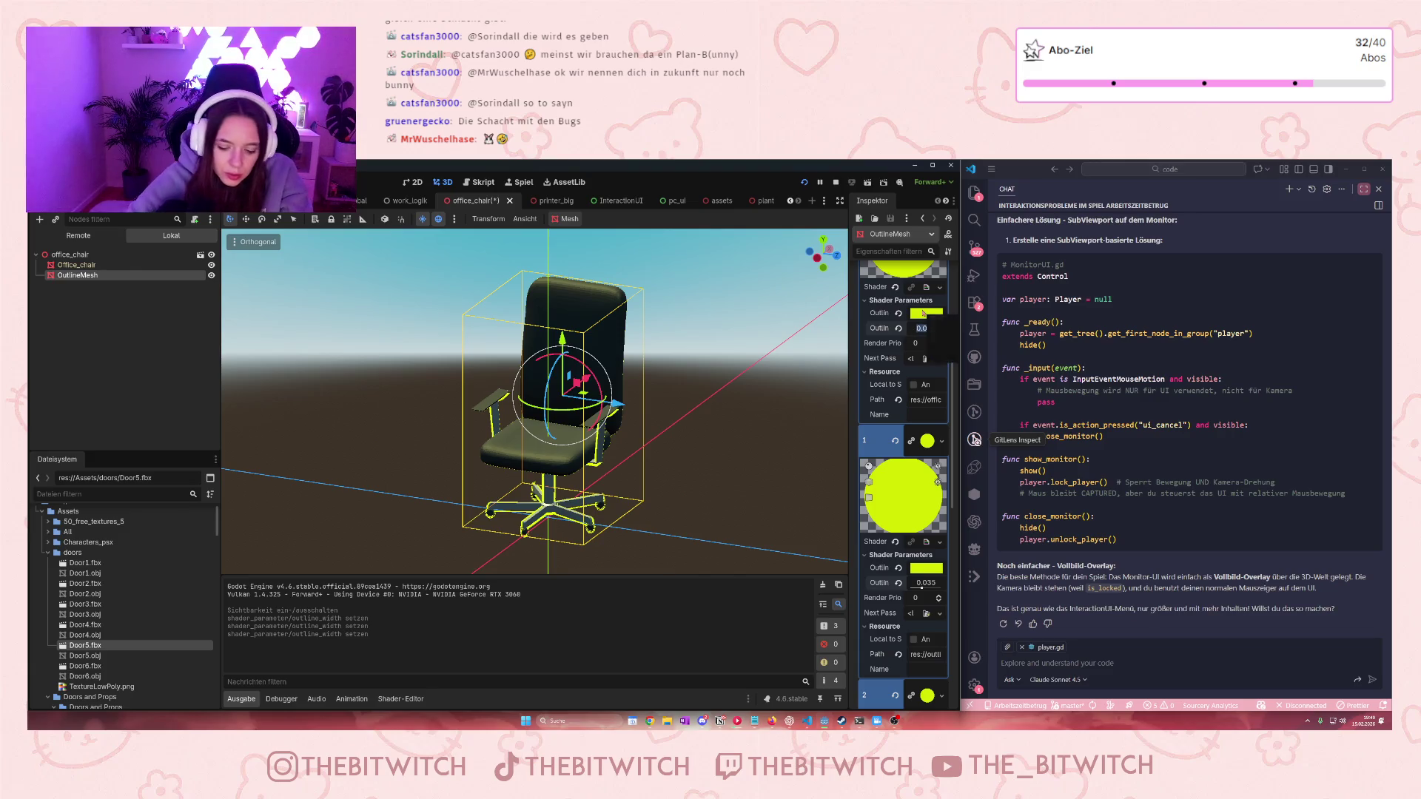
type("35")
key("Return")
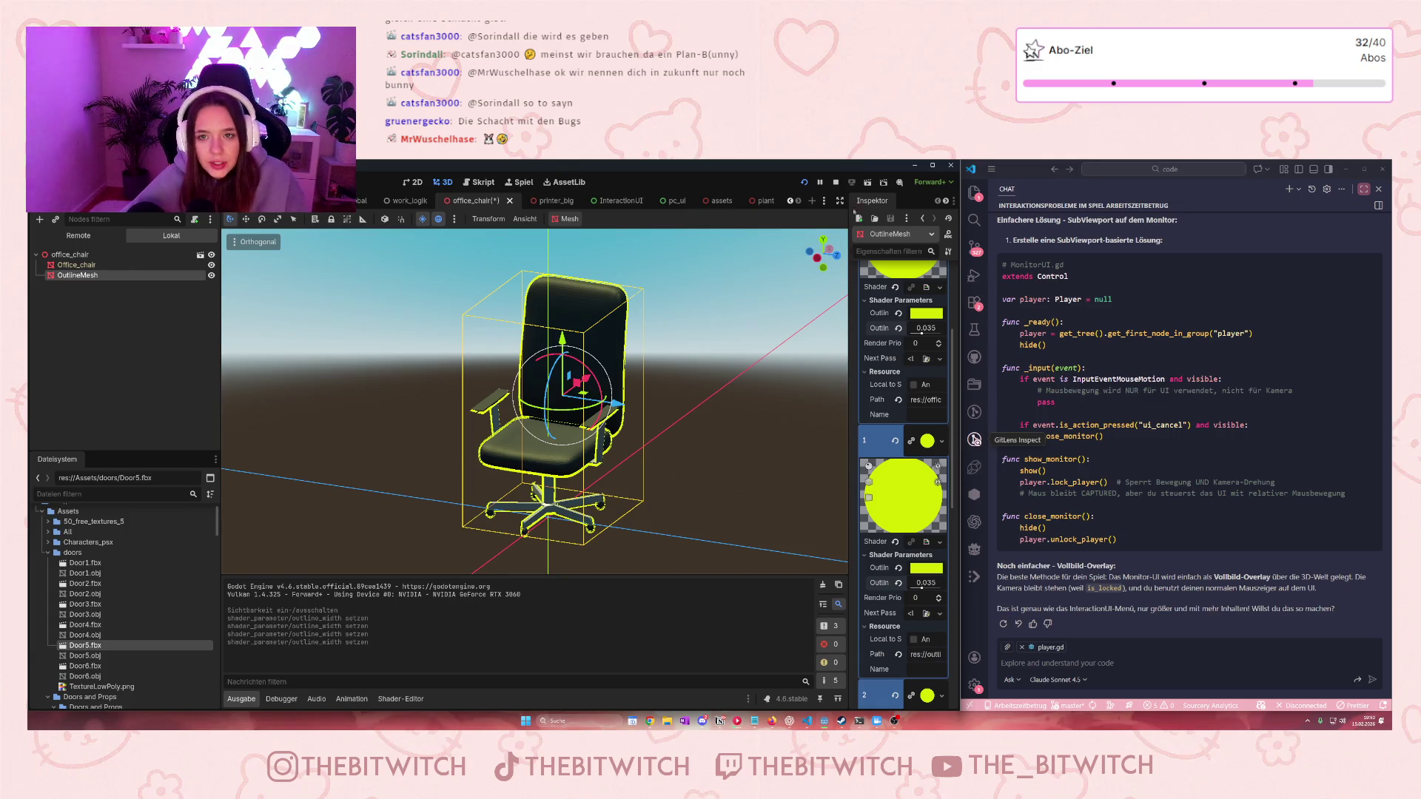
key("F8")
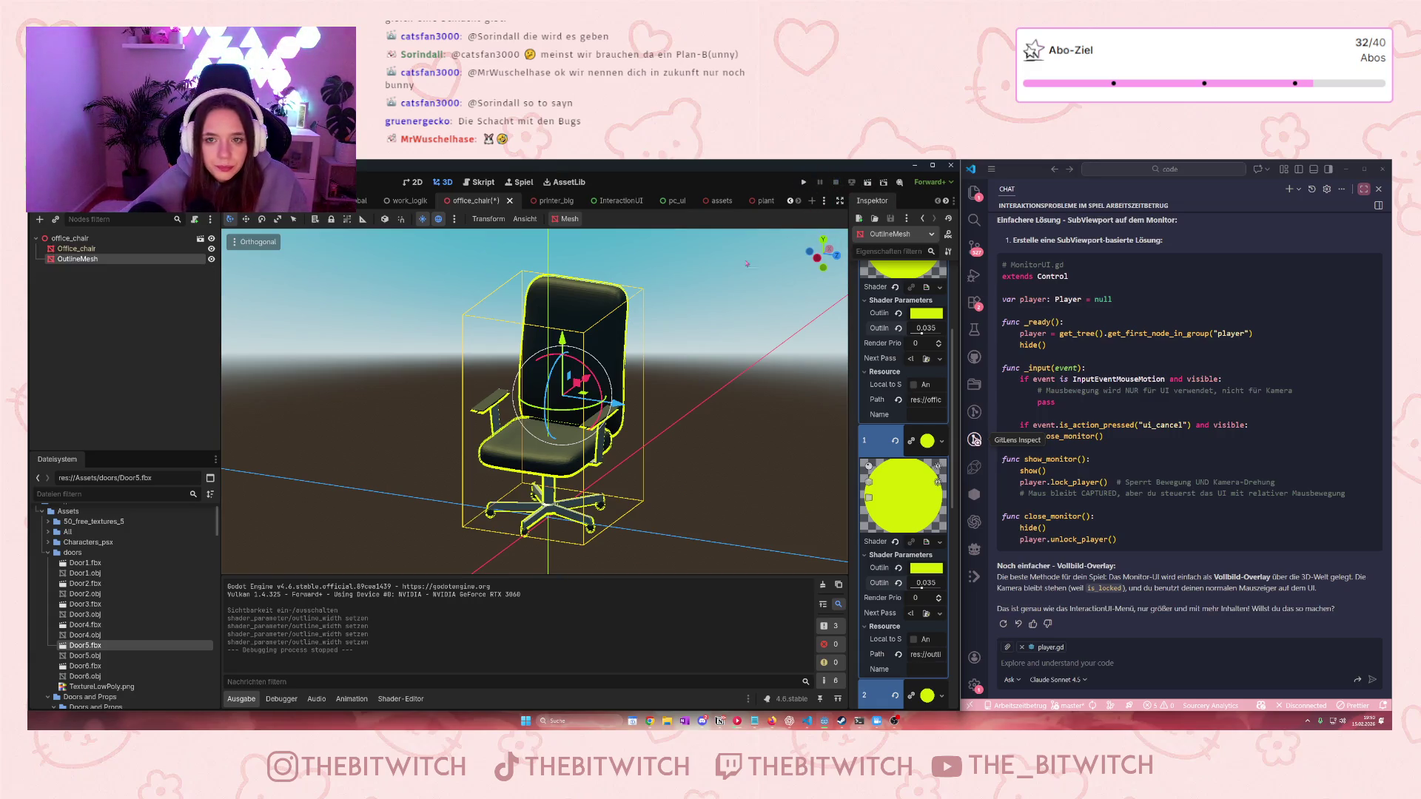
Hide the OutlineMesh, save the office_chair scene, and run the project
left_click(211, 259)
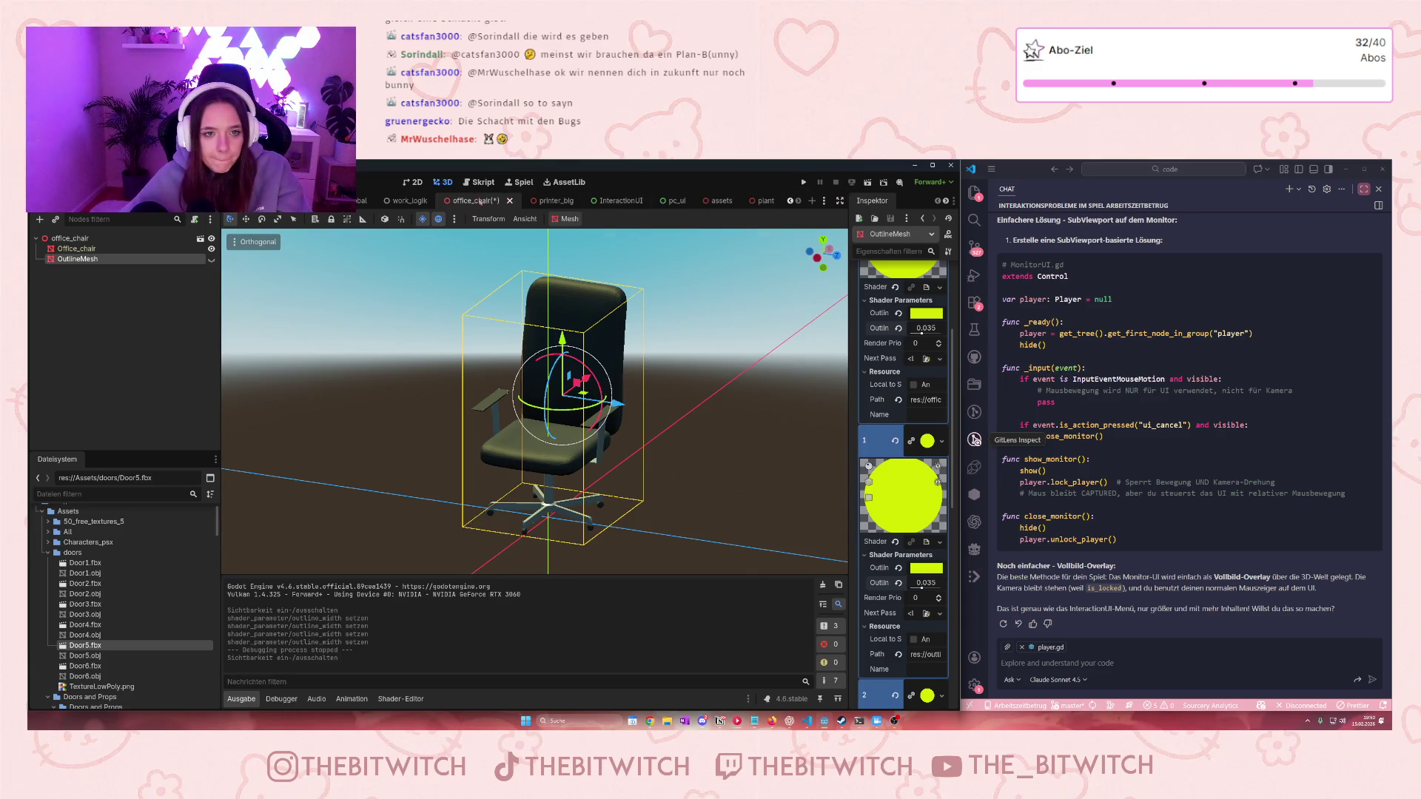
key("ctrl+s")
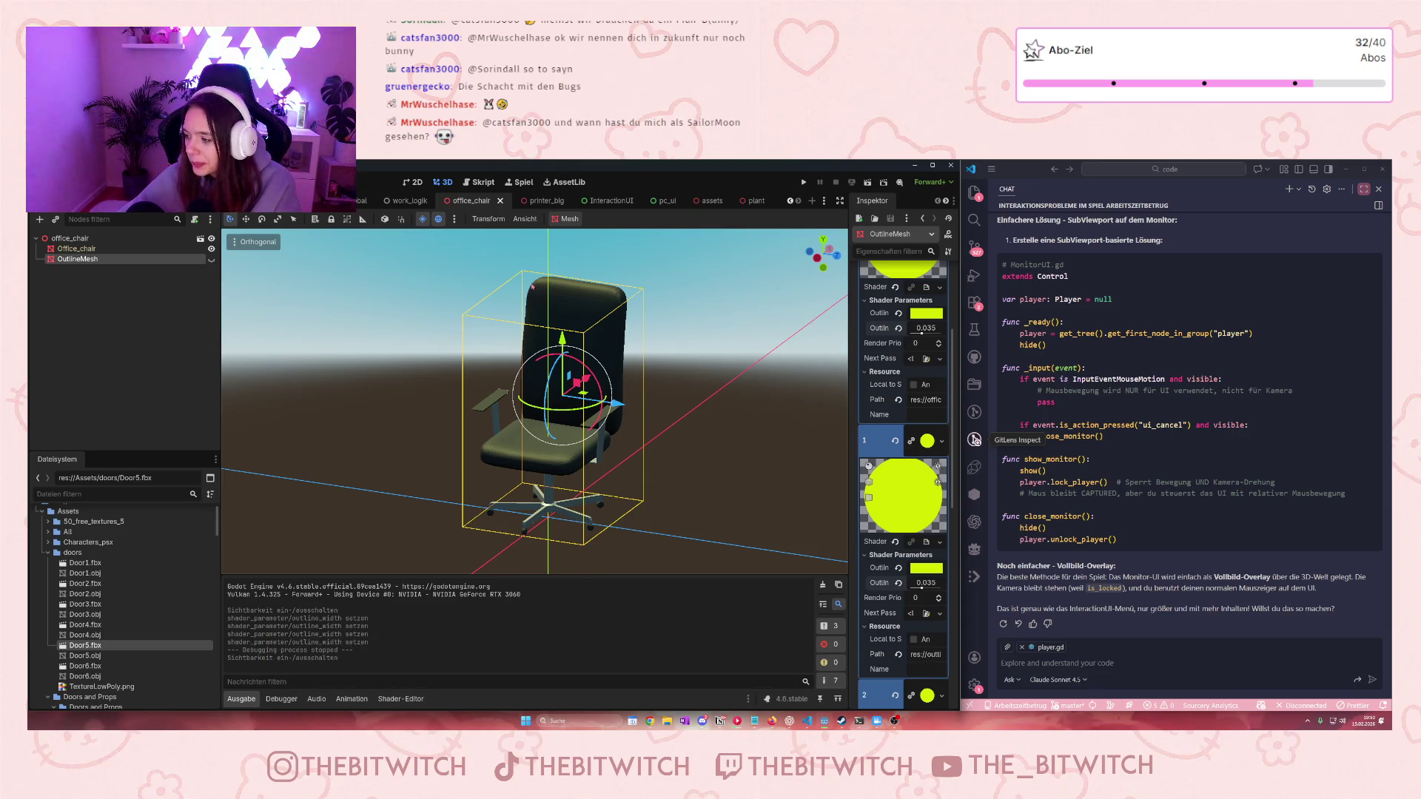
left_click(807, 181)
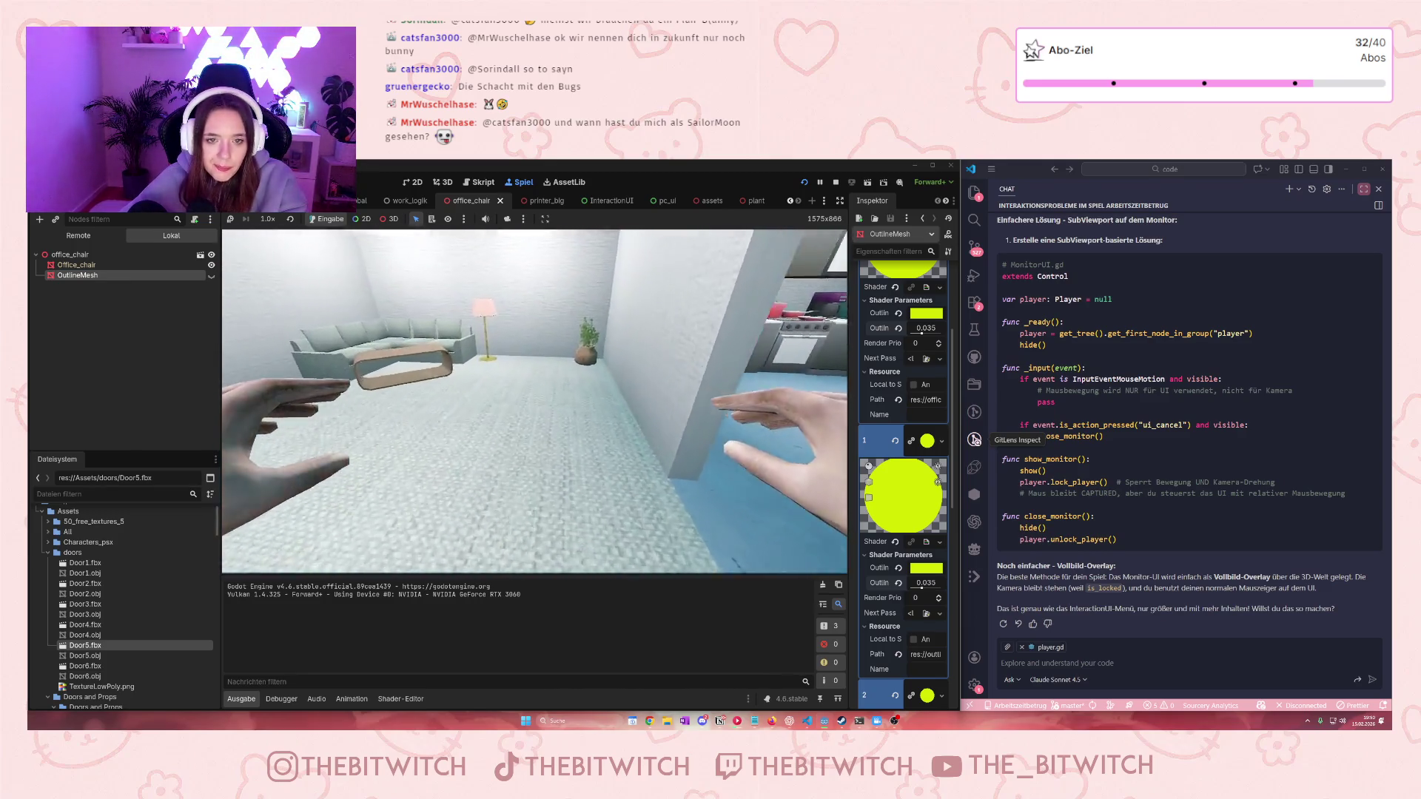
Walk up to the potted plant and trigger a switch-on interaction in the game
key("w")
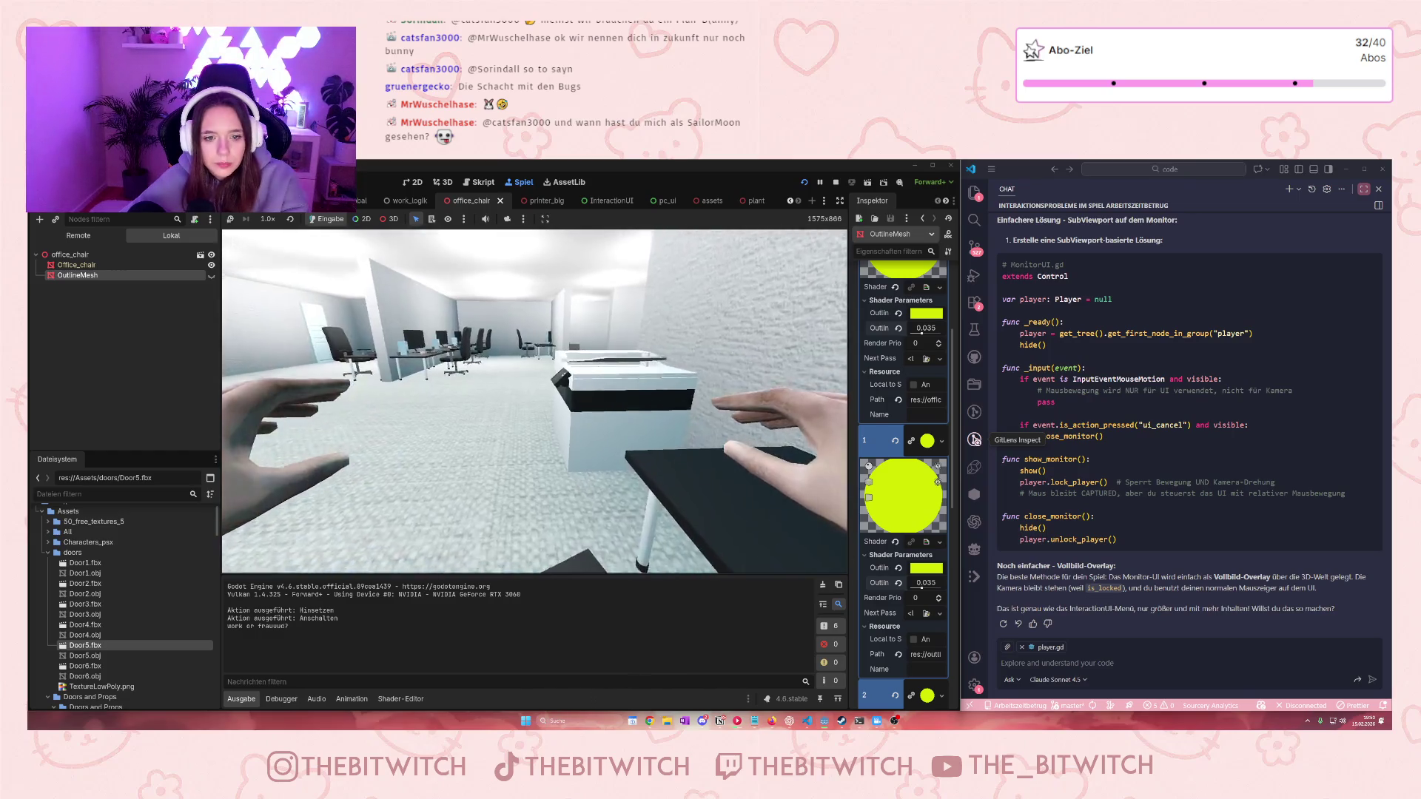
key("e")
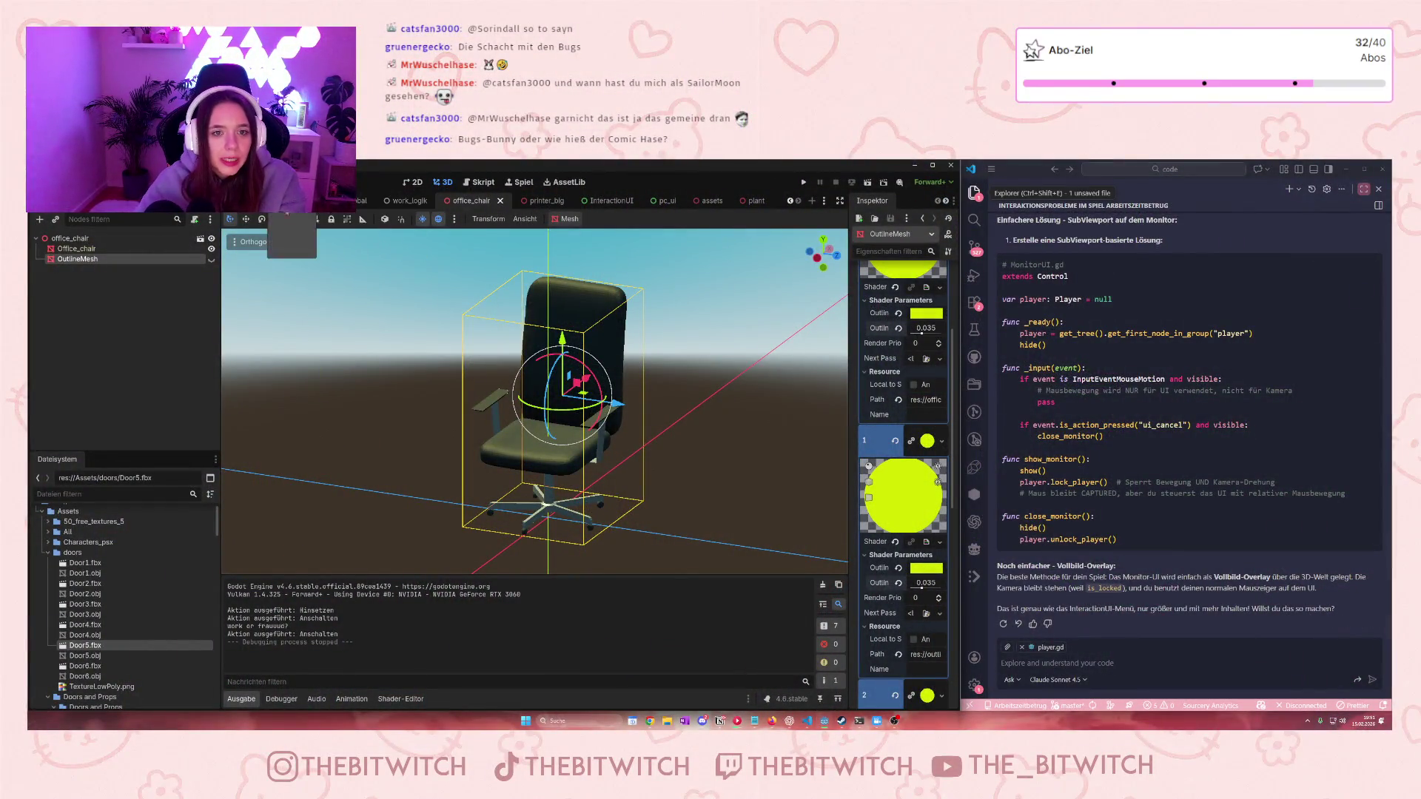
Open player.gd from the PlayerScene and scroll to the _physics_process movement code
left_click(295, 201)
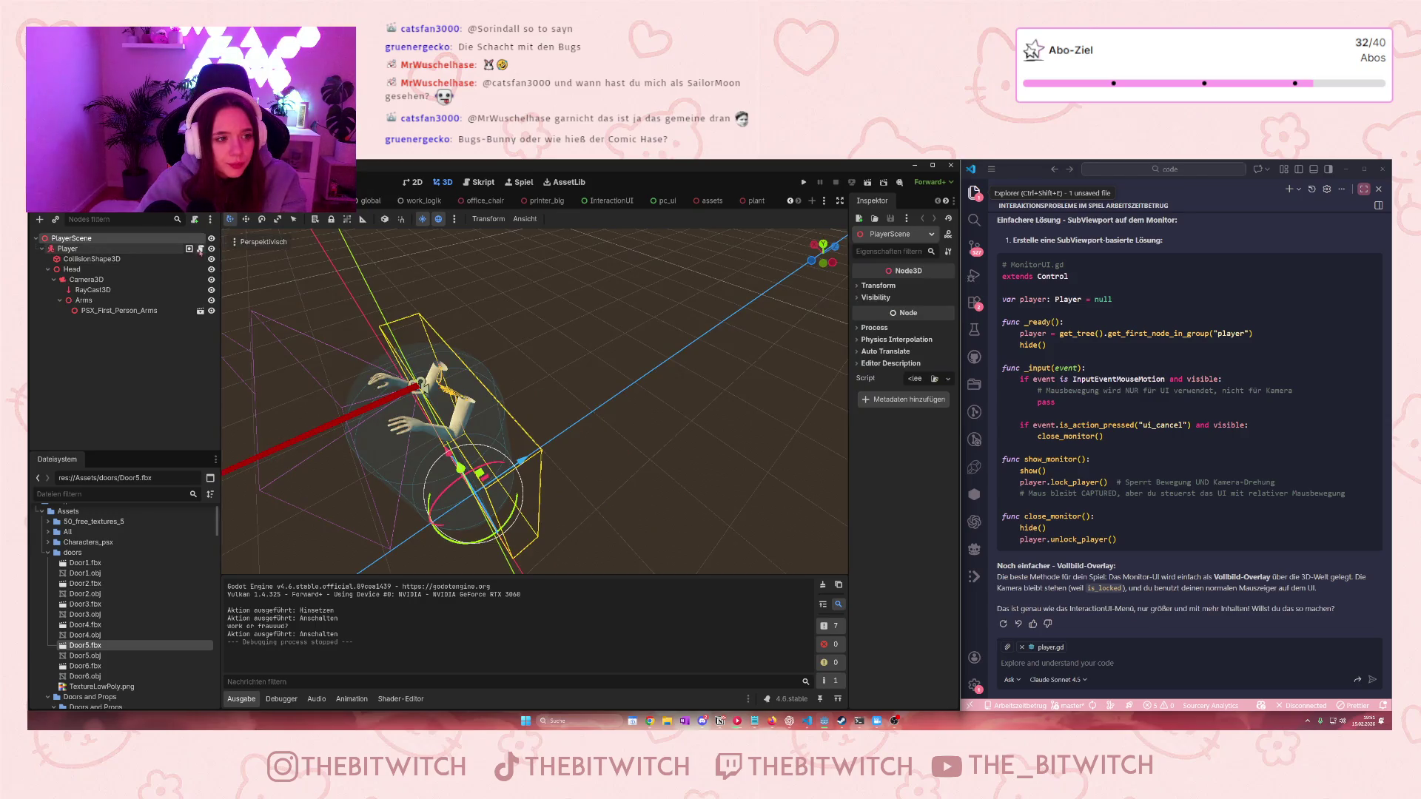
left_click(200, 249)
scroll(473, 445, "down", 3)
scroll(473, 445, "up", 10)
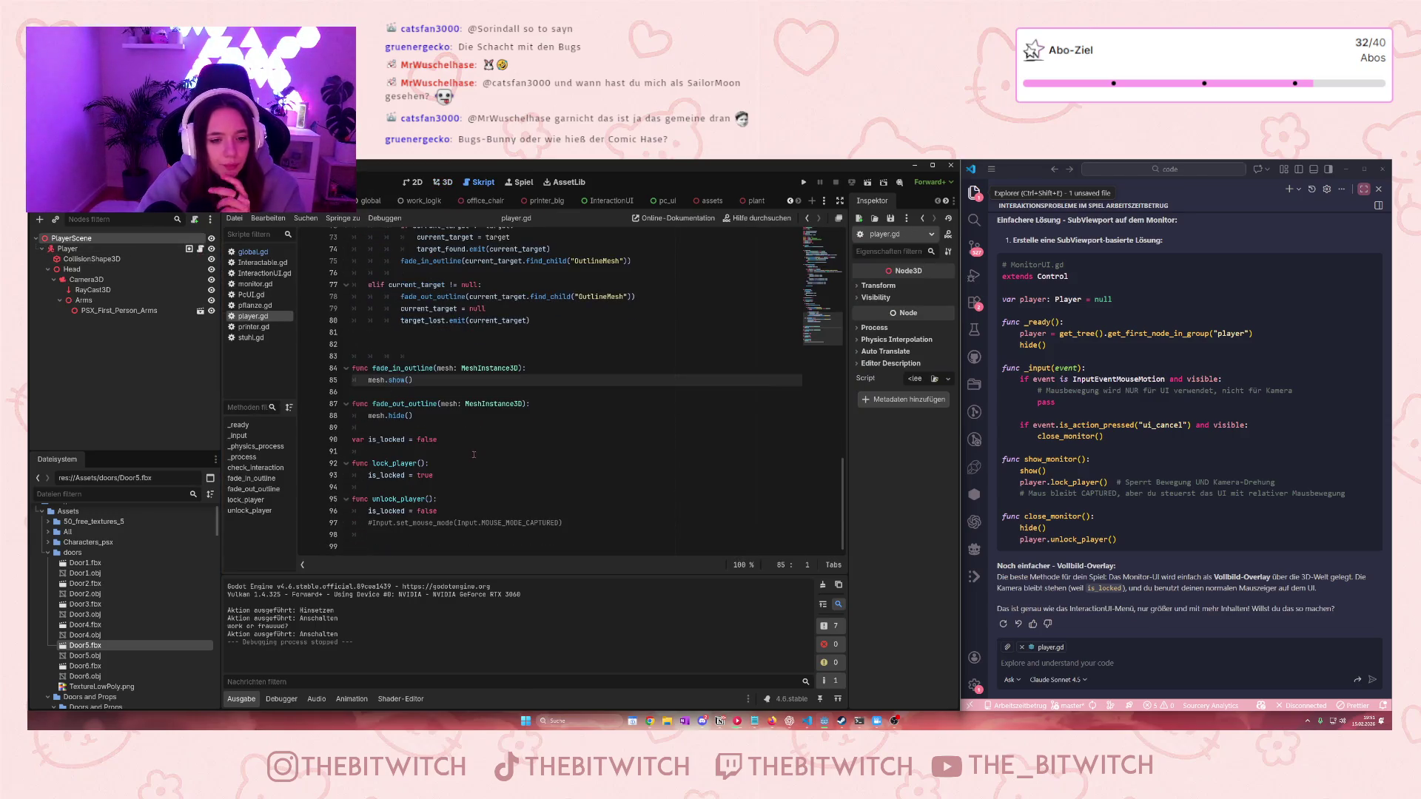
scroll(467, 463, "up", 4)
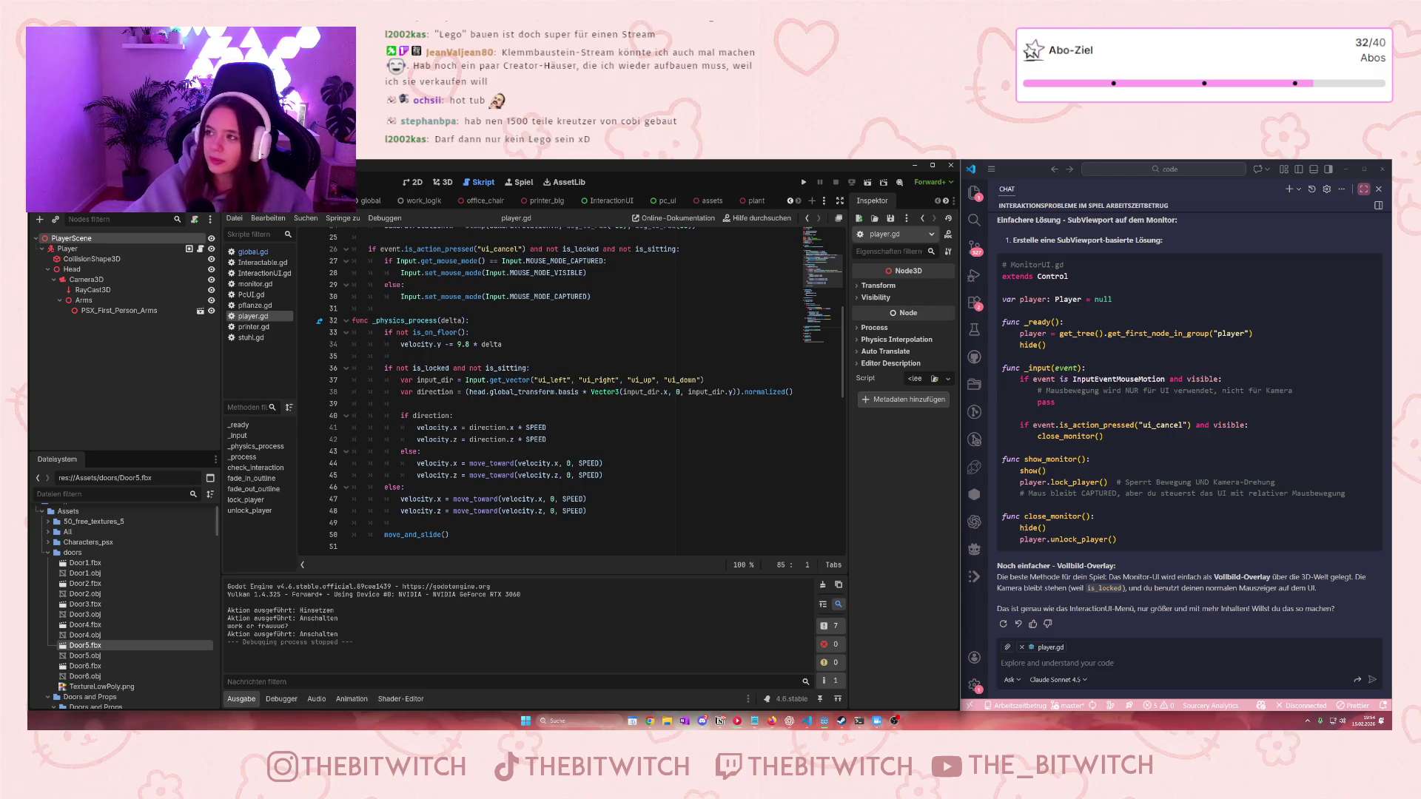
Search Google for 'lego', open the official LEGO shop, pass the age check and accept cookies
left_click(772, 720)
left_click(1296, 168)
left_click(1179, 186)
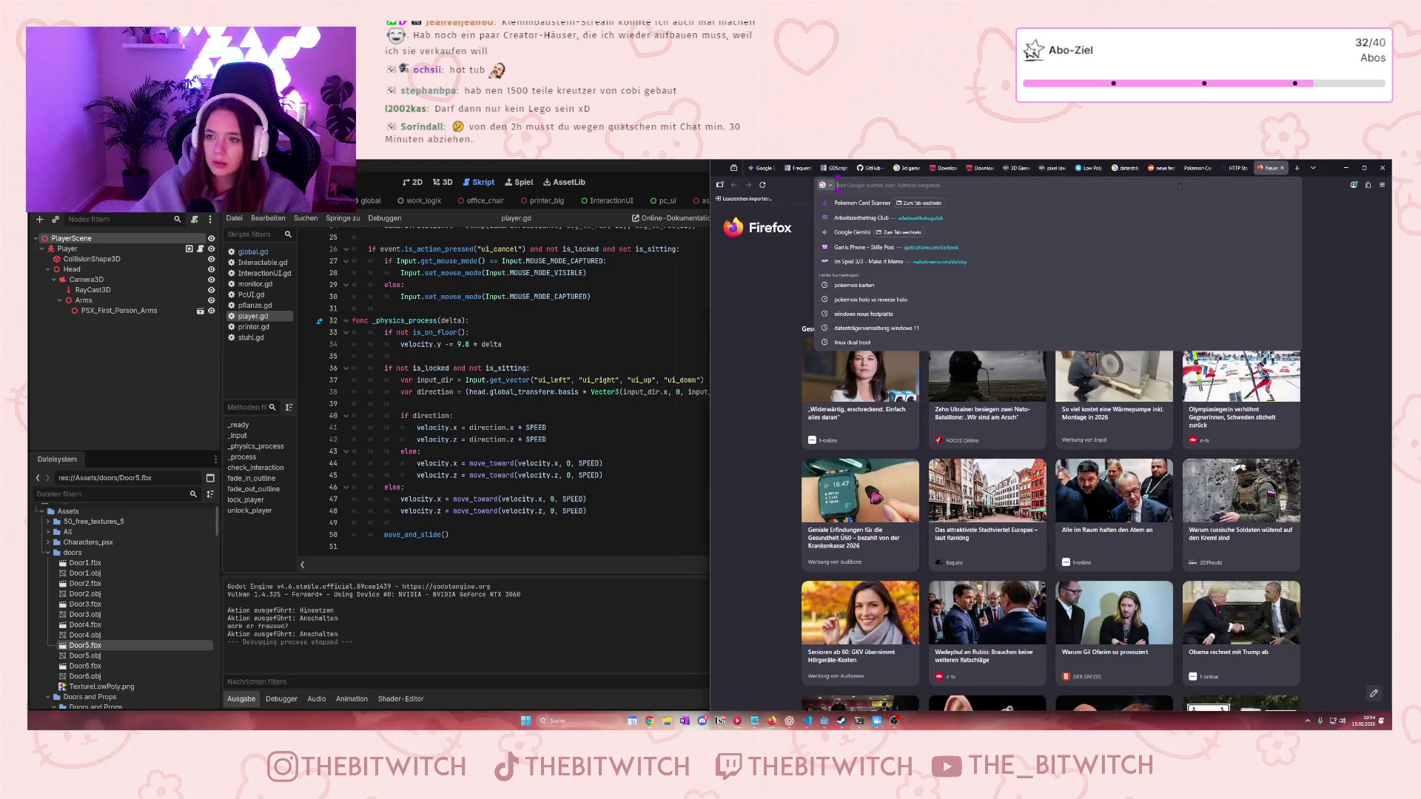
type("lego")
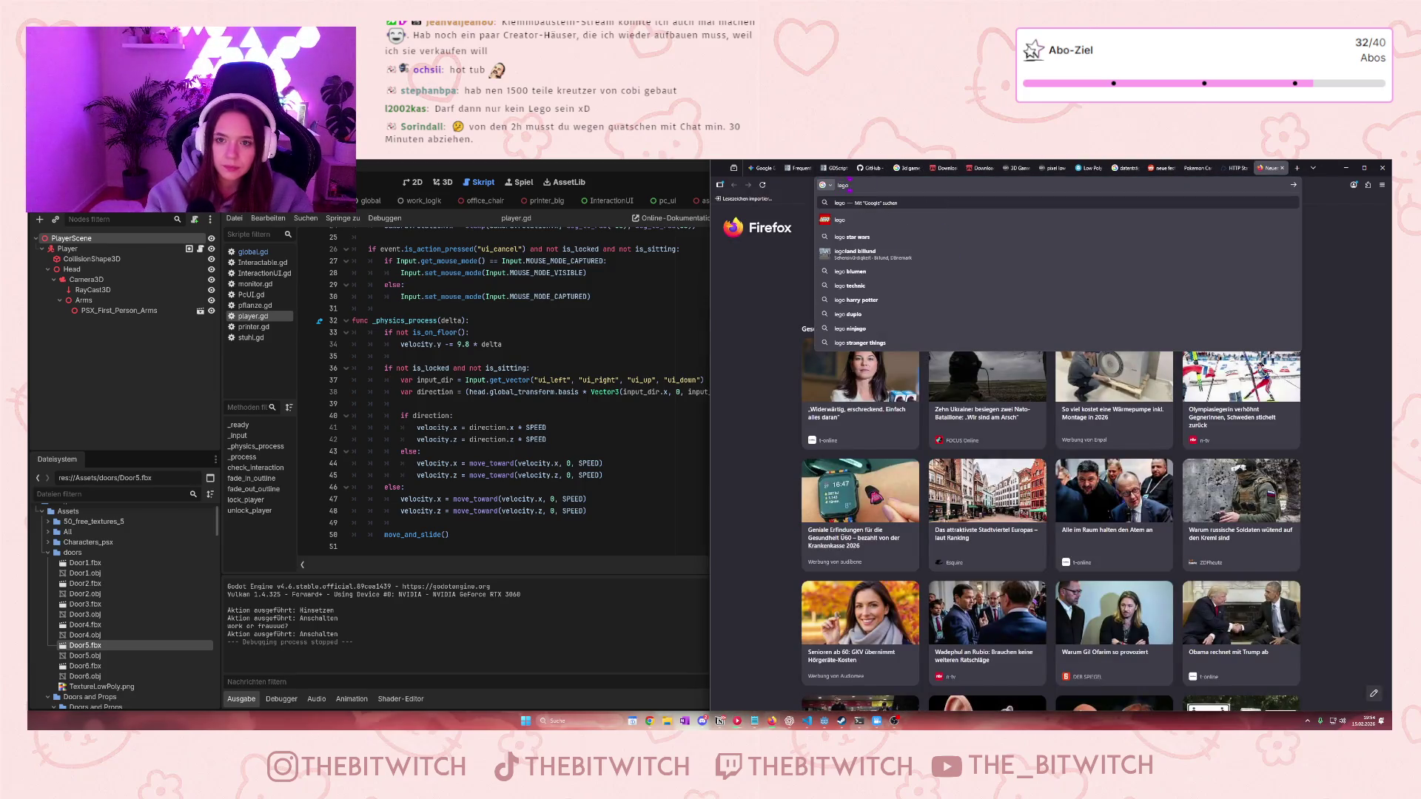
left_click(843, 220)
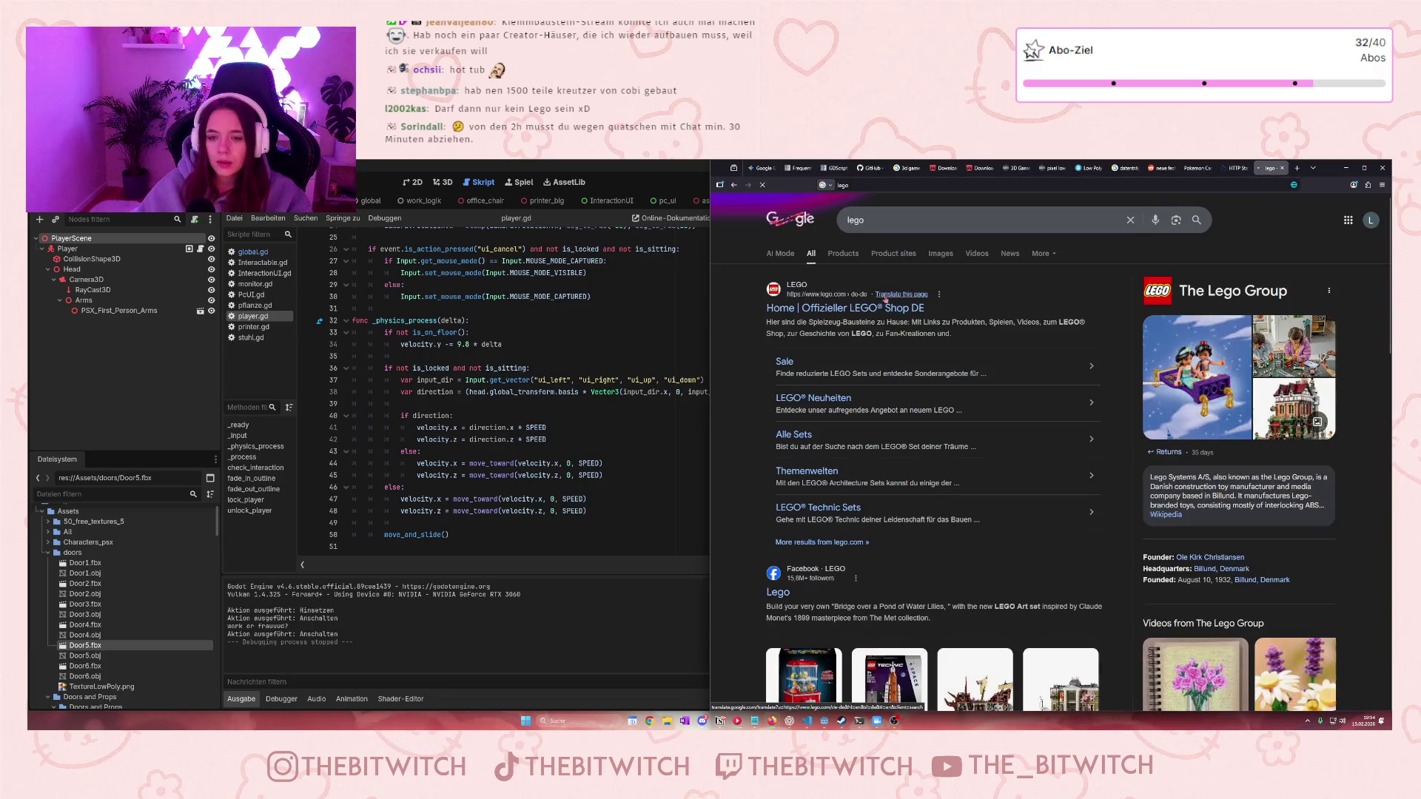
left_click(874, 307)
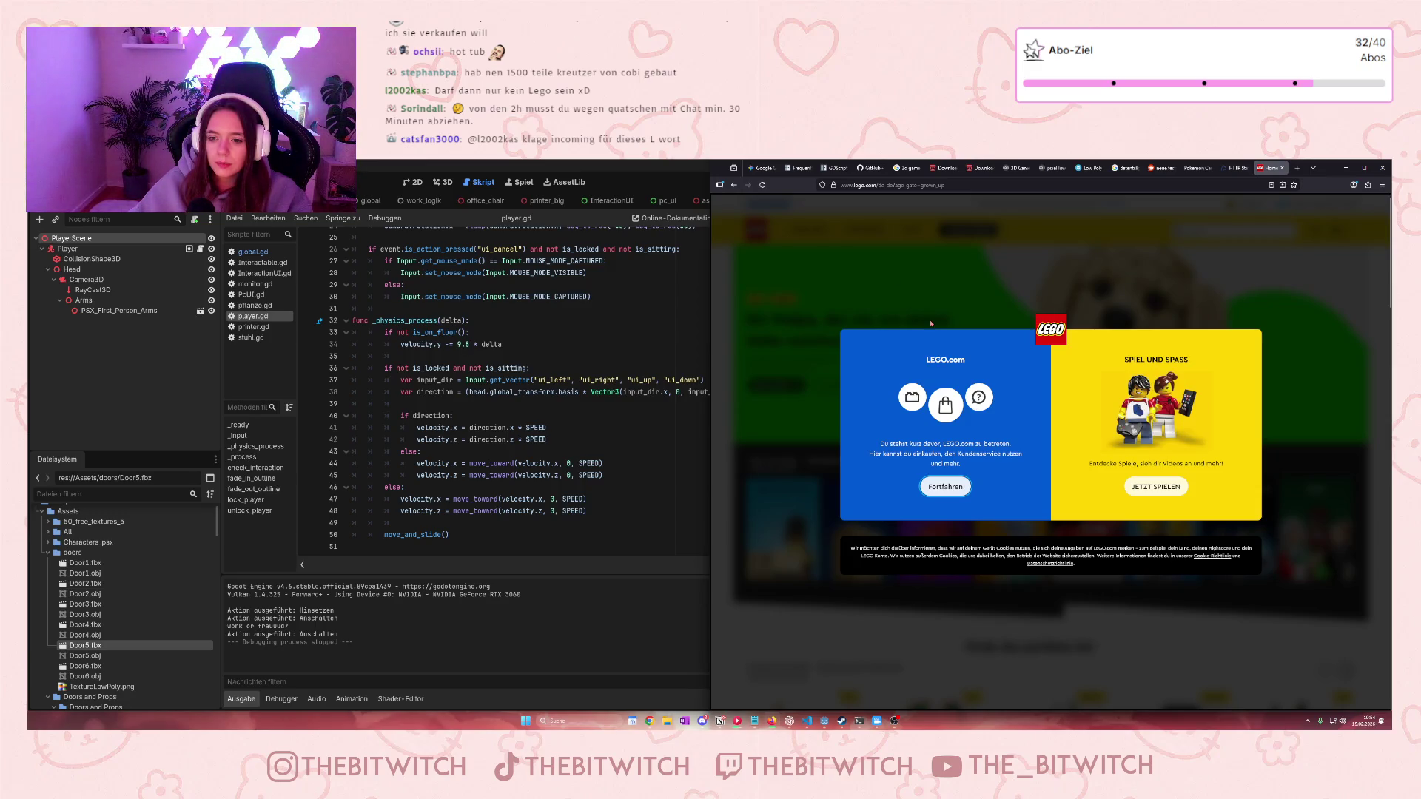
left_click(956, 488)
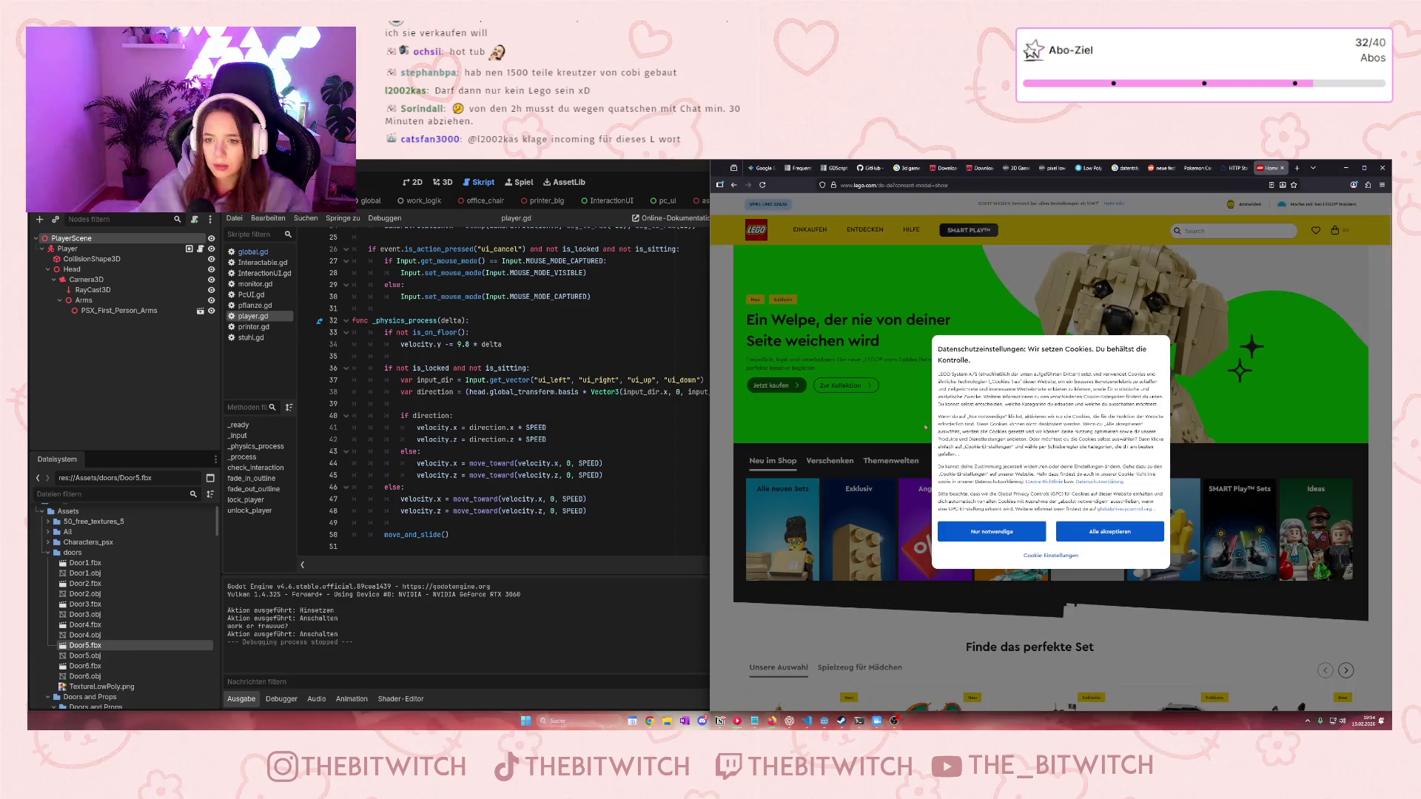
left_click(1079, 533)
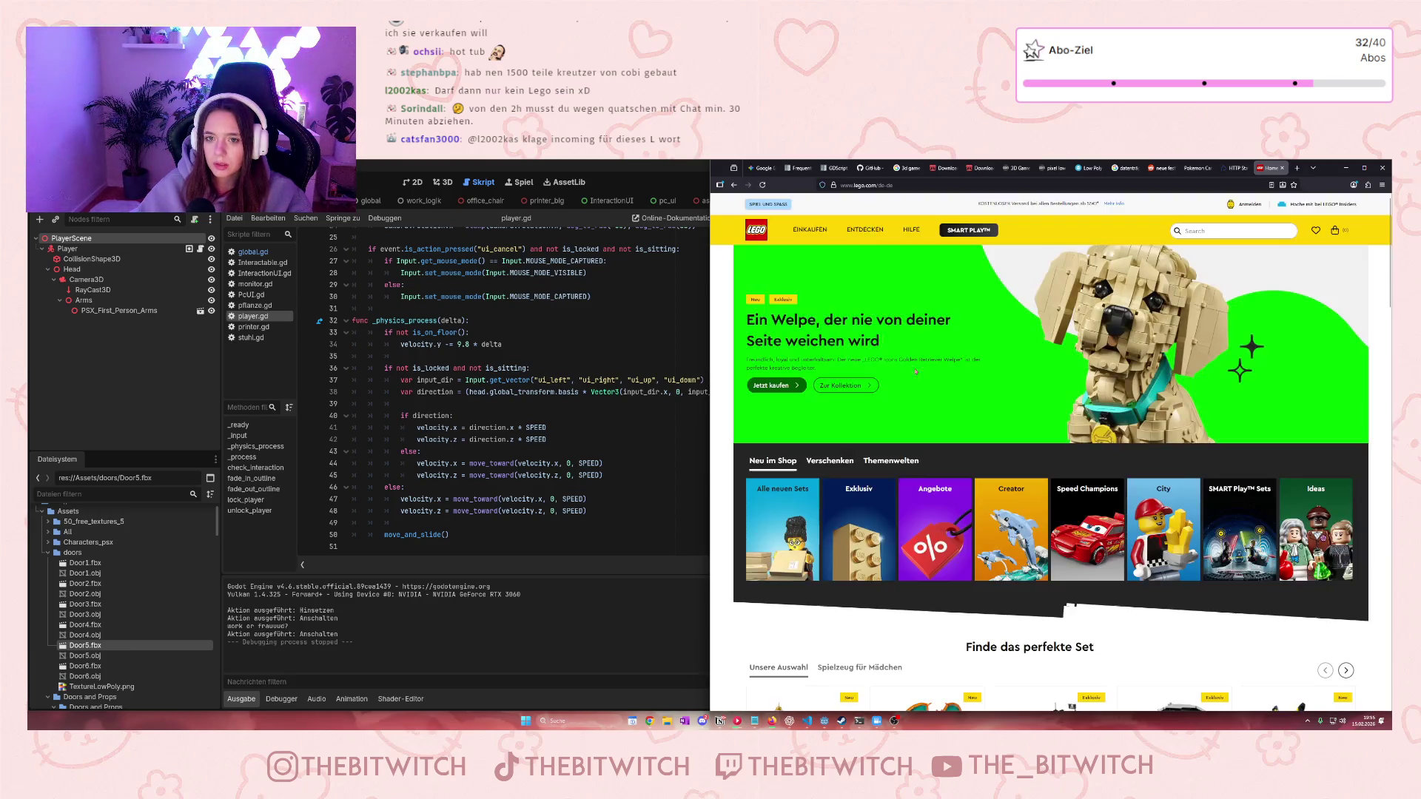
Go to Einkaufen > Interessengebiete > MINT Sets and scroll through the sets and prices
left_click(810, 230)
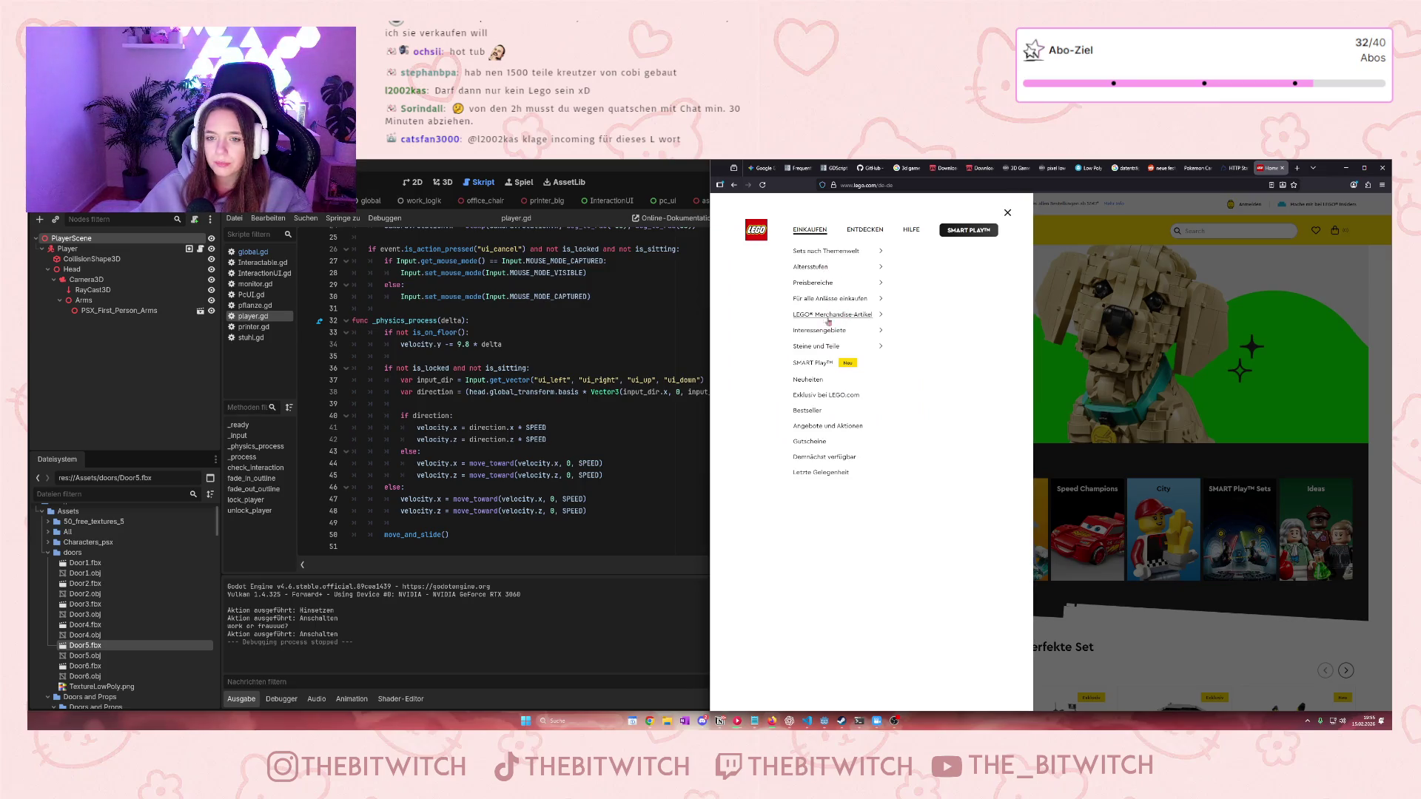
left_click(878, 336)
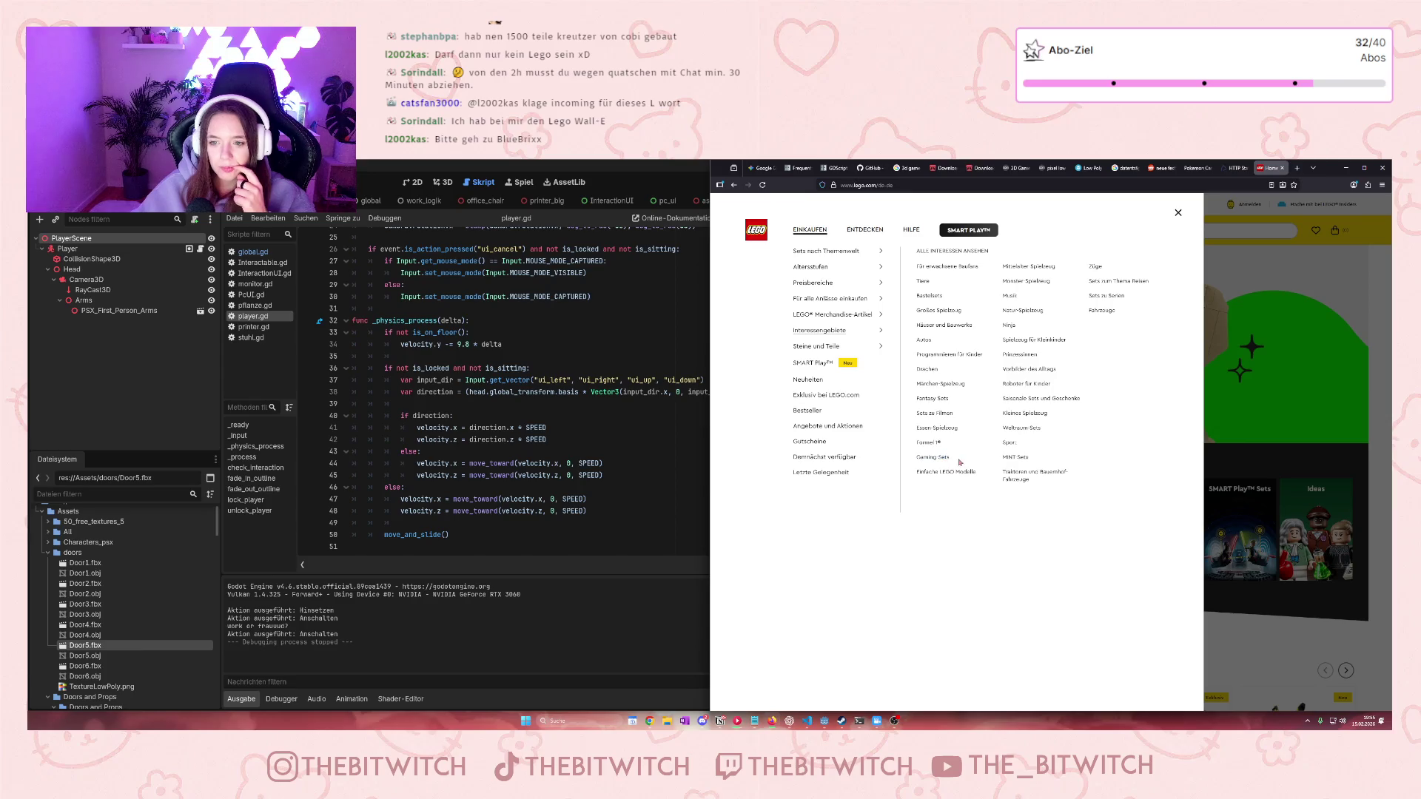
left_click(1012, 458)
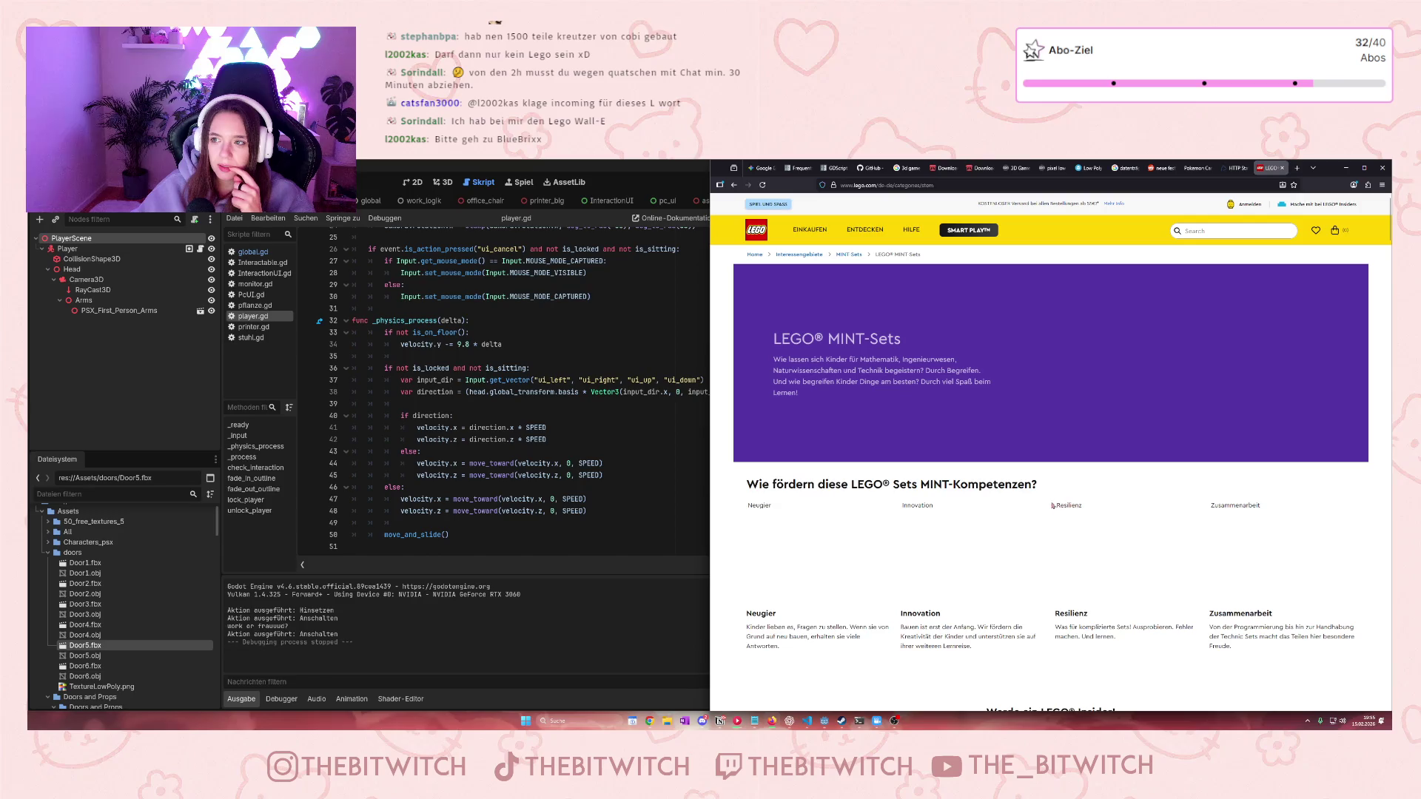
scroll(1035, 509, "down", 3)
scroll(1014, 512, "down", 5)
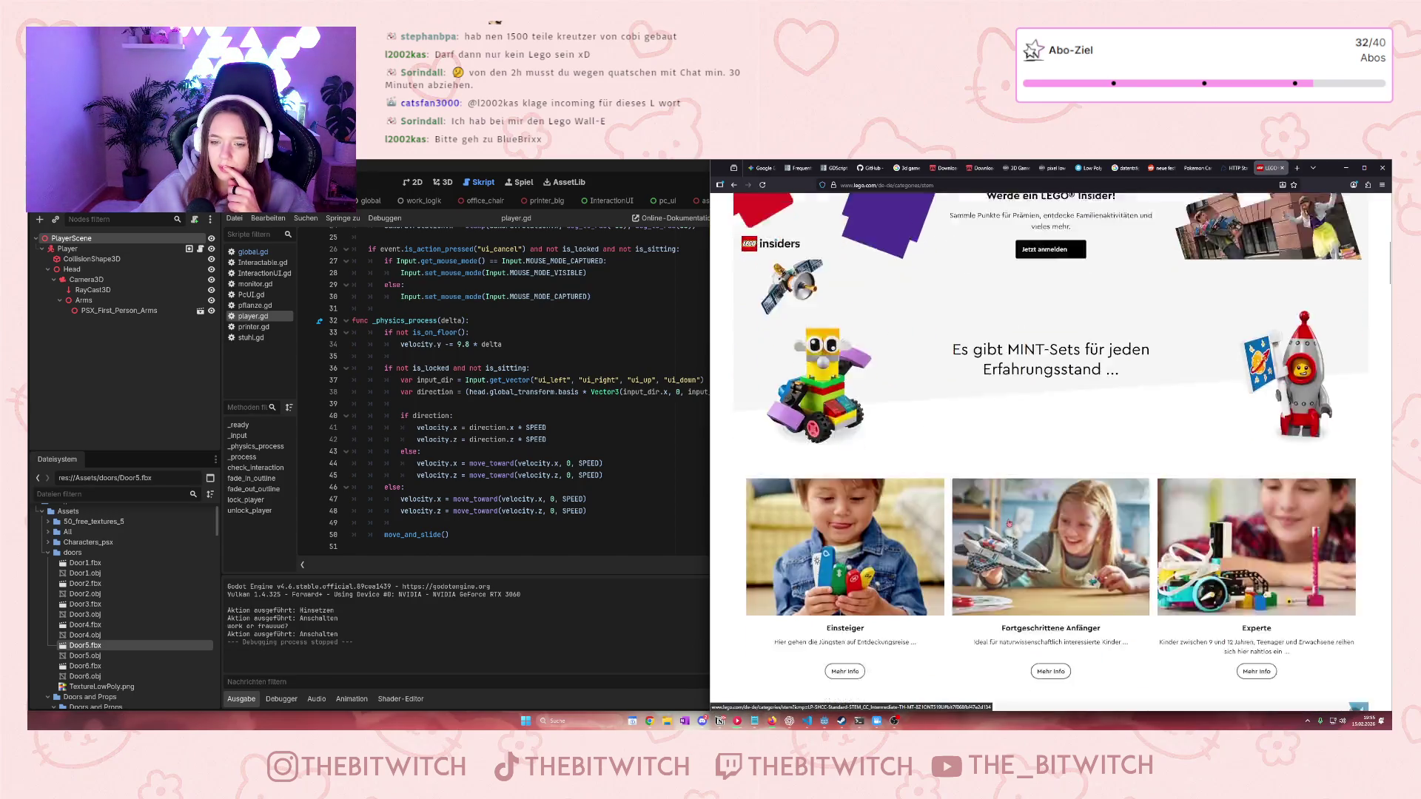
scroll(1008, 523, "down", 10)
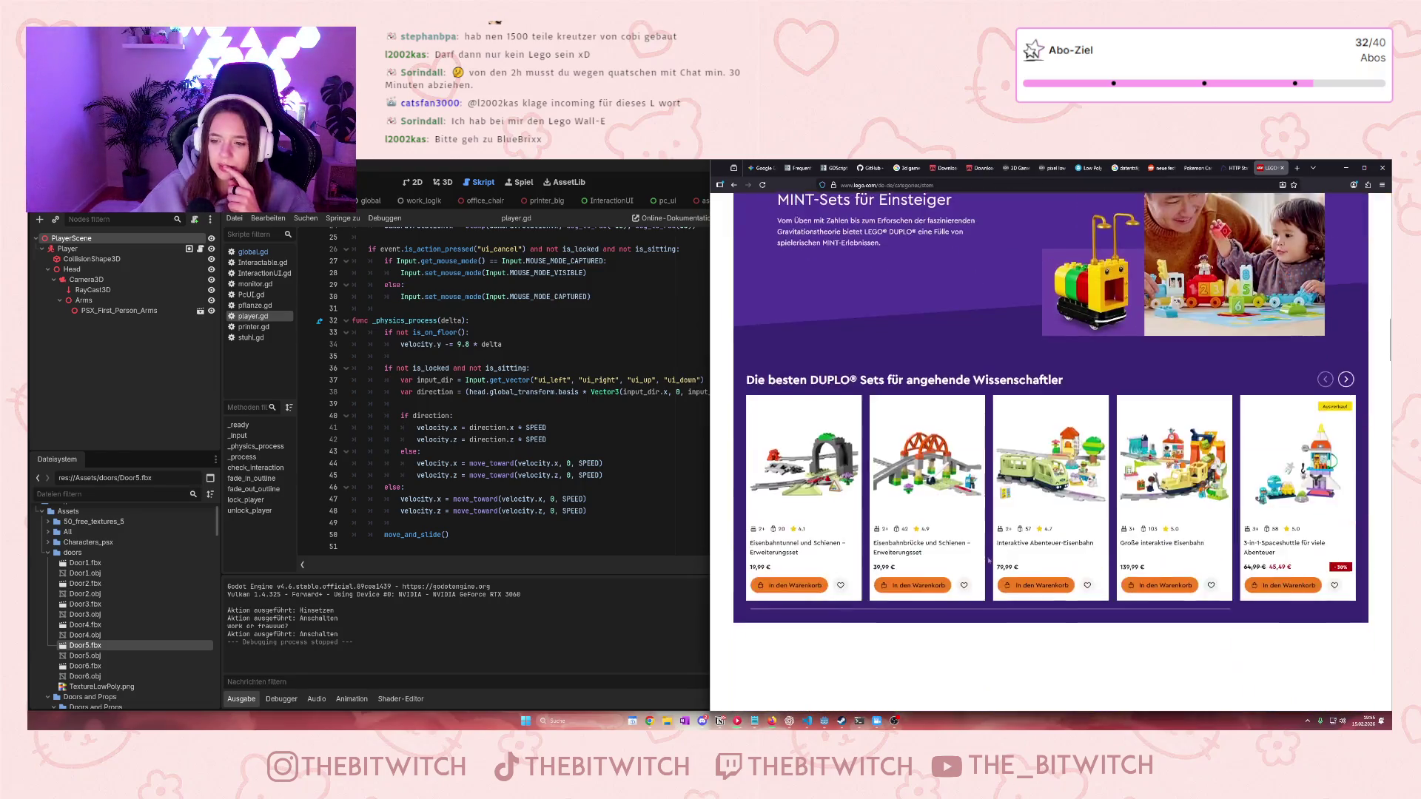
scroll(988, 560, "down", 2)
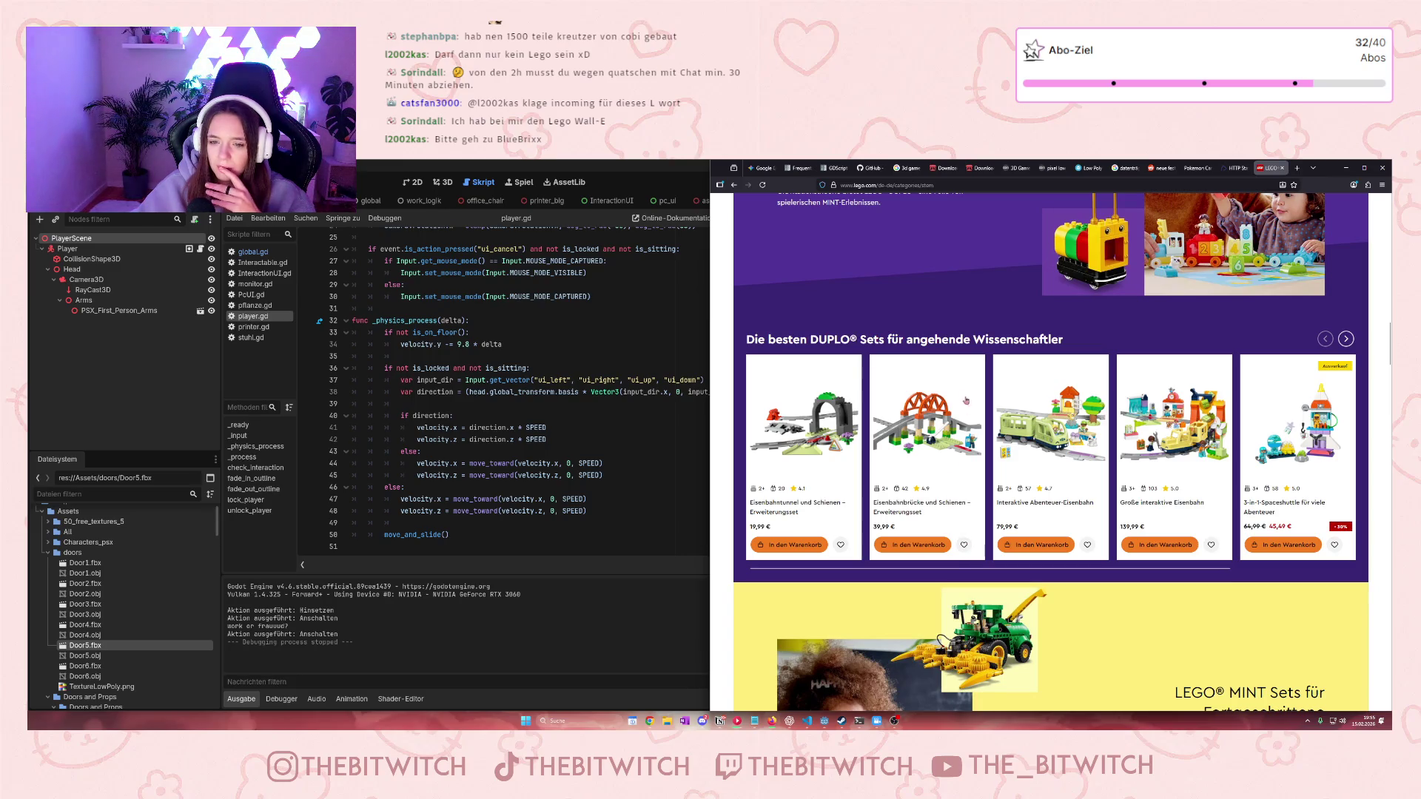
scroll(876, 428, "down", 10)
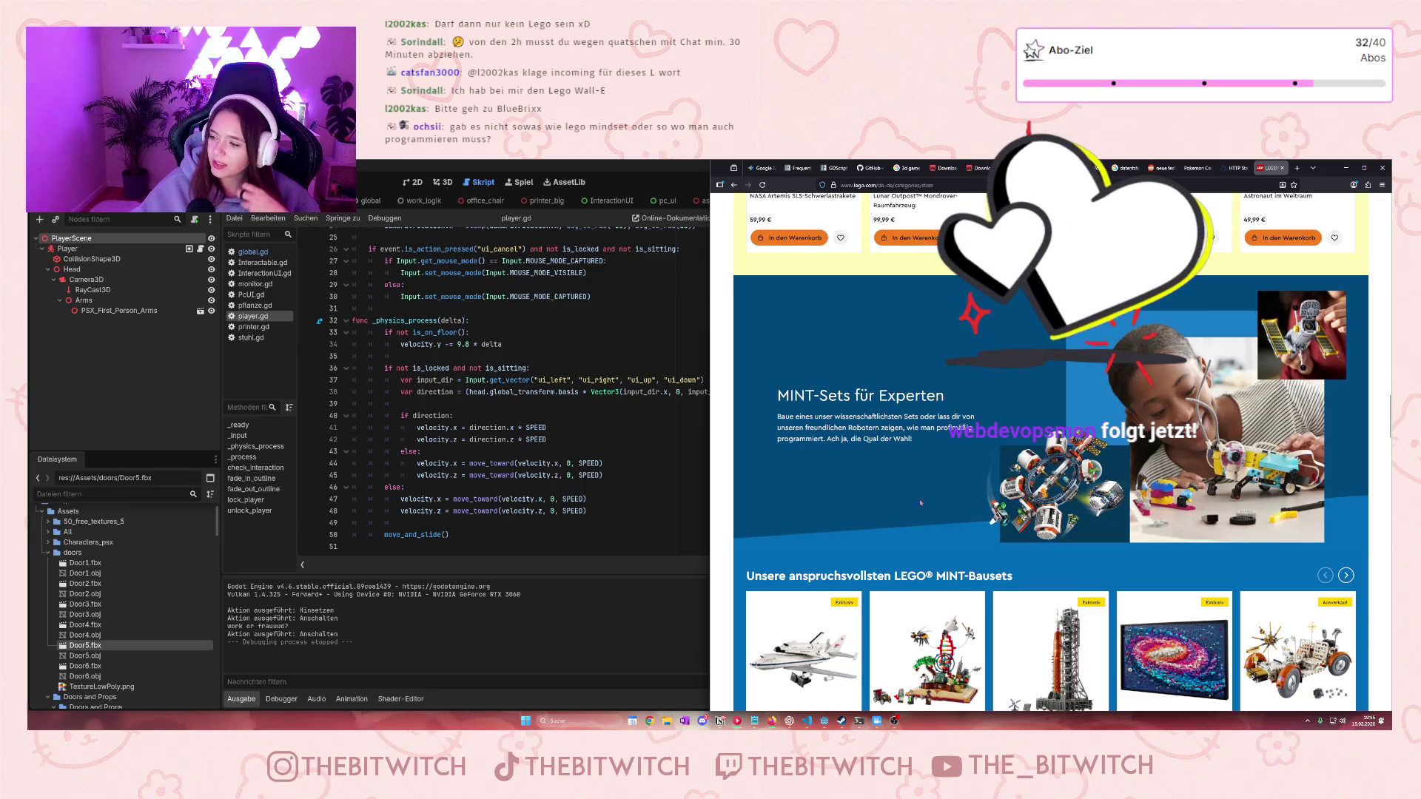
scroll(921, 503, "down", 3)
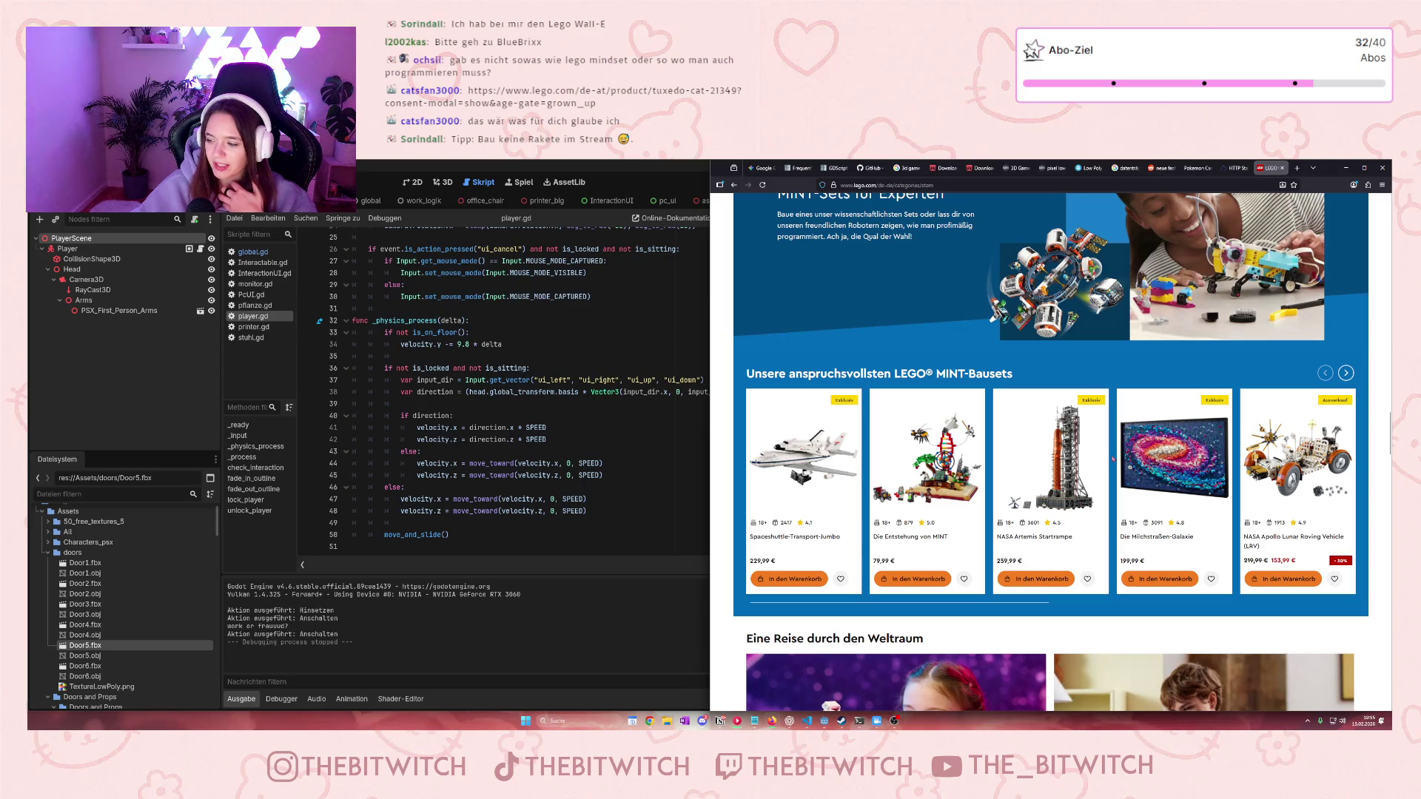
scroll(1114, 458, "down", 4)
scroll(1110, 460, "up", 3)
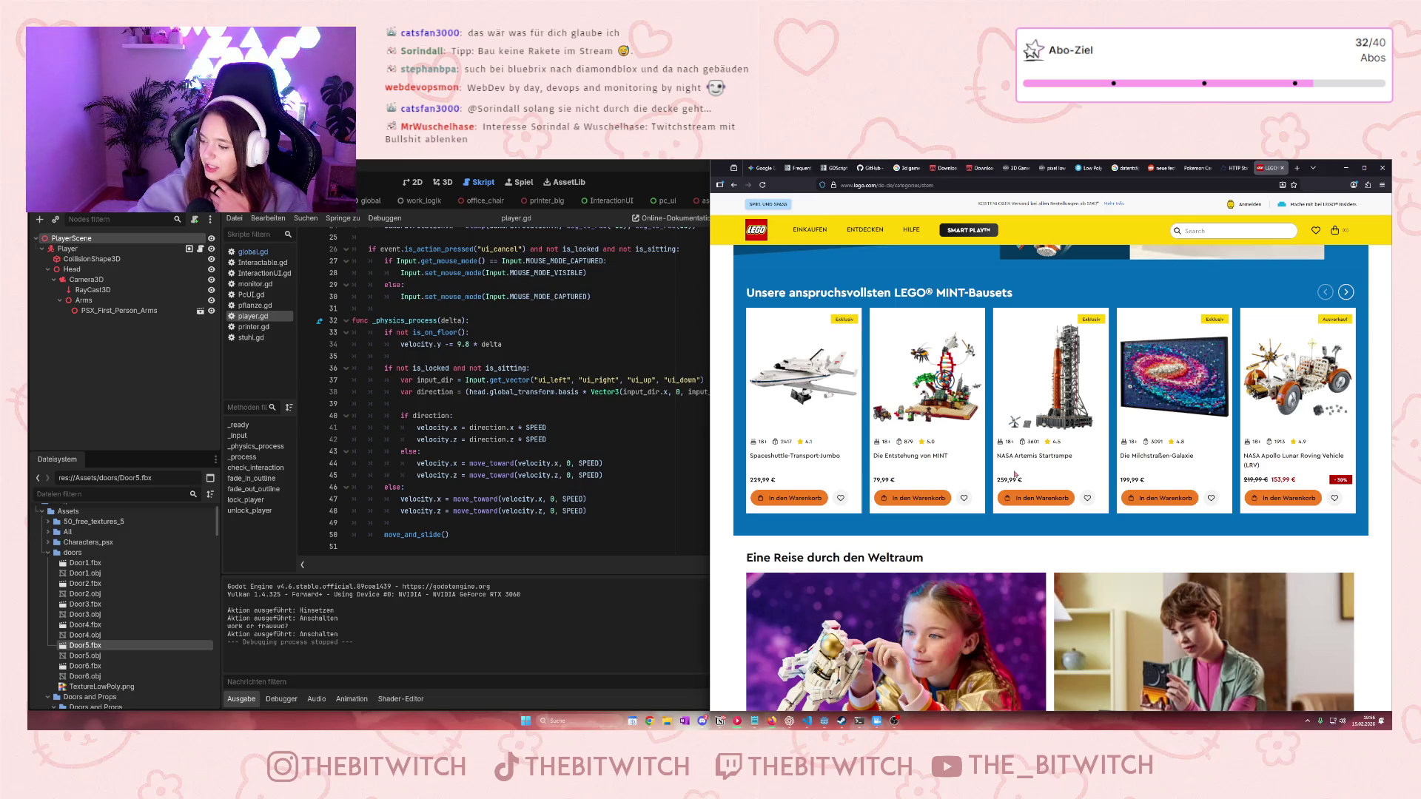
scroll(1014, 474, "down", 7)
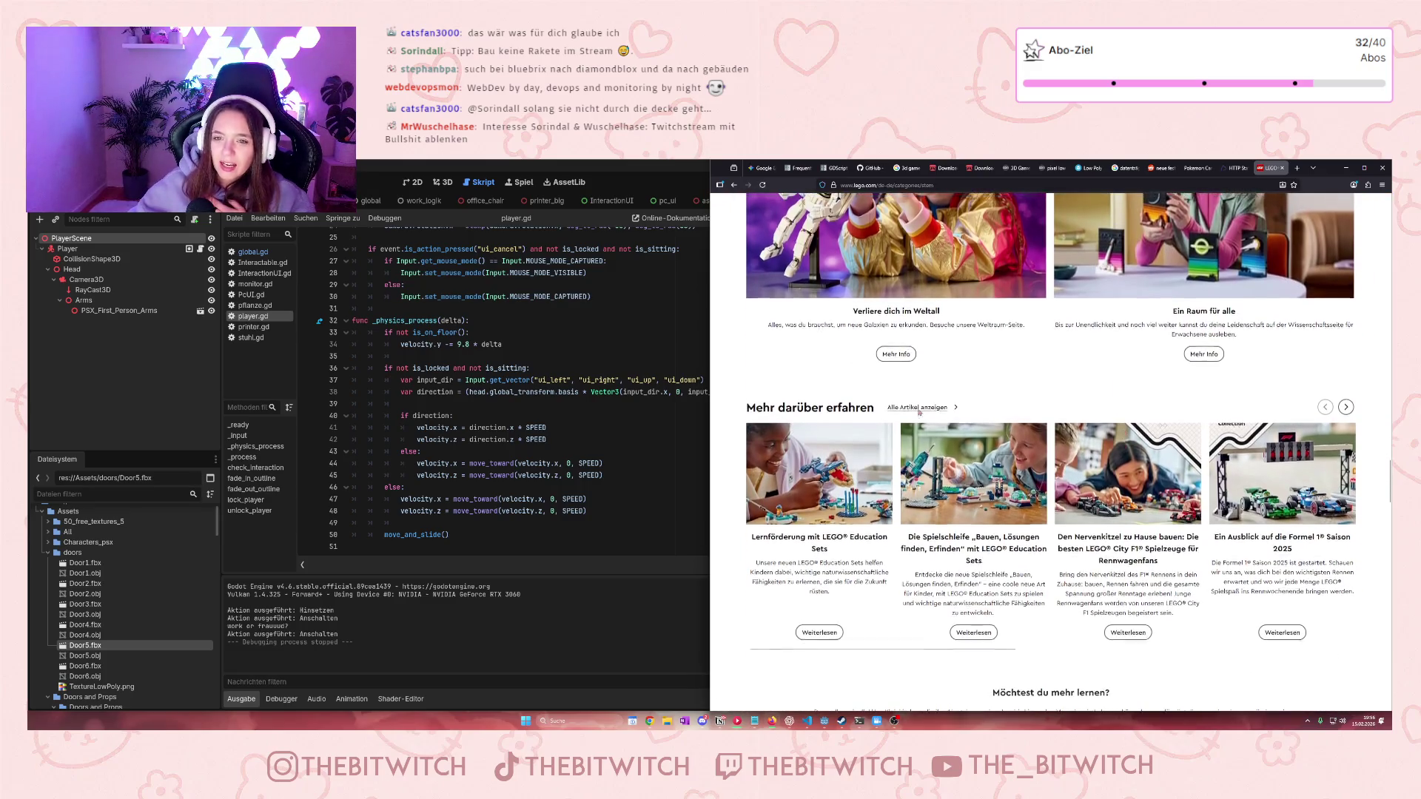
scroll(1129, 449, "up", 6)
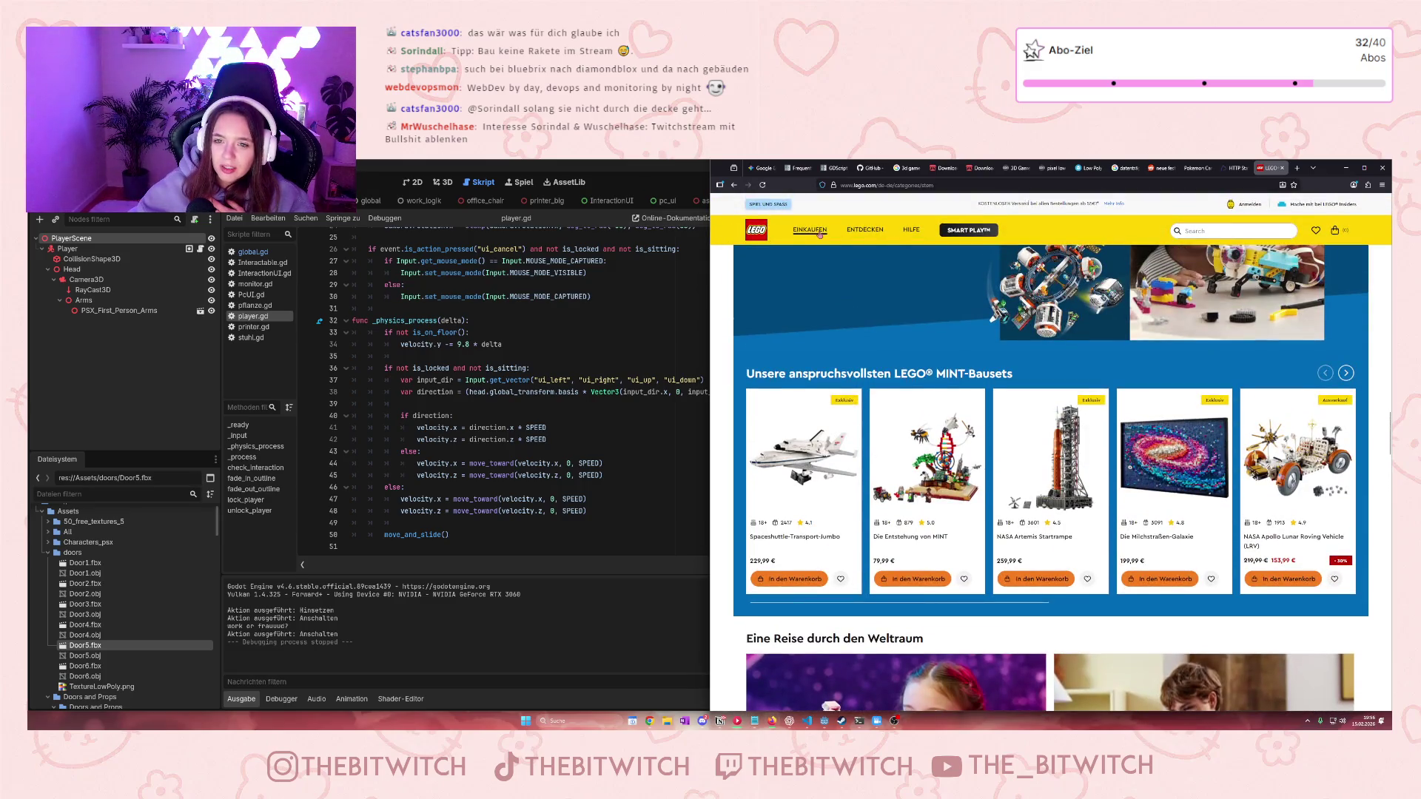
Open Einkaufen > Interessengebiete > Für erwachsene Baufans and scroll the adult sets page
left_click(801, 232)
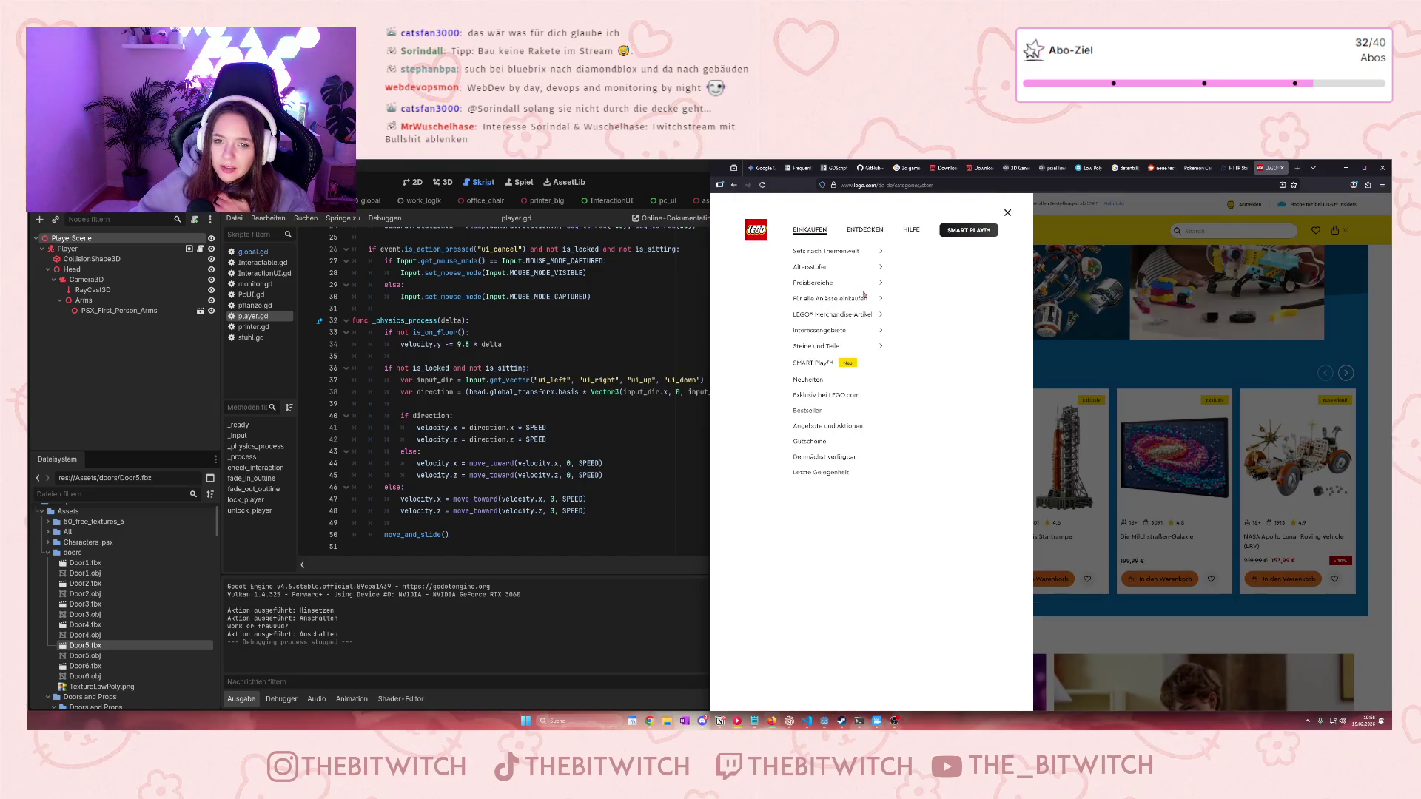
left_click(819, 331)
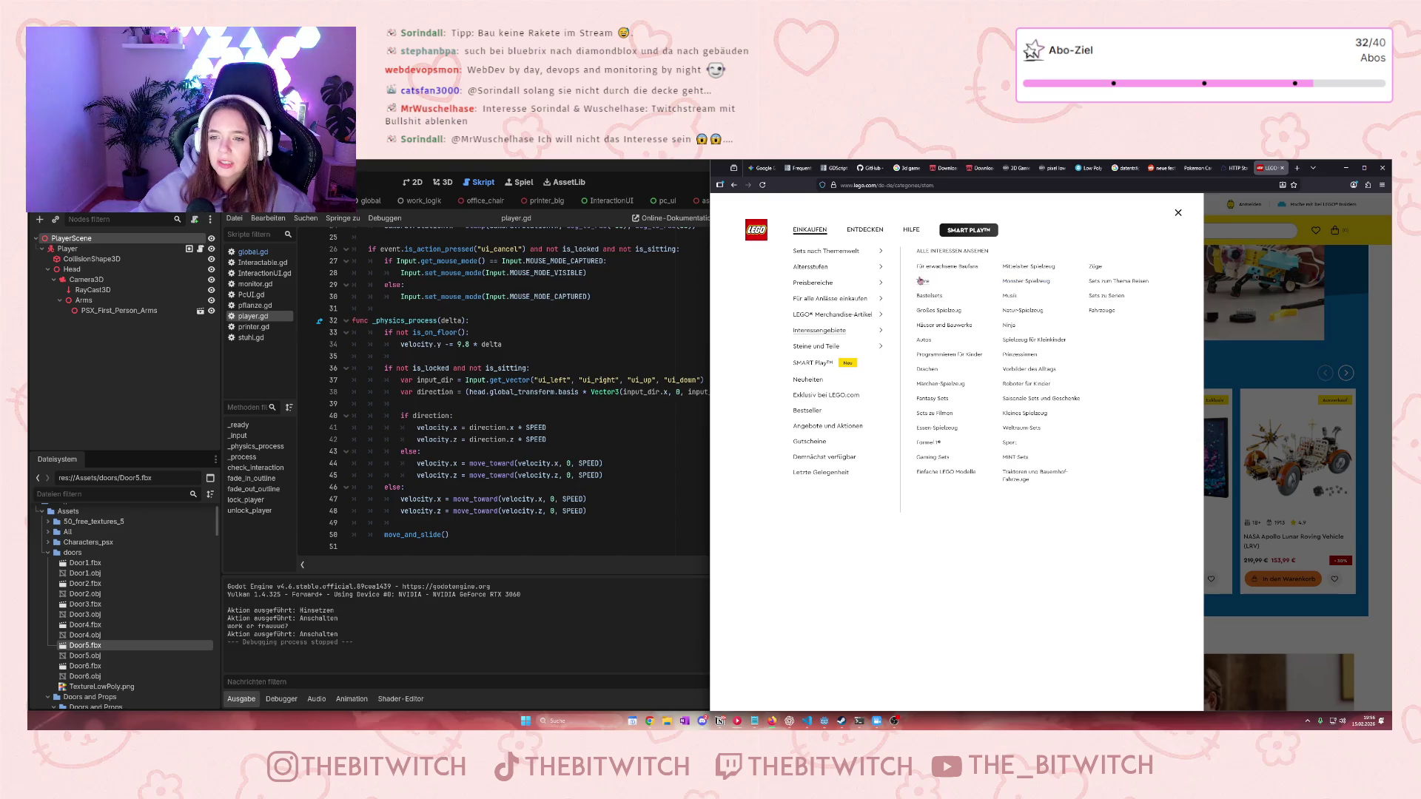
left_click(966, 271)
scroll(1030, 446, "down", 10)
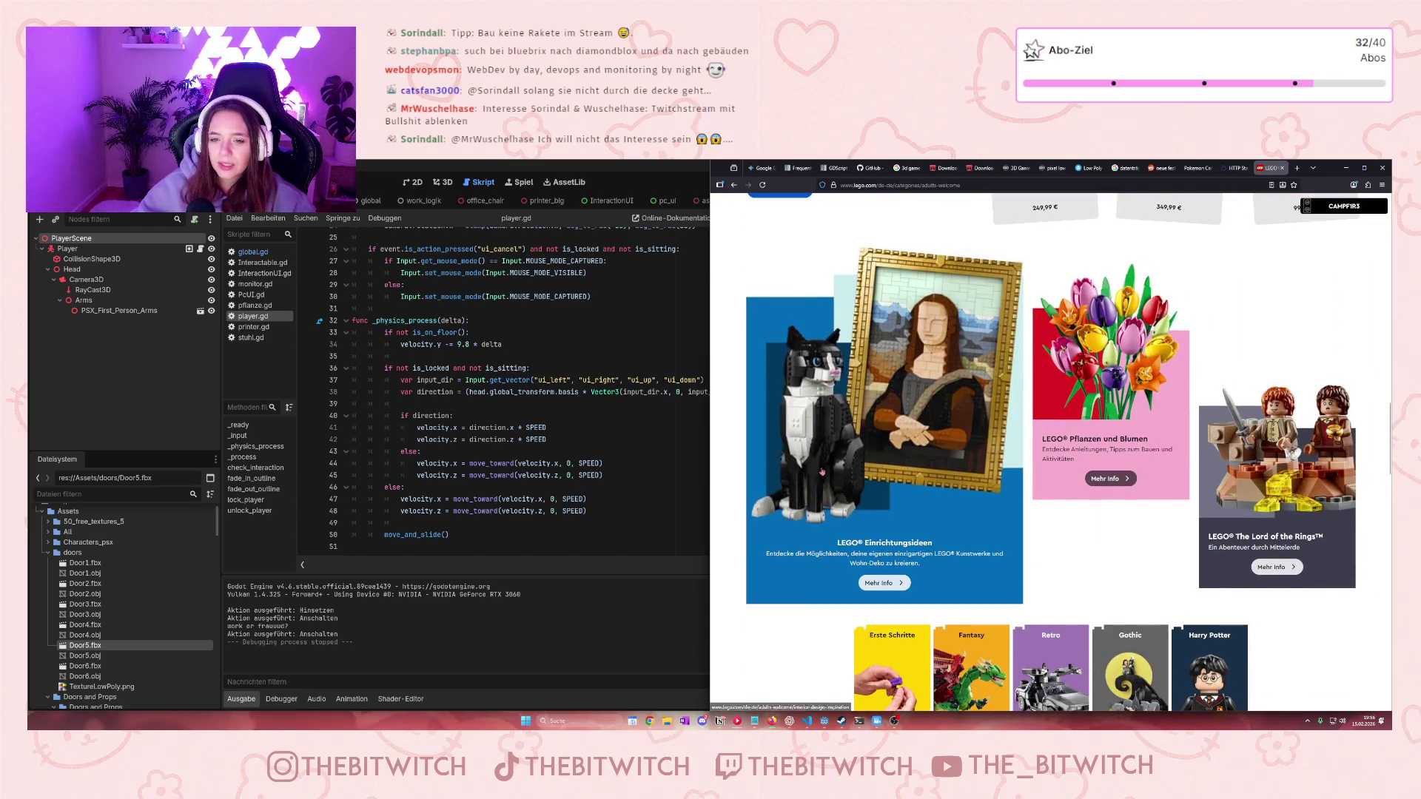
scroll(1021, 516, "down", 3)
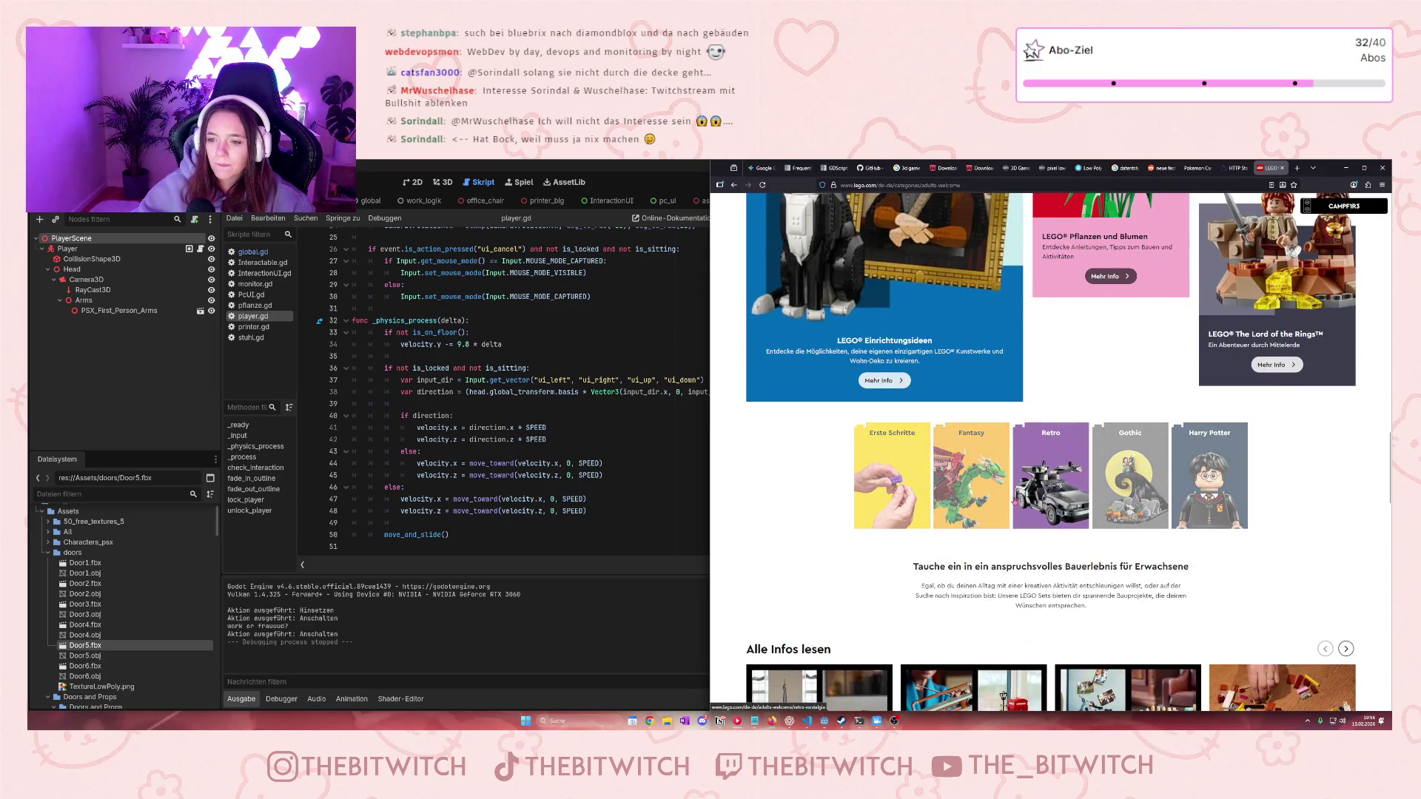
Browse the Retro and Games theme pages, then start a search on the LEGO site
left_click(1055, 489)
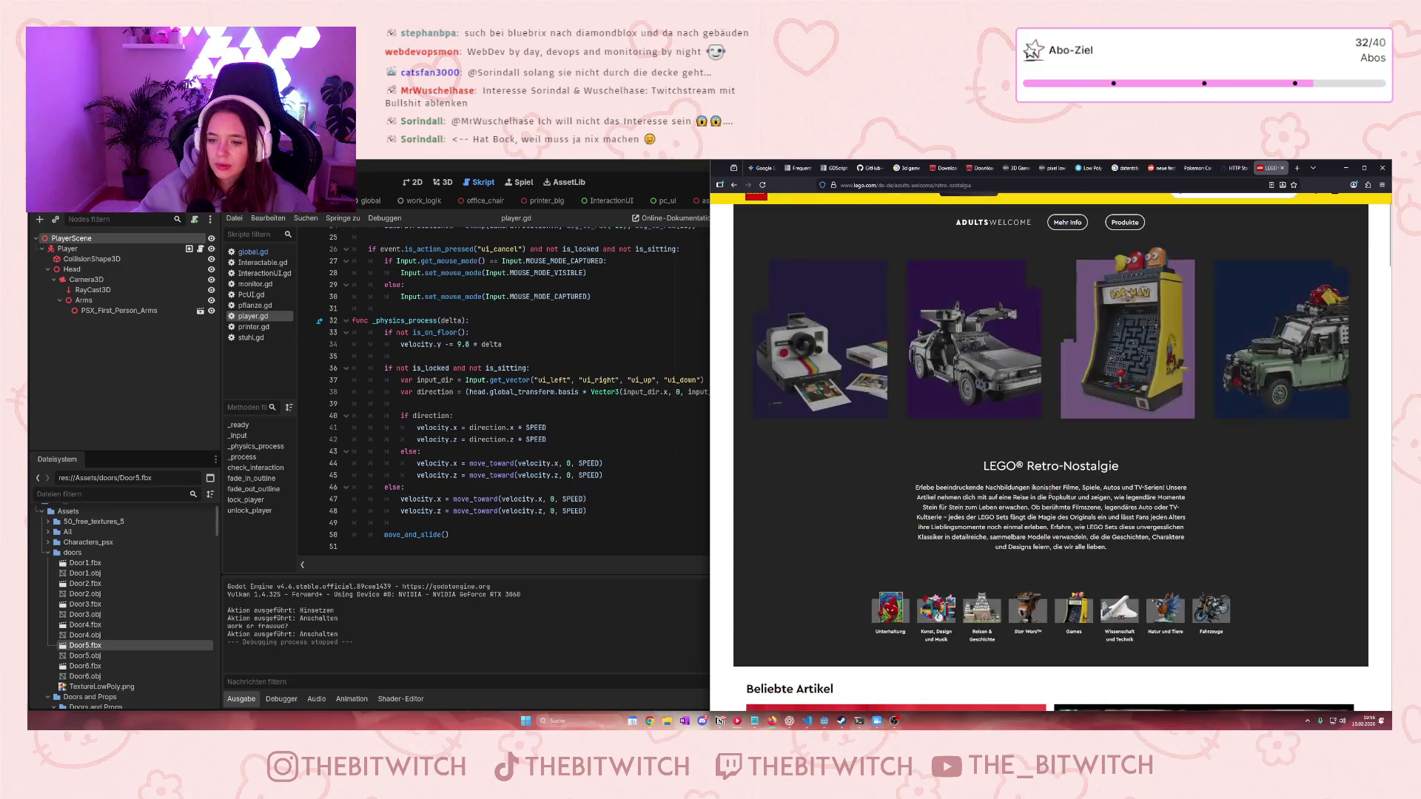
scroll(1066, 488, "down", 2)
left_click(1073, 490)
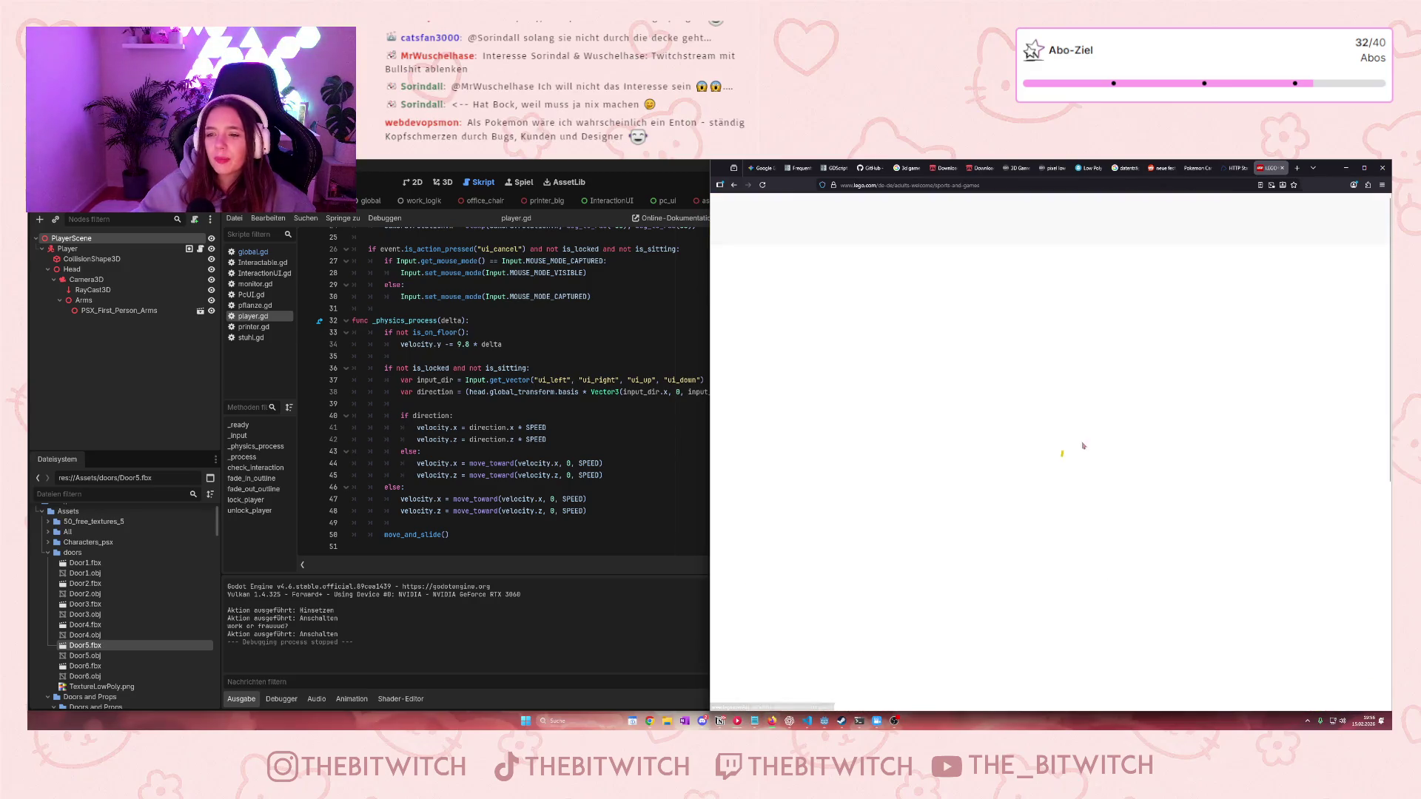
scroll(1080, 510, "down", 2)
scroll(1080, 508, "down", 8)
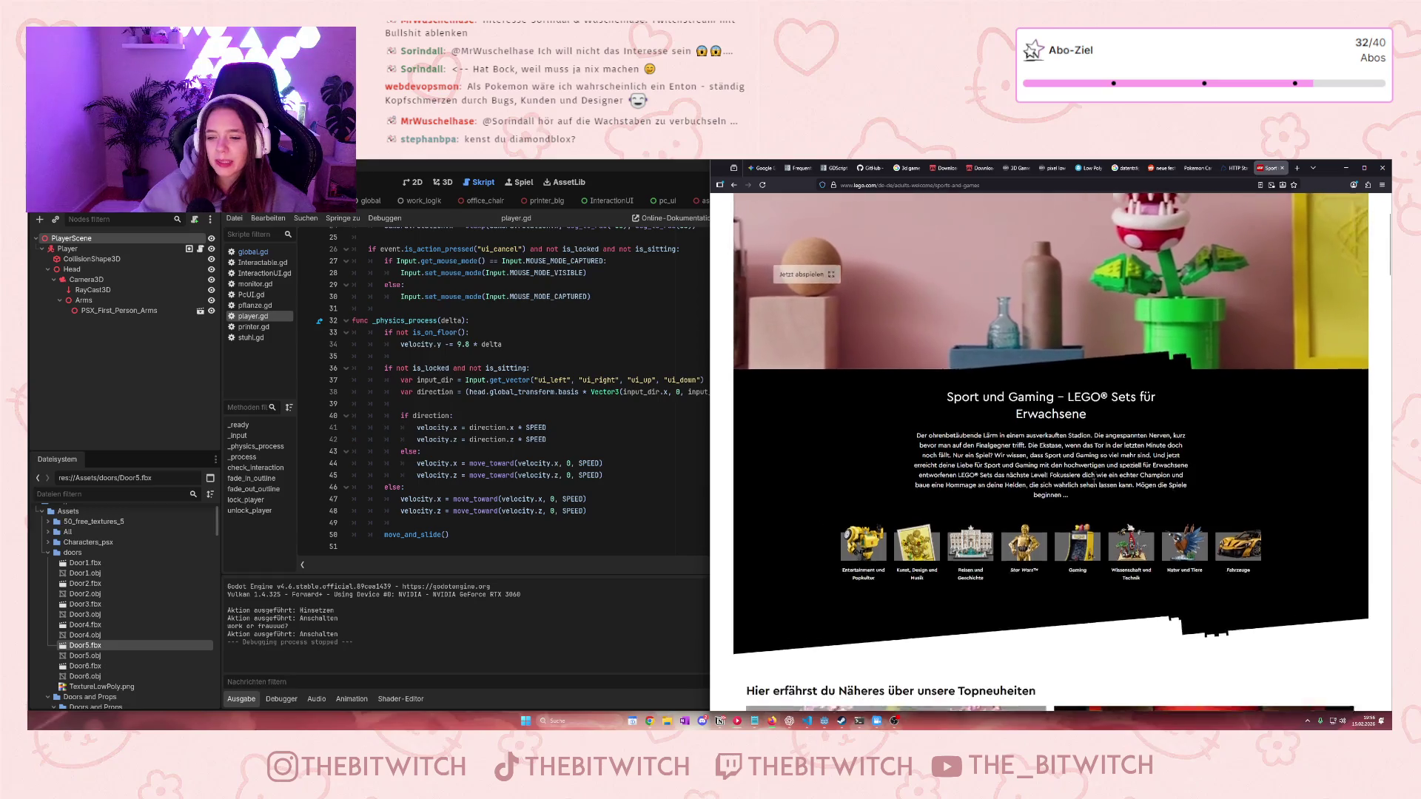
scroll(1121, 366, "down", 3)
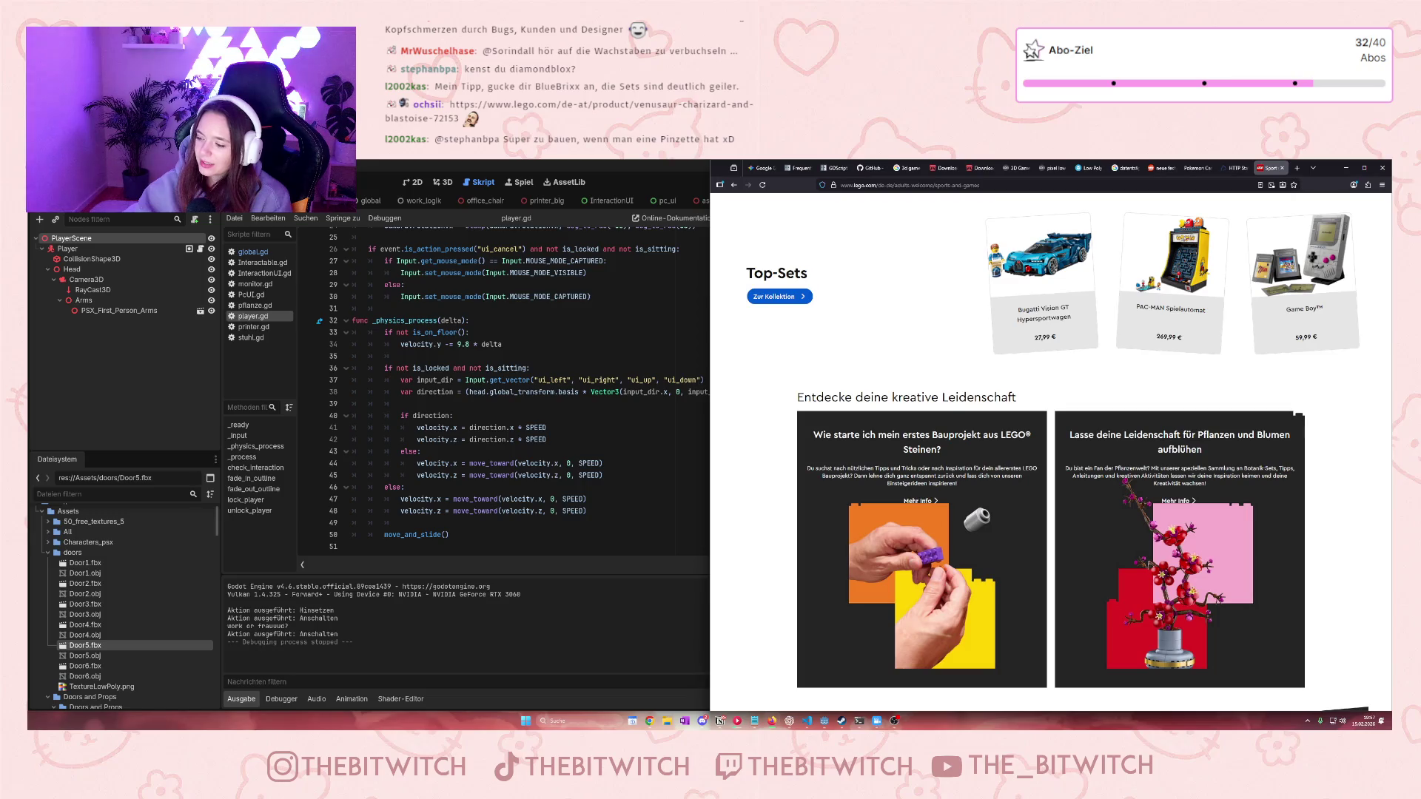
scroll(1012, 361, "up", 10)
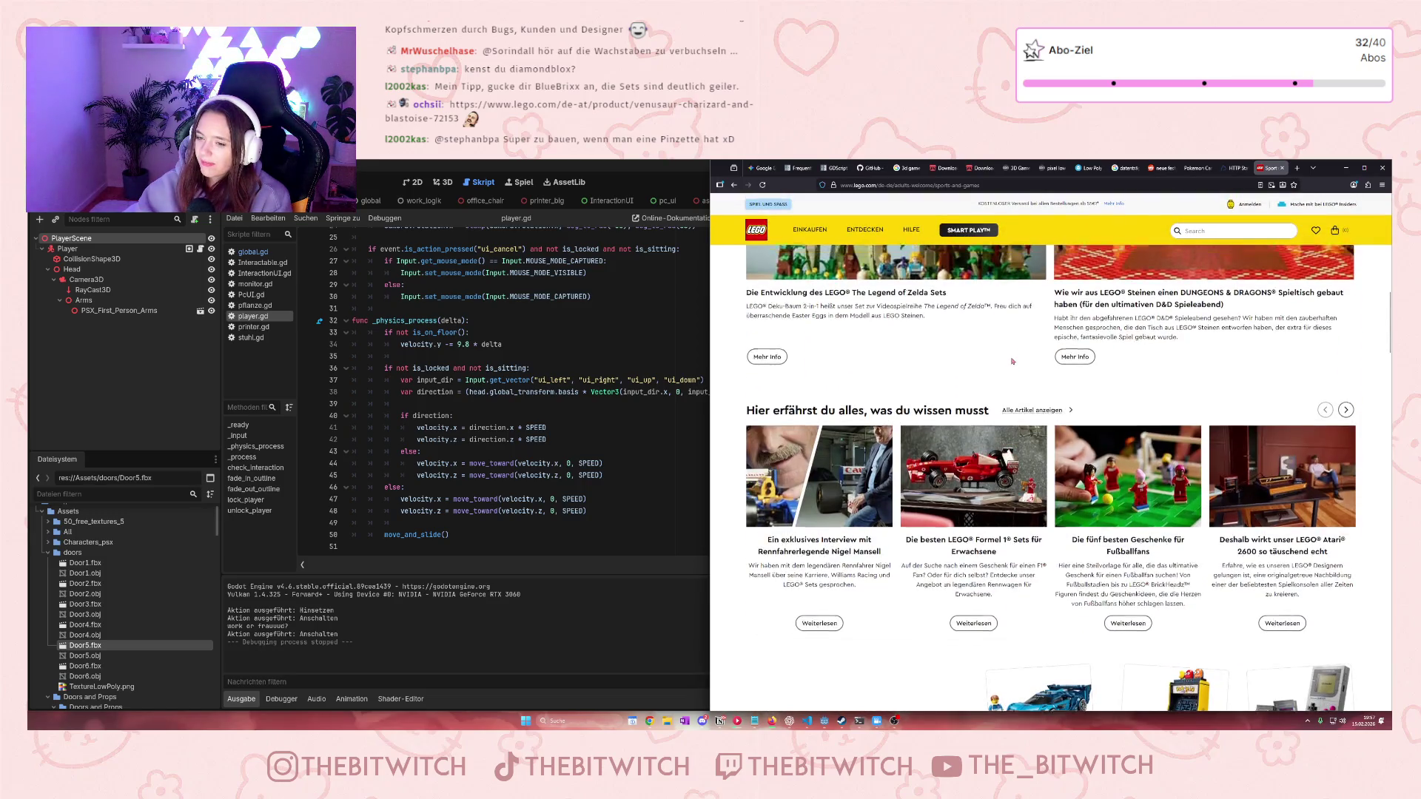
scroll(1012, 361, "up", 5)
left_click(1188, 231)
Search LEGO.com for 'pokemon' and scroll down to the three Pokémon set cards
type("okemon")
key("Return")
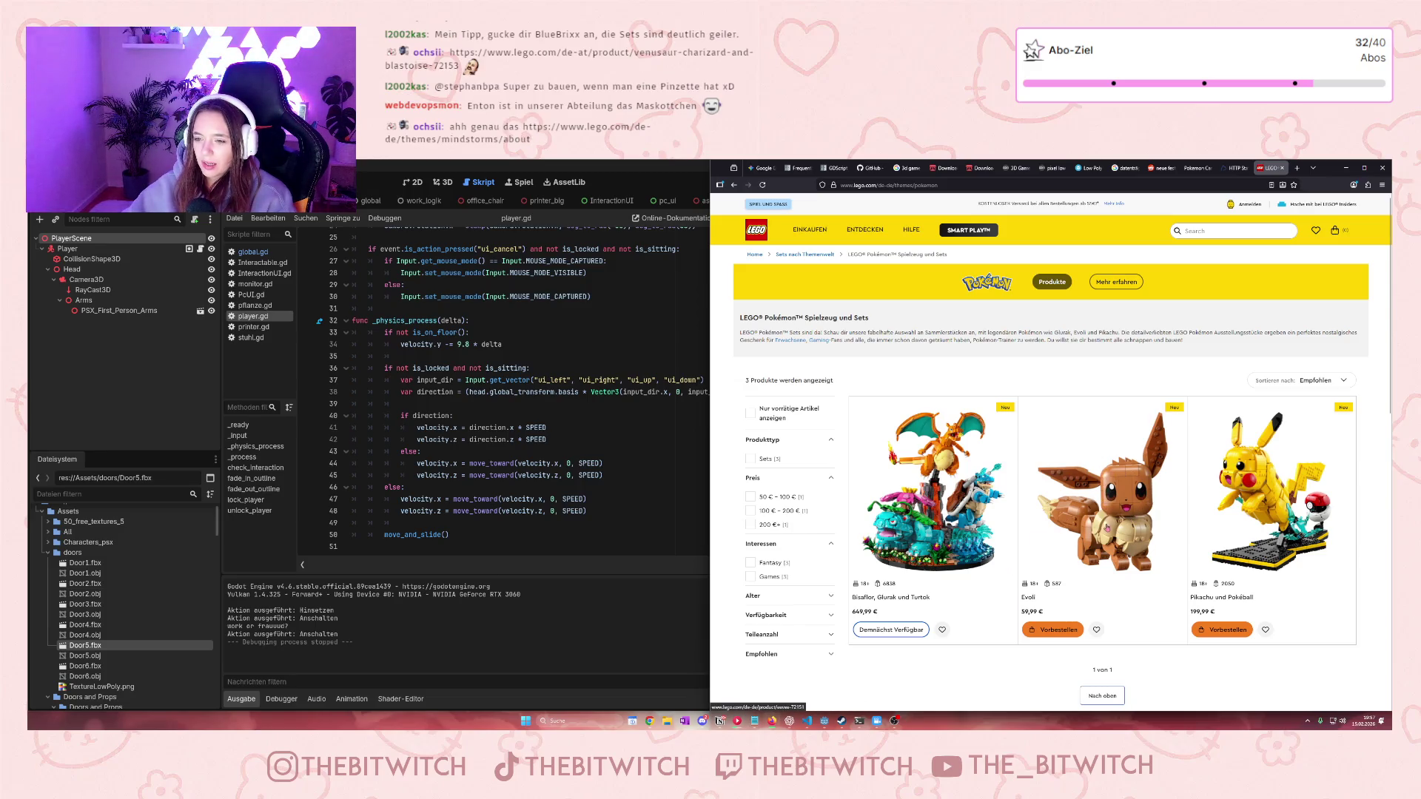
scroll(1093, 554, "down", 1)
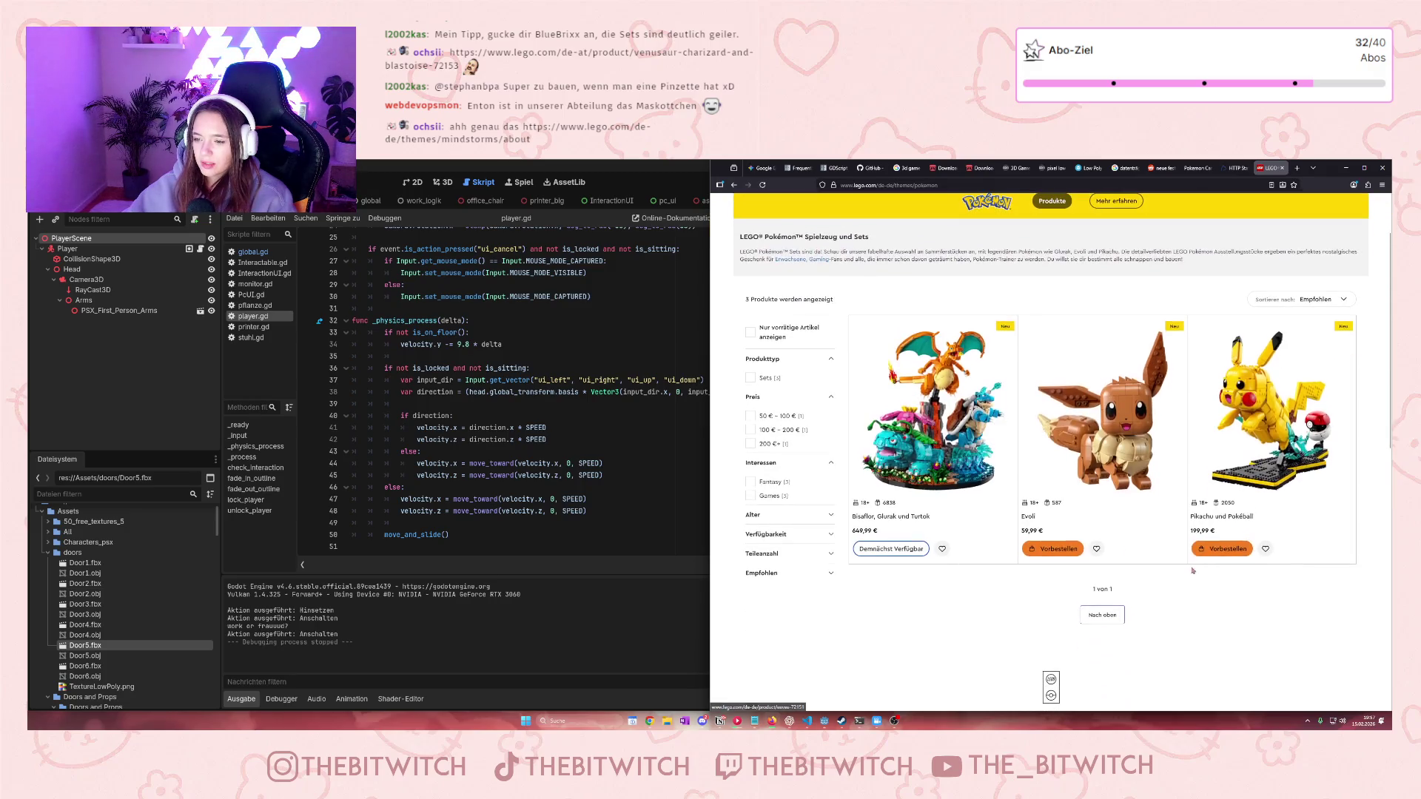
left_click_drag(1180, 329, 1187, 568)
left_click(1219, 609)
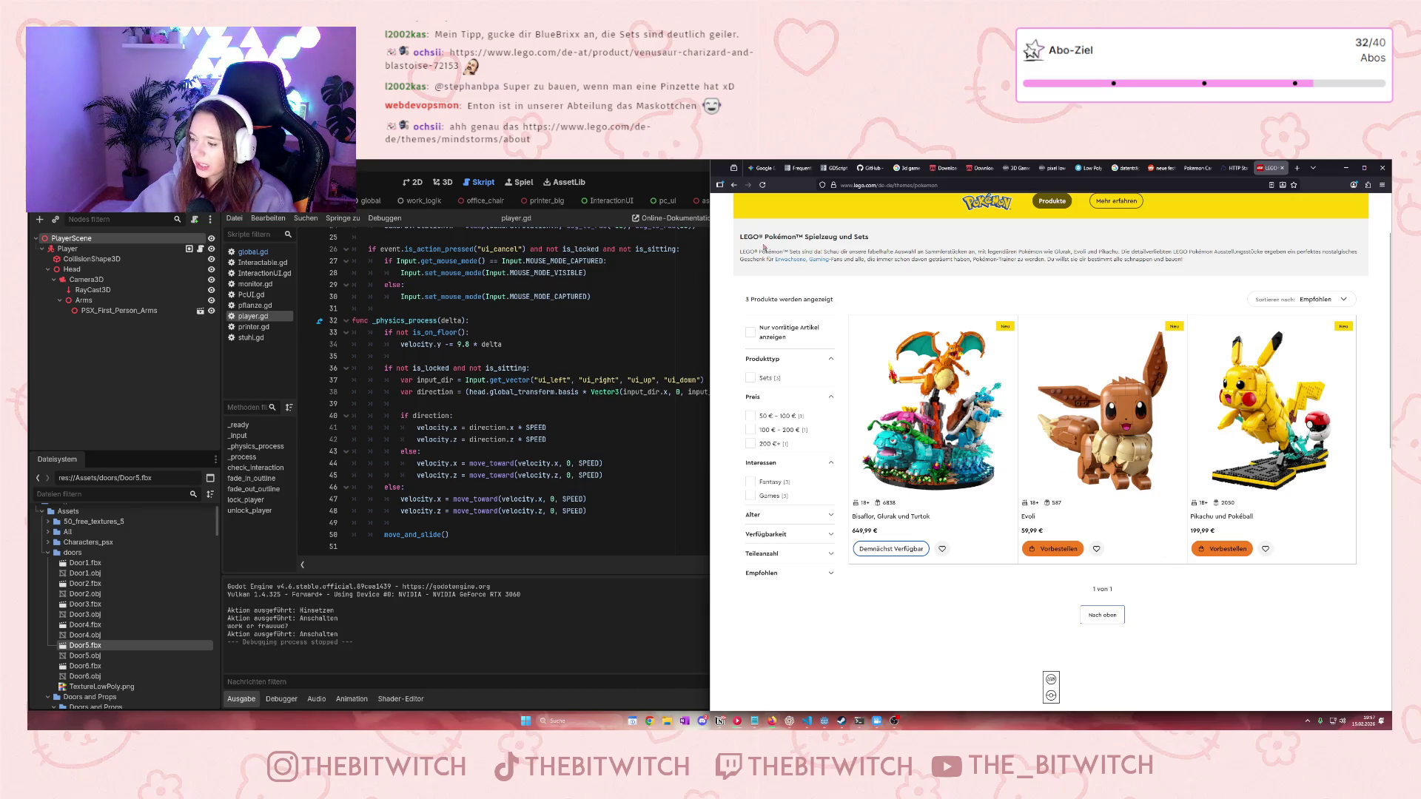
left_click(1297, 168)
Google 'bluebrixx', open the BlueBrixx online shop and accept its cookie notice
type("blueb")
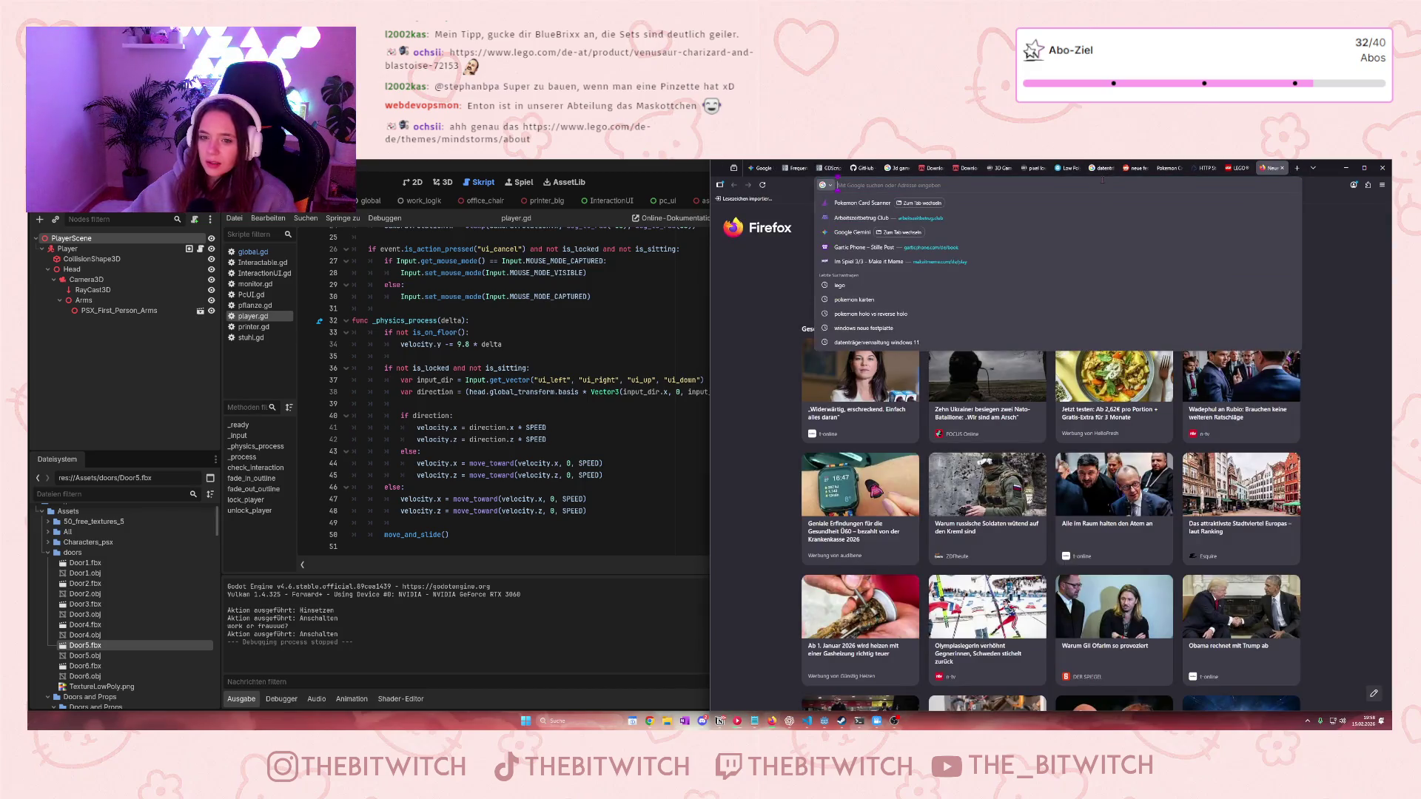
type("ri")
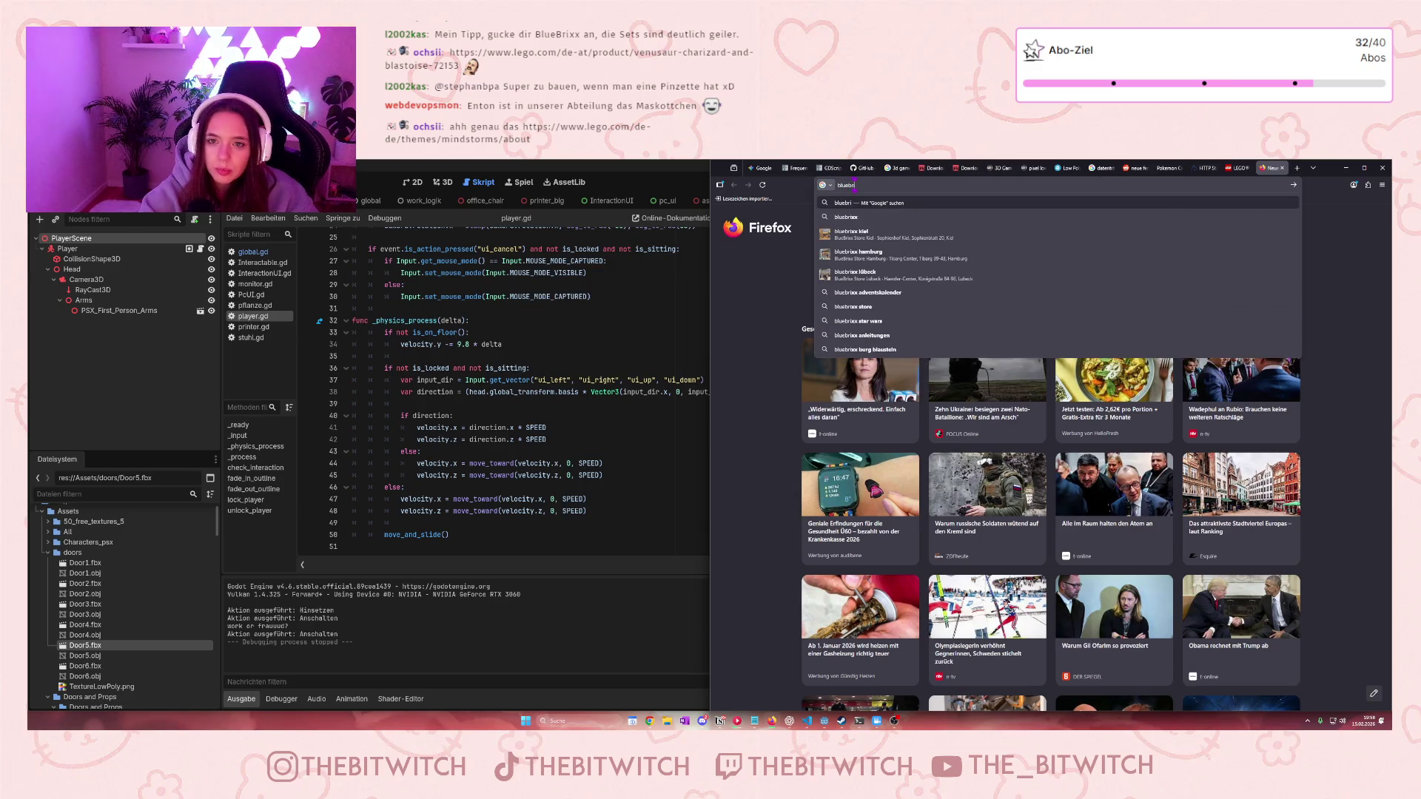
type("xx")
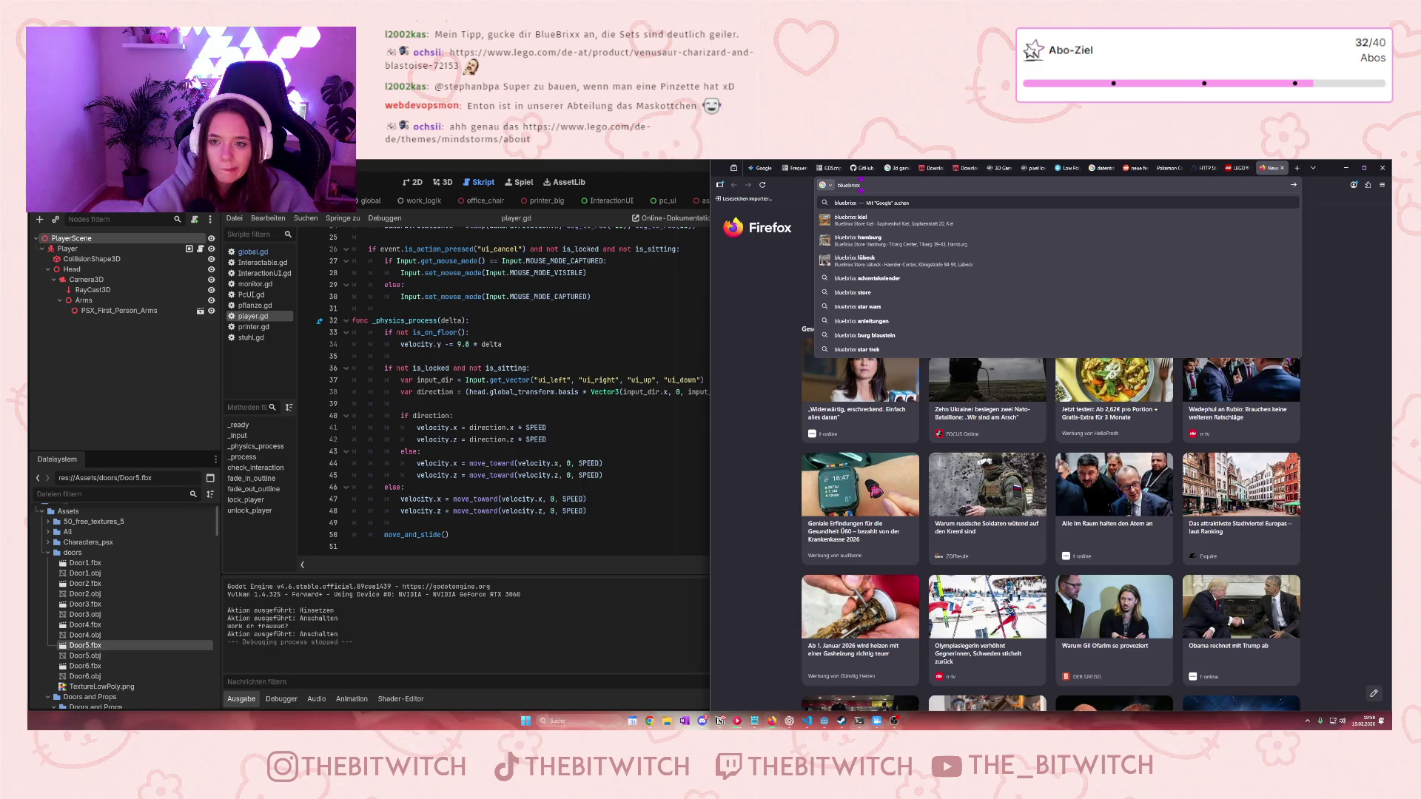
key("Return")
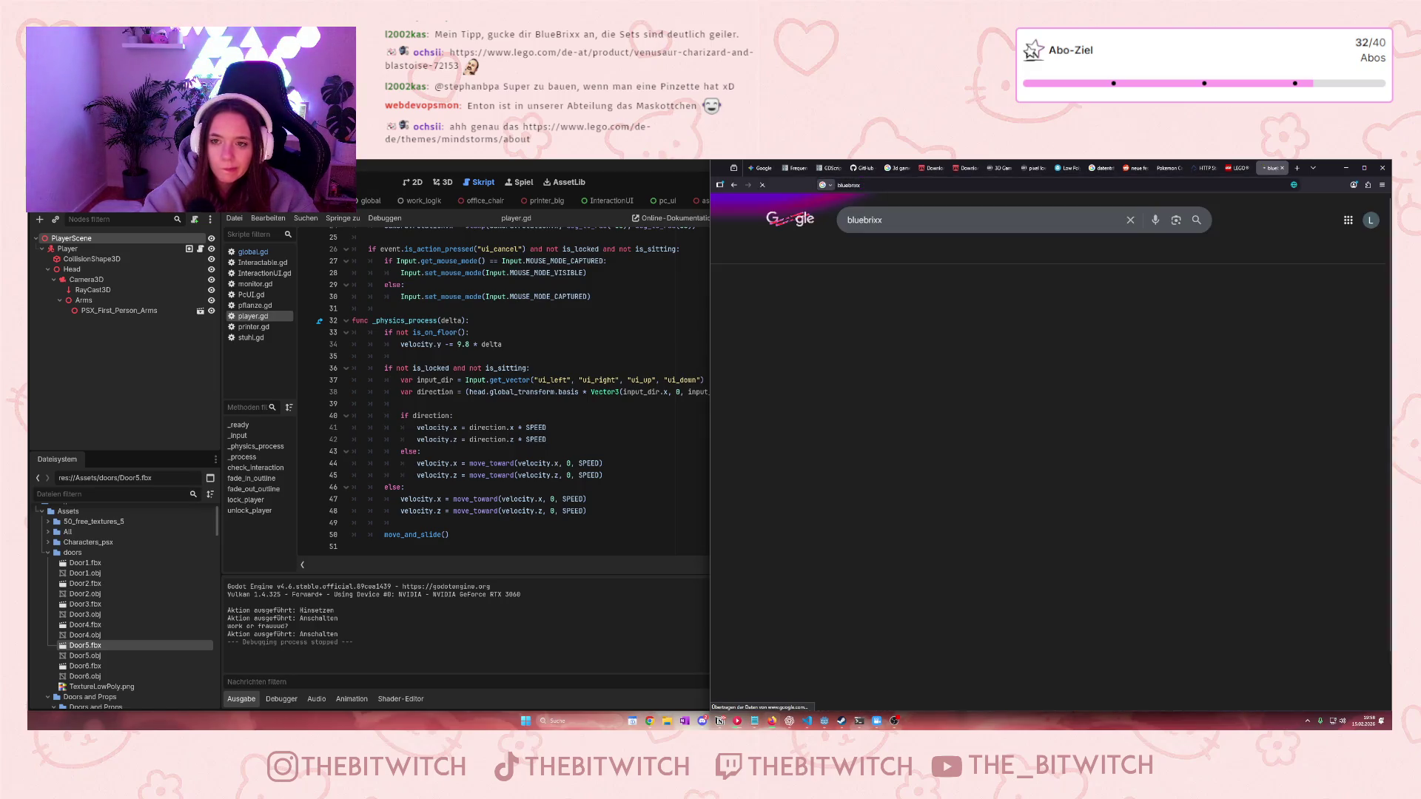
left_click(869, 349)
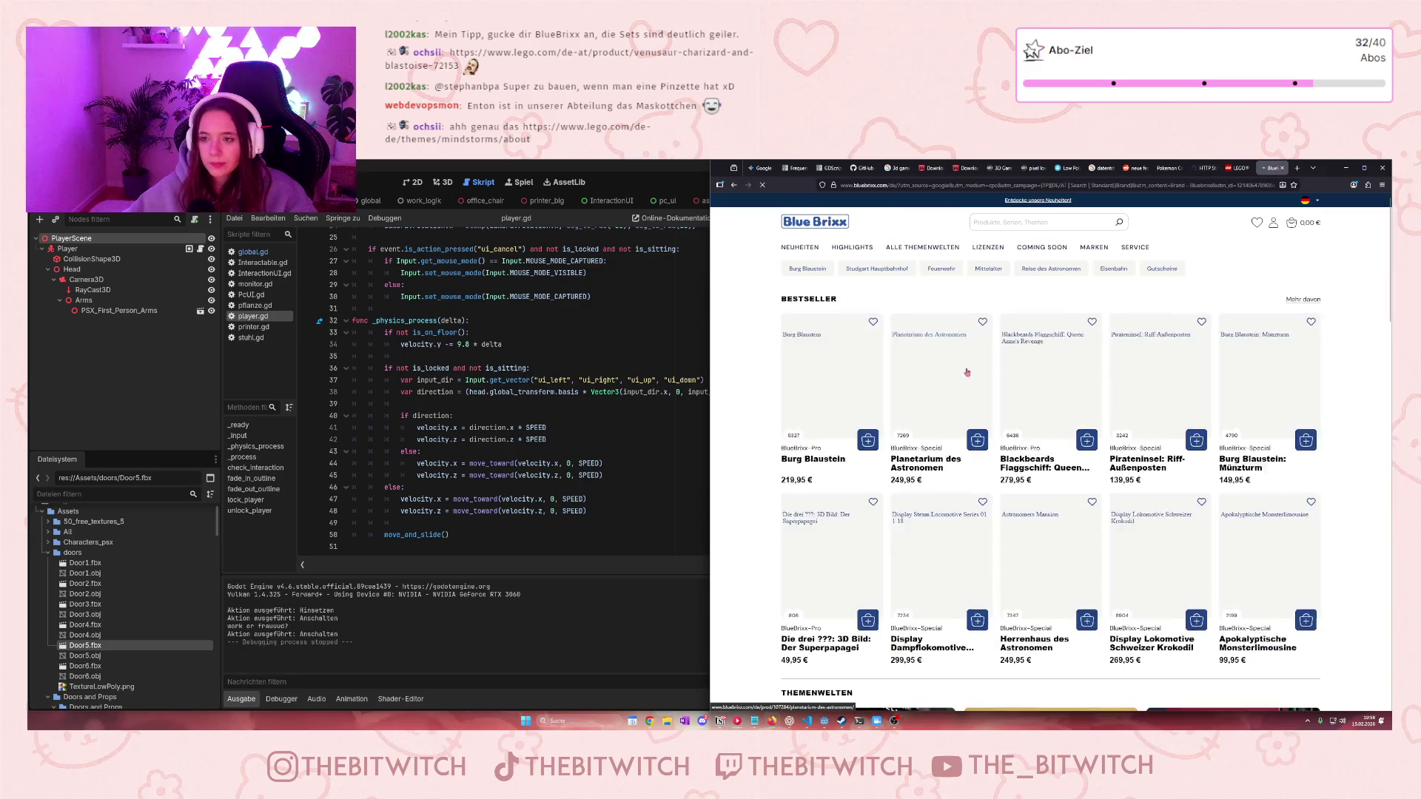
left_click(1084, 482)
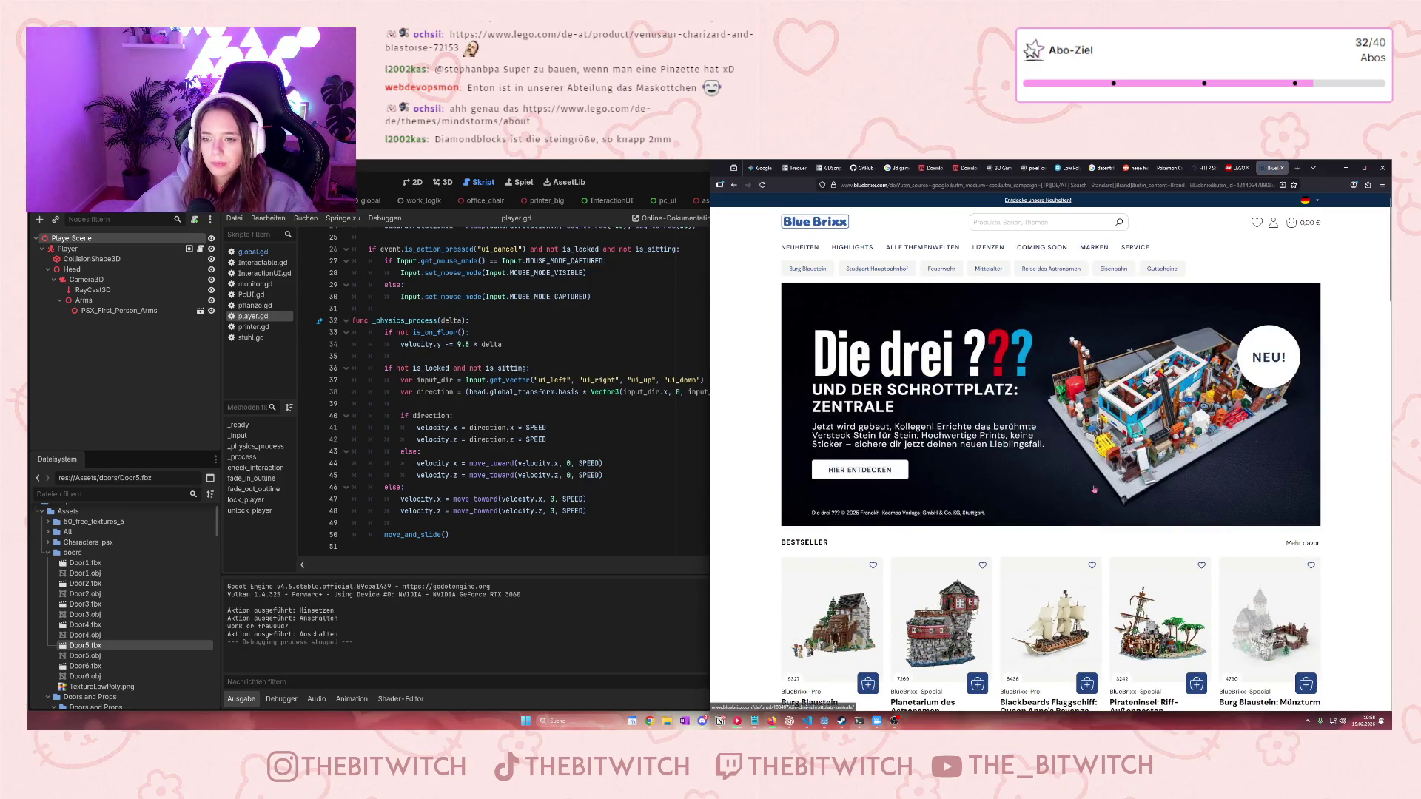
Try a shop search for 'pokemon', then go to the Neuheiten page of new sets
scroll(1132, 447, "down", 2)
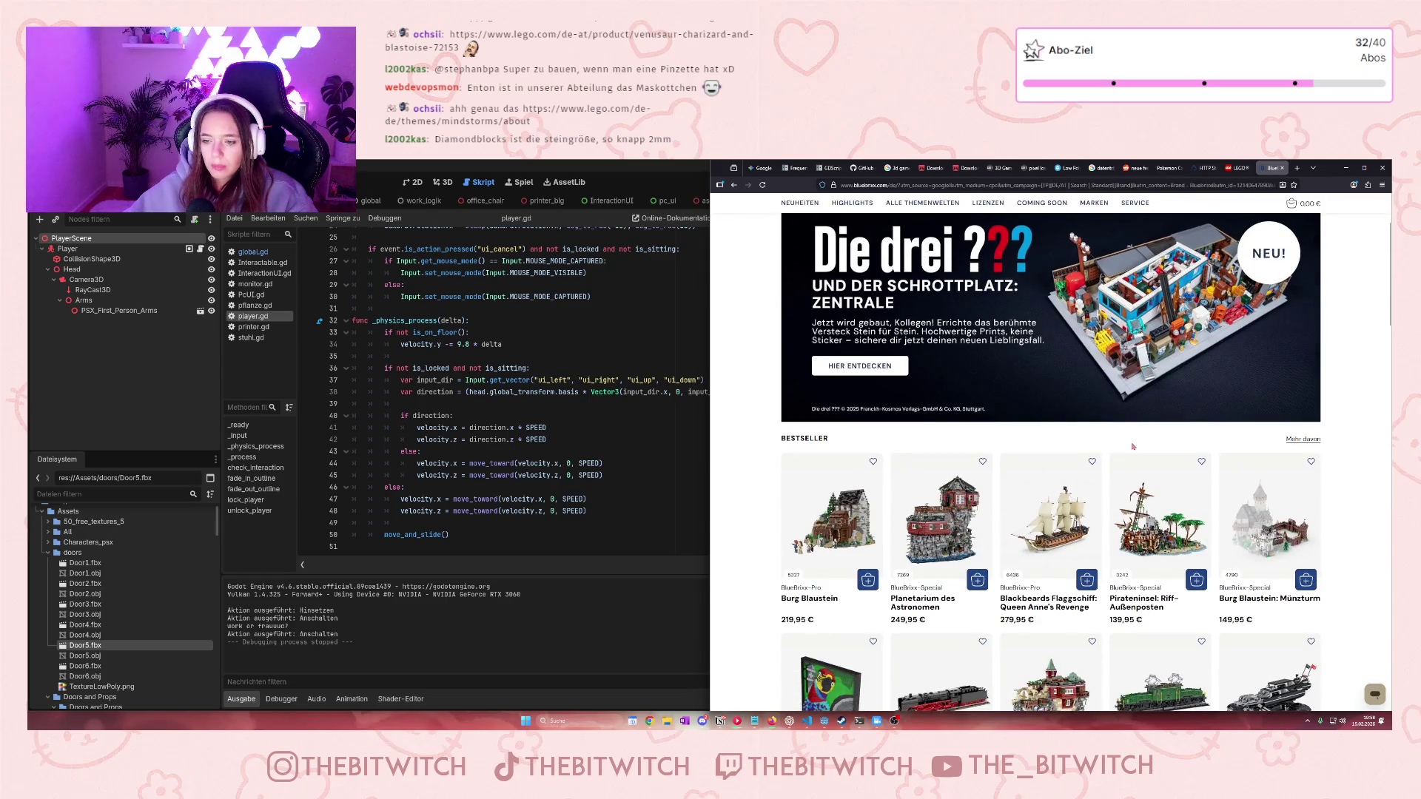
scroll(943, 326, "up", 2)
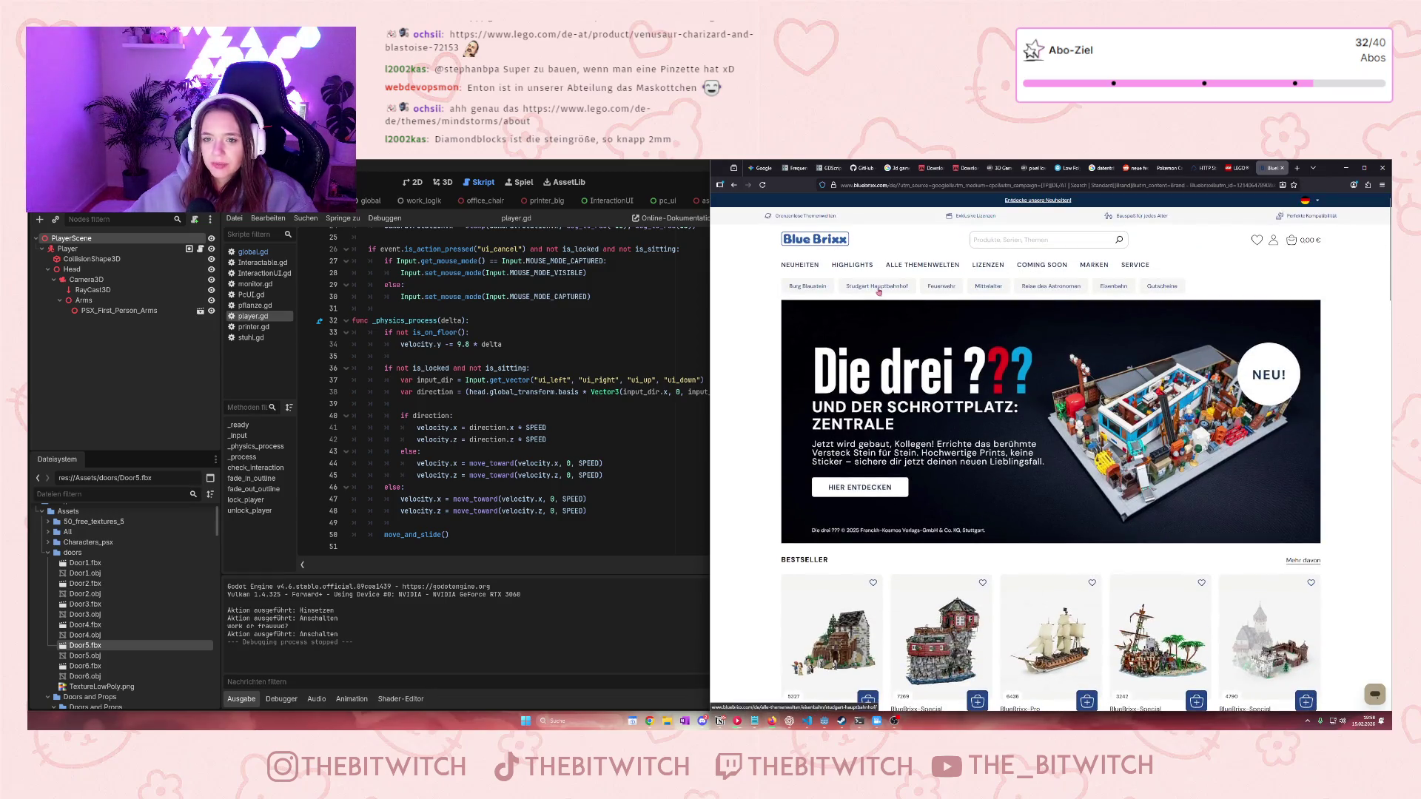
mouse_move(991, 266)
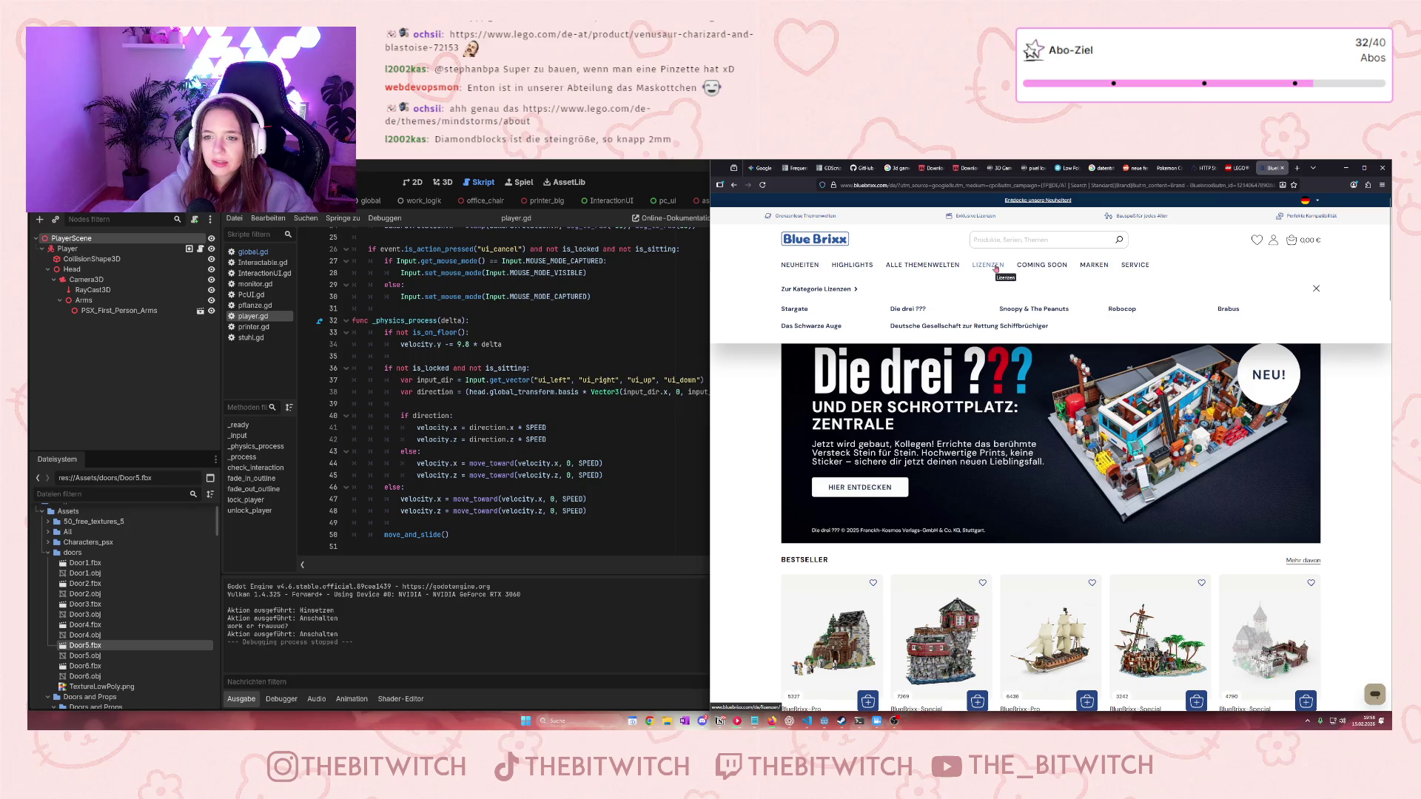
left_click(988, 233)
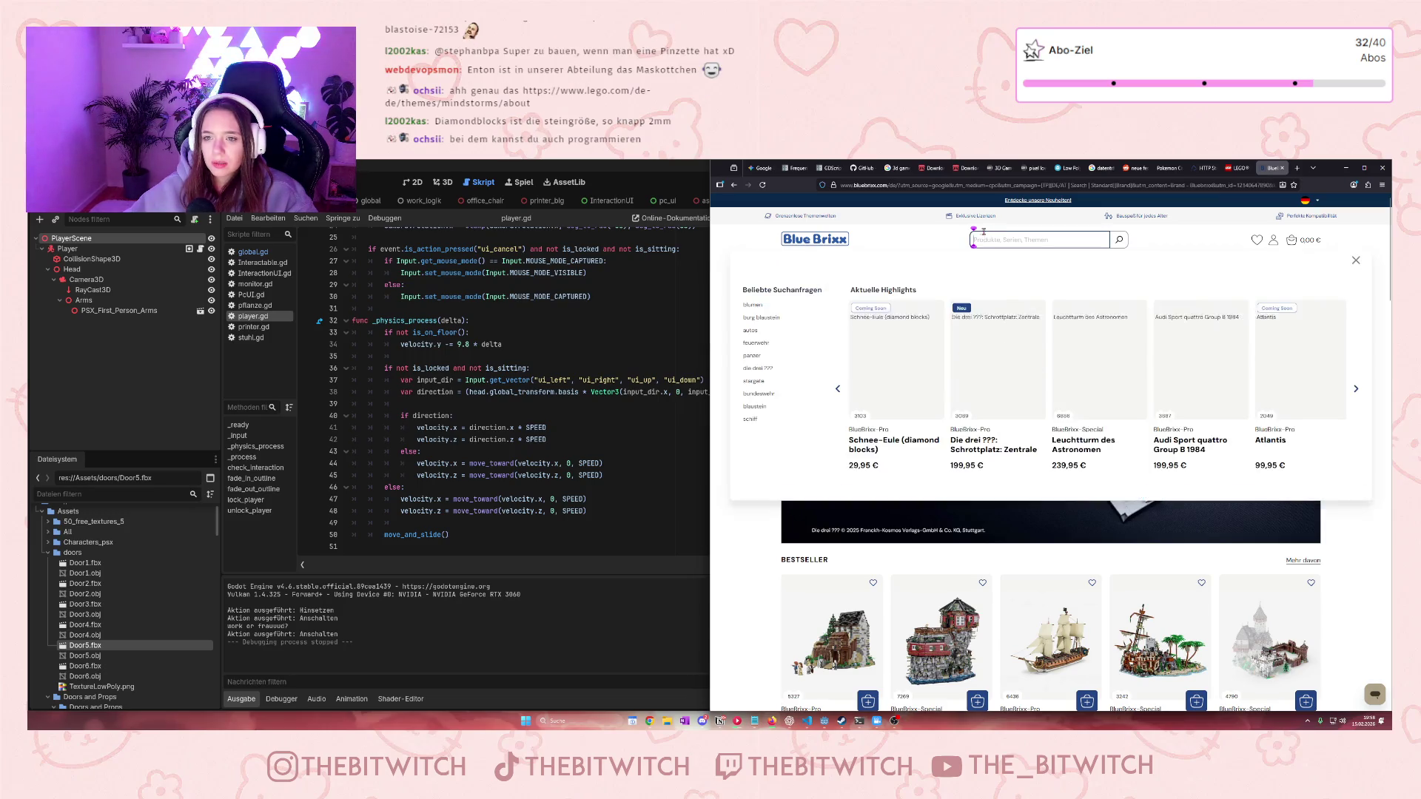
type("pokemon")
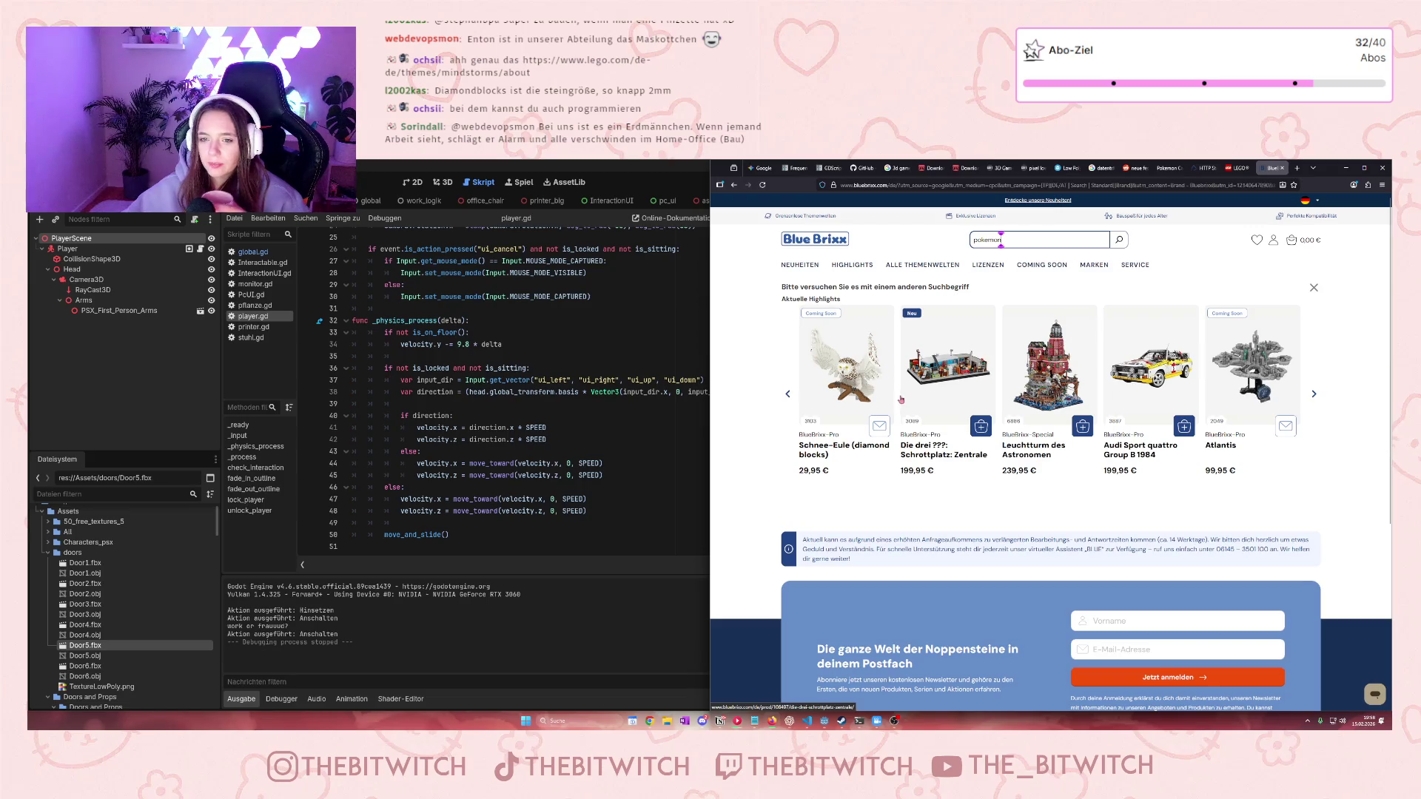
left_click(800, 265)
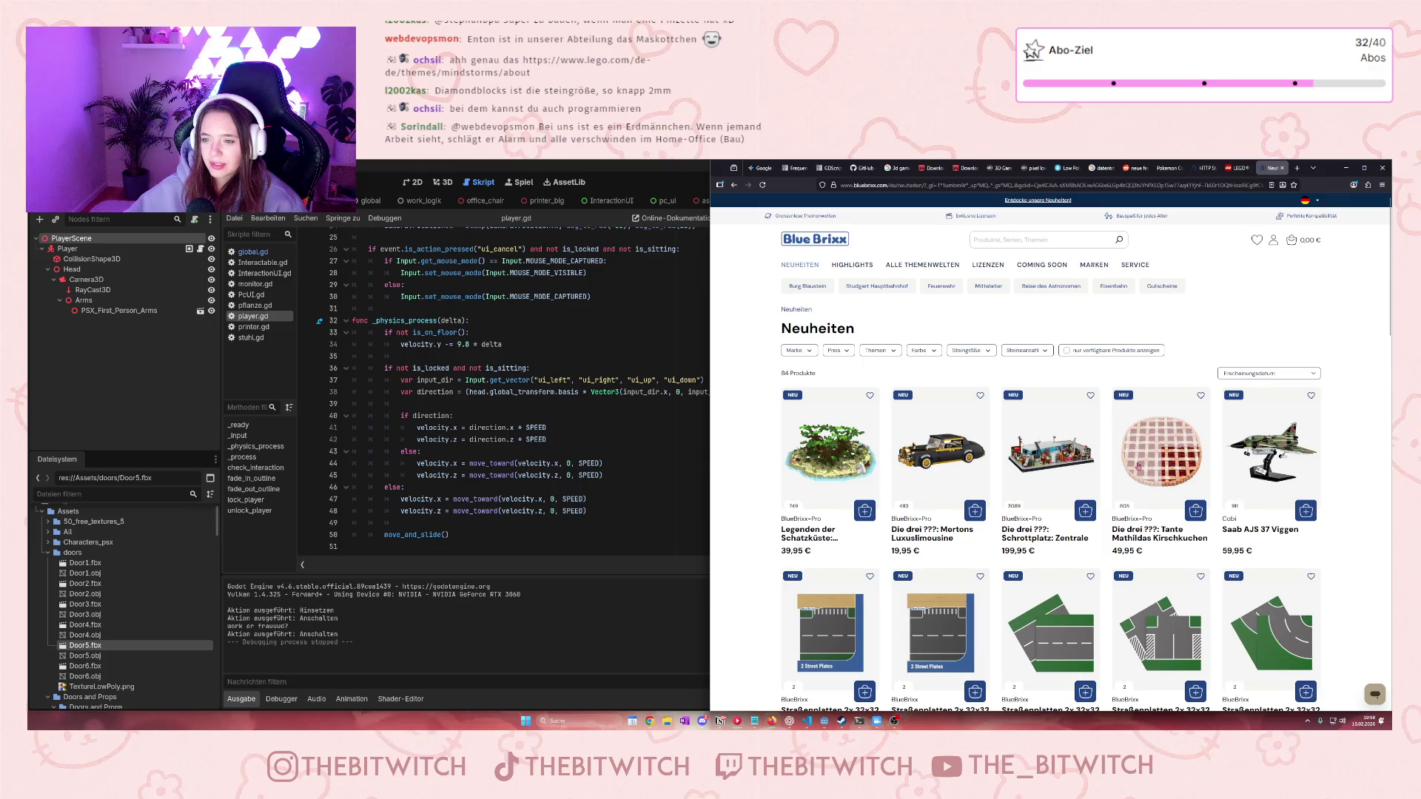
Scroll down the Neuheiten grid, open page 2 and browse its new releases
scroll(1042, 494, "down", 6)
scroll(1042, 498, "up", 4)
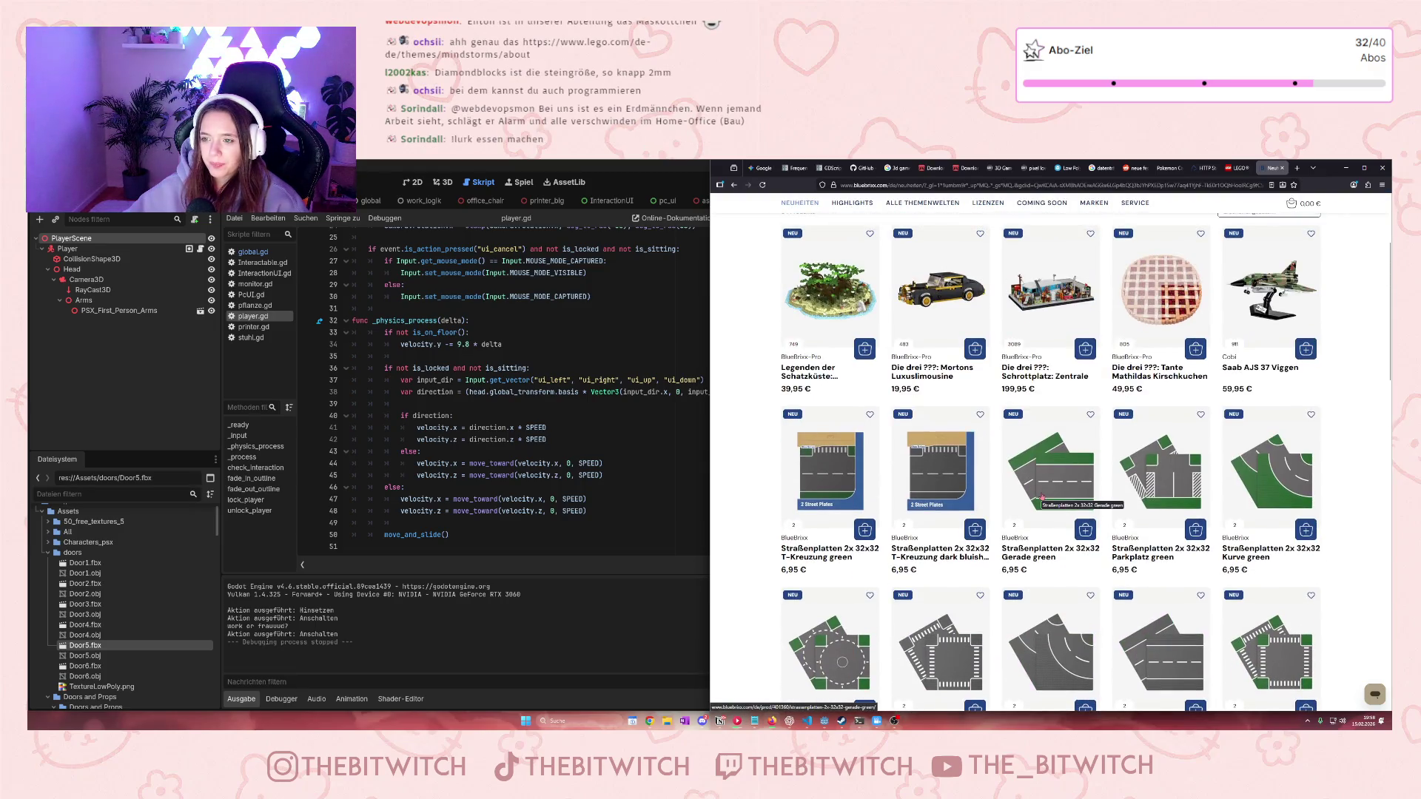
scroll(1051, 501, "down", 8)
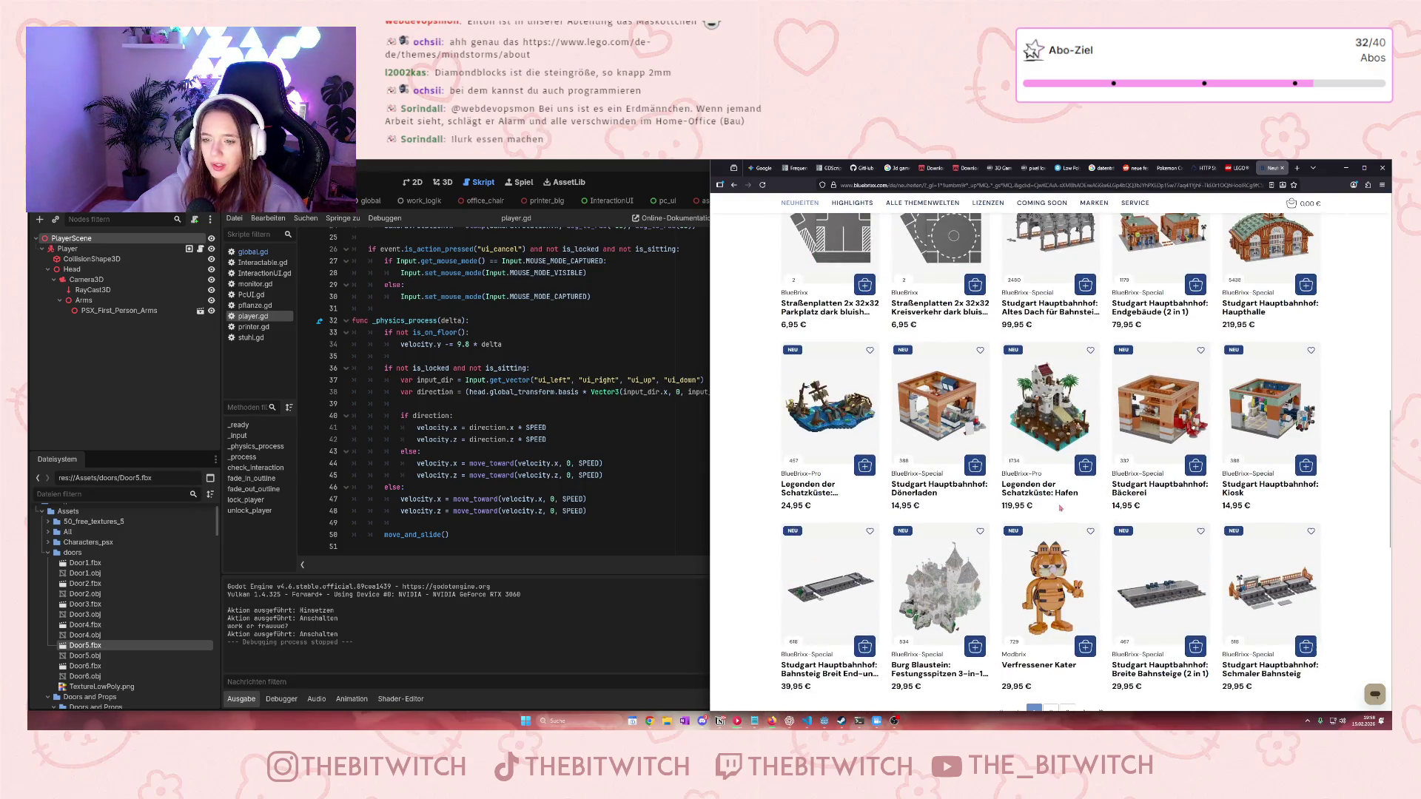
scroll(1059, 507, "down", 2)
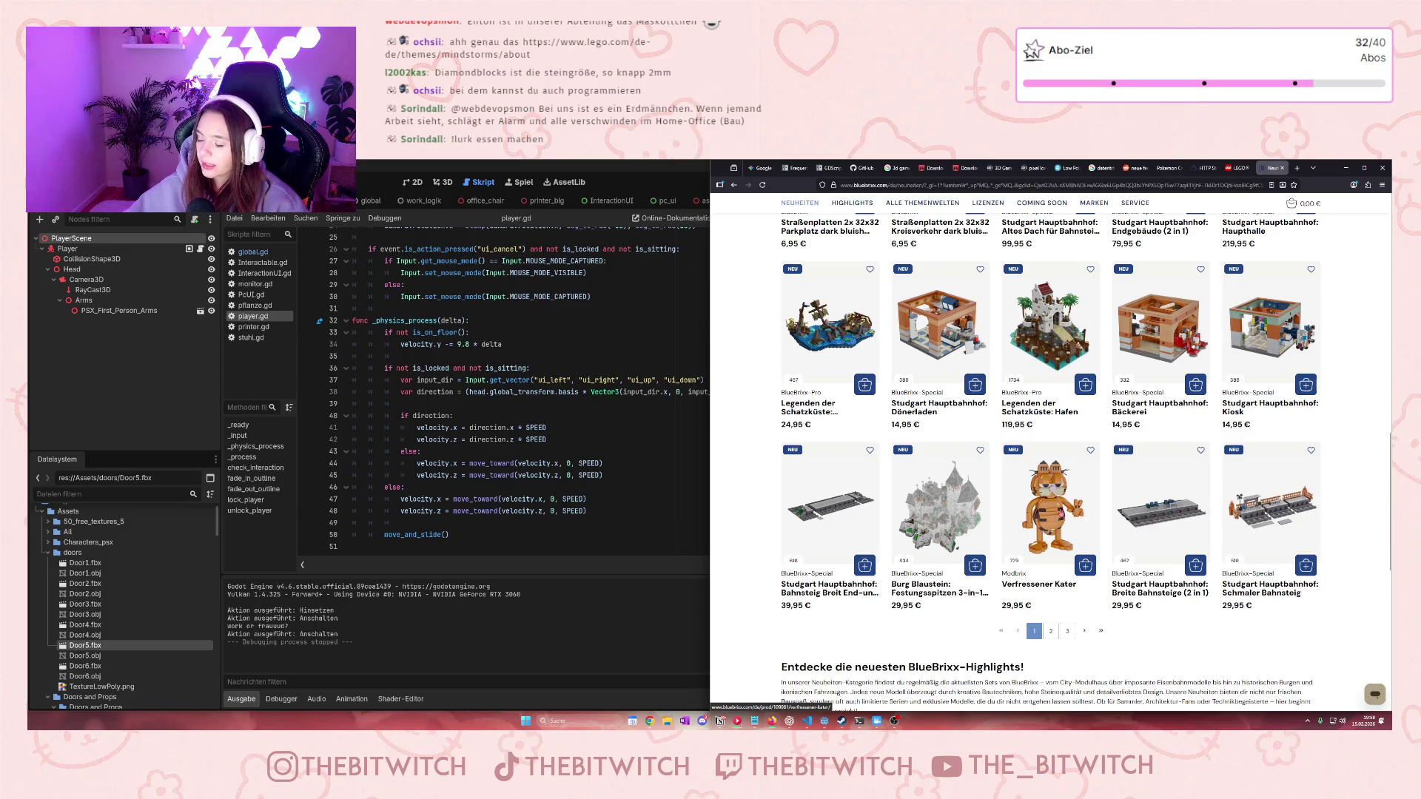
scroll(1049, 444, "down", 5)
left_click(1050, 429)
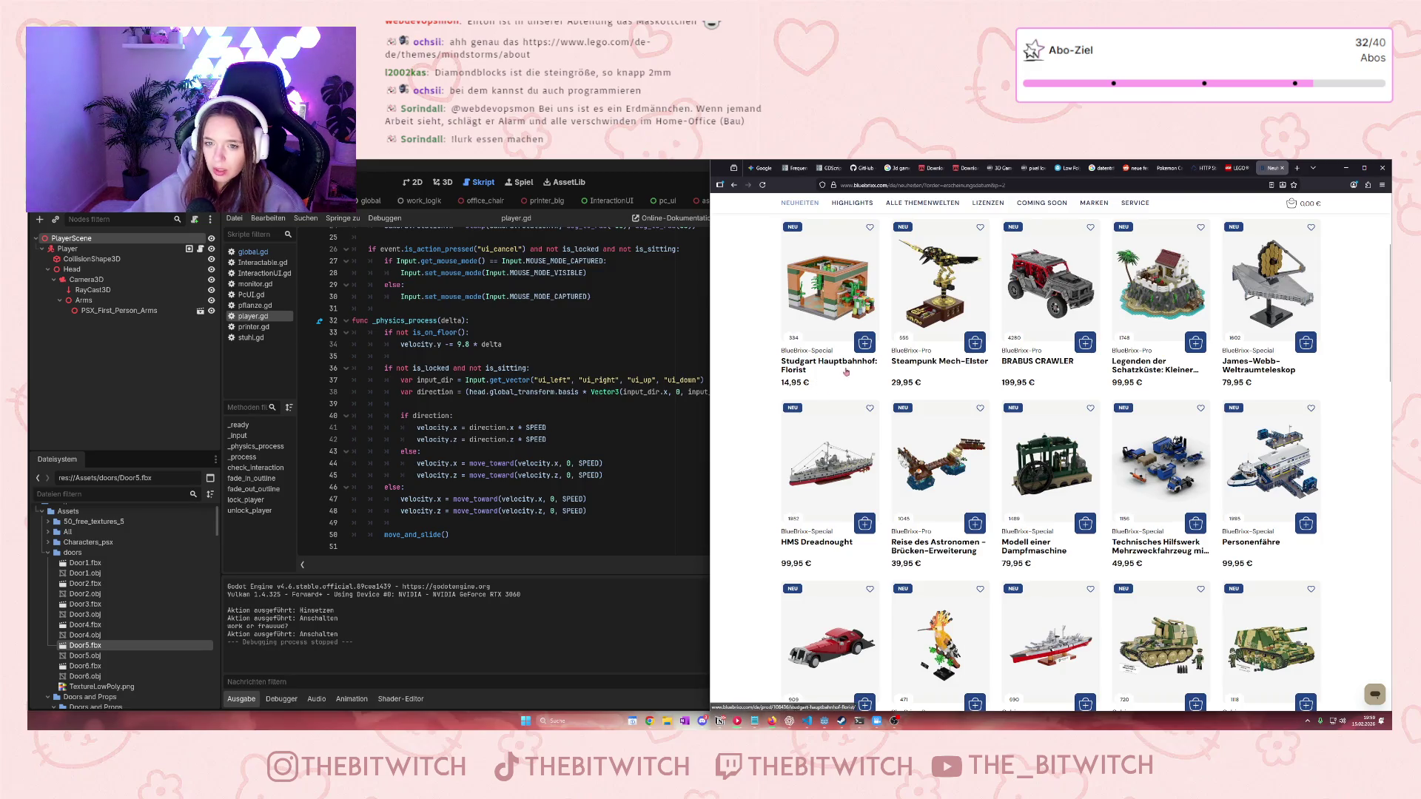
scroll(1070, 435, "down", 3)
scroll(1070, 435, "down", 3)
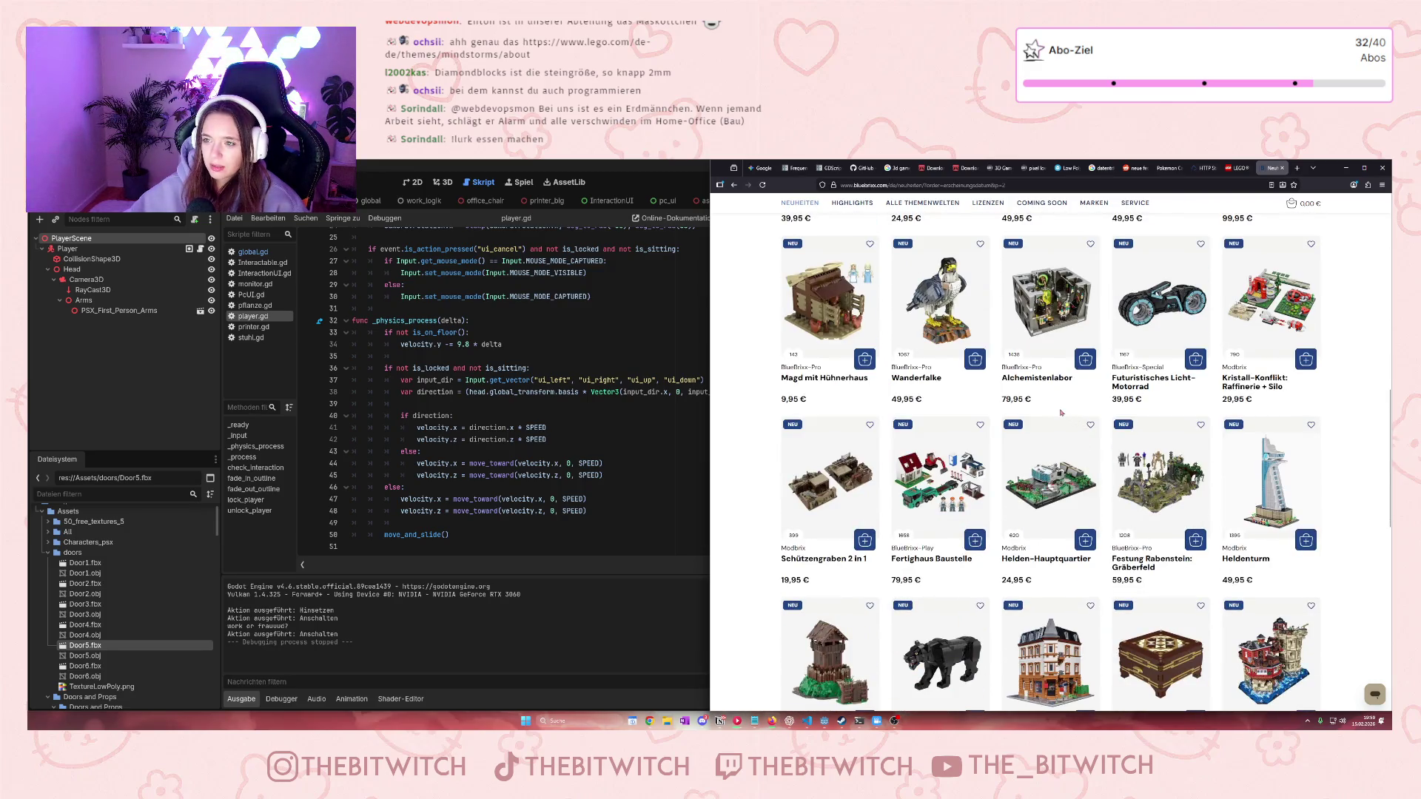
scroll(1061, 414, "down", 3)
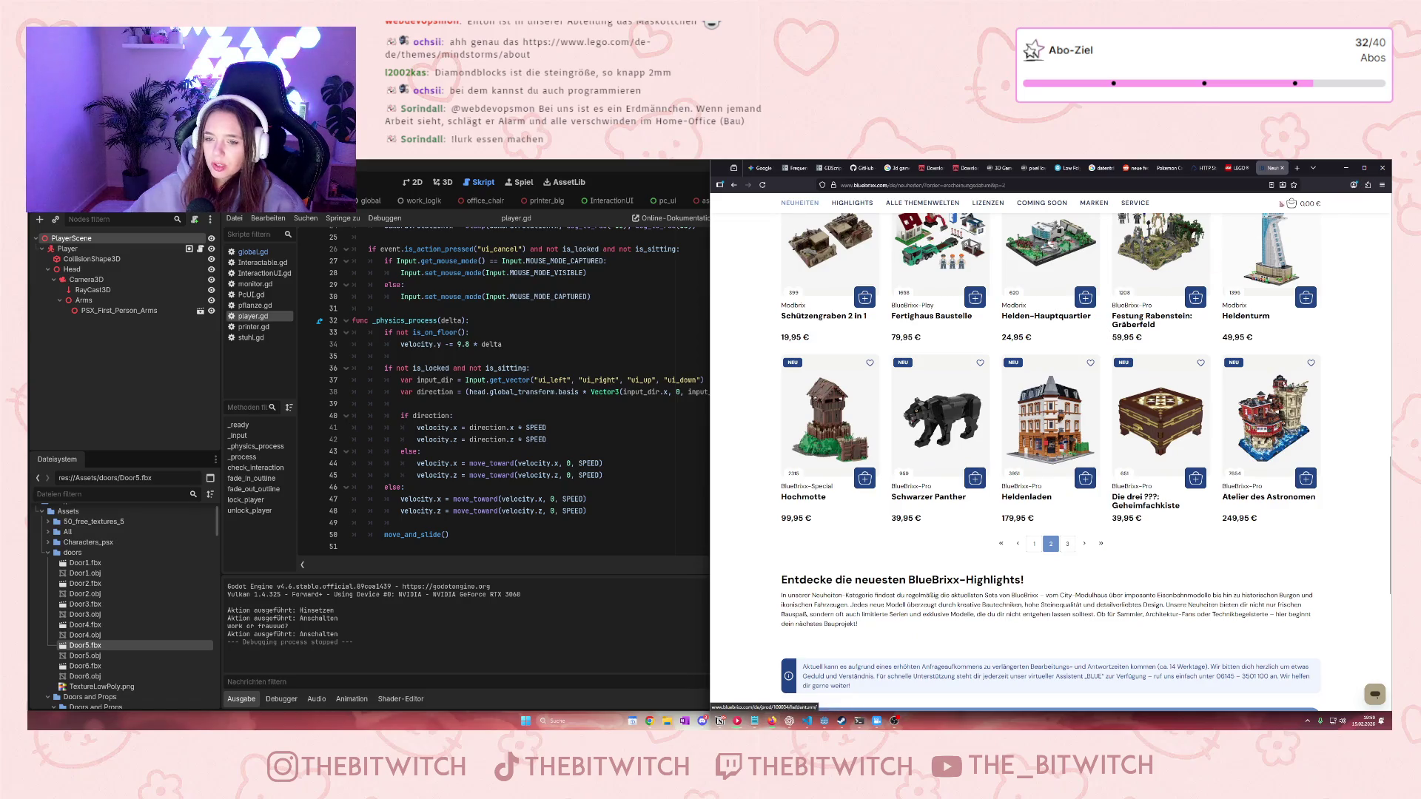
left_click(1345, 168)
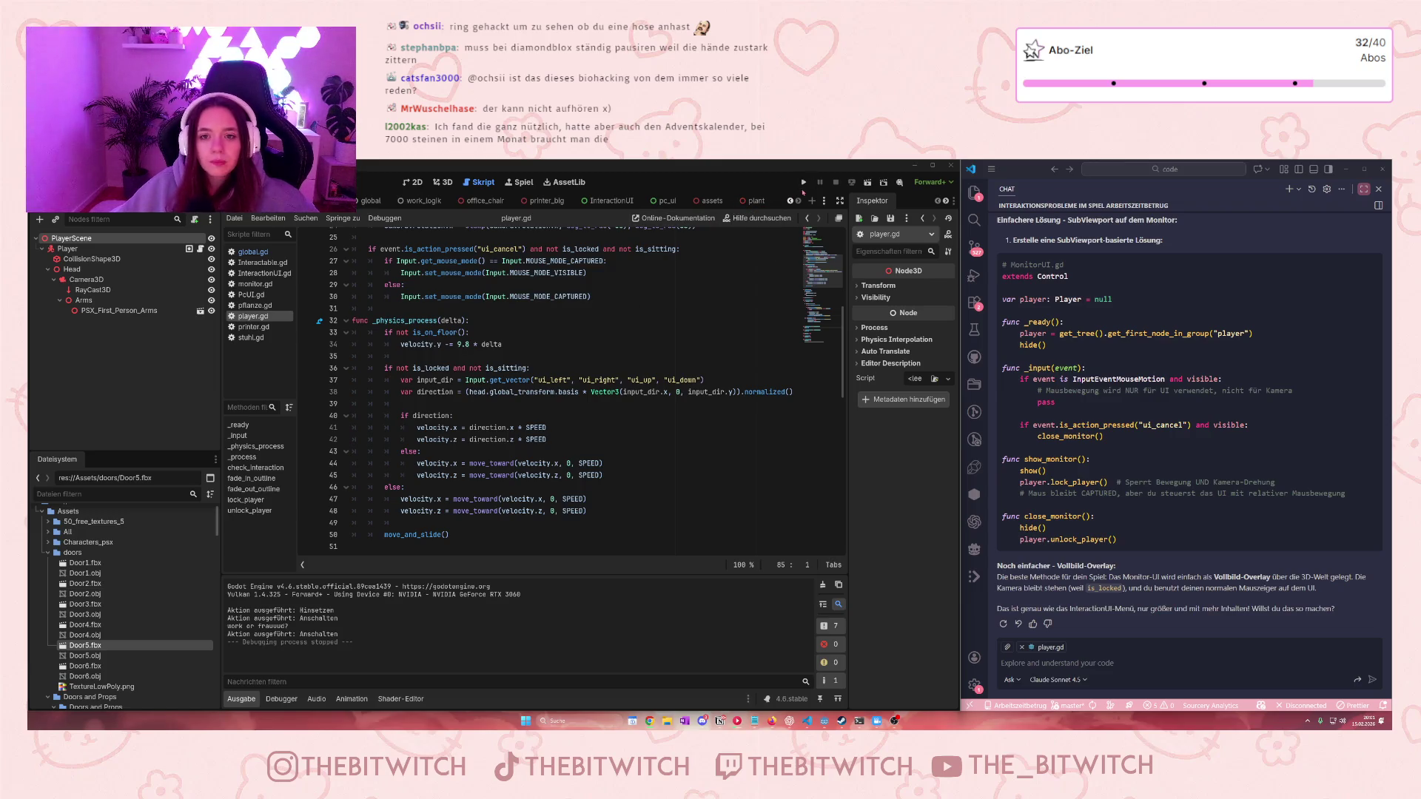
left_click(803, 183)
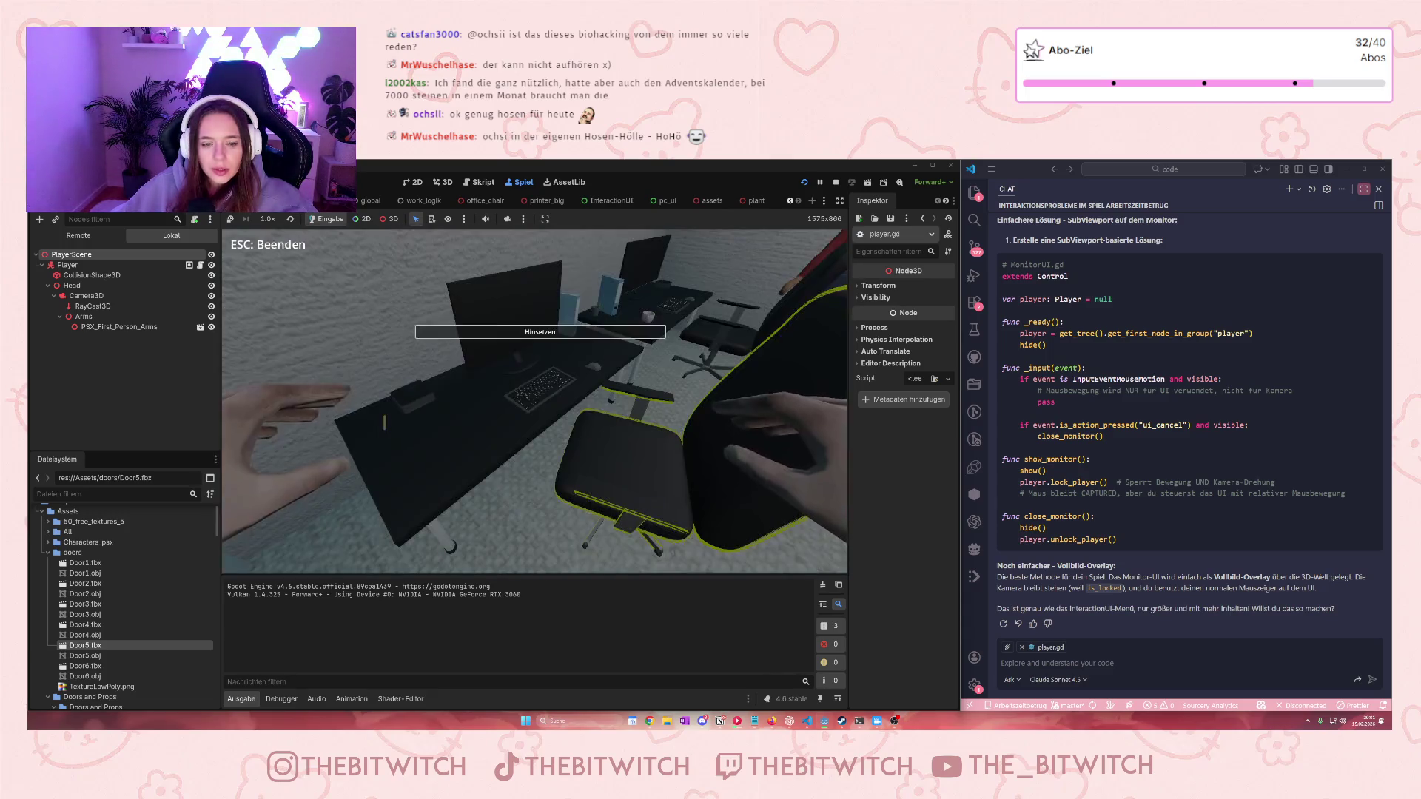
key("e")
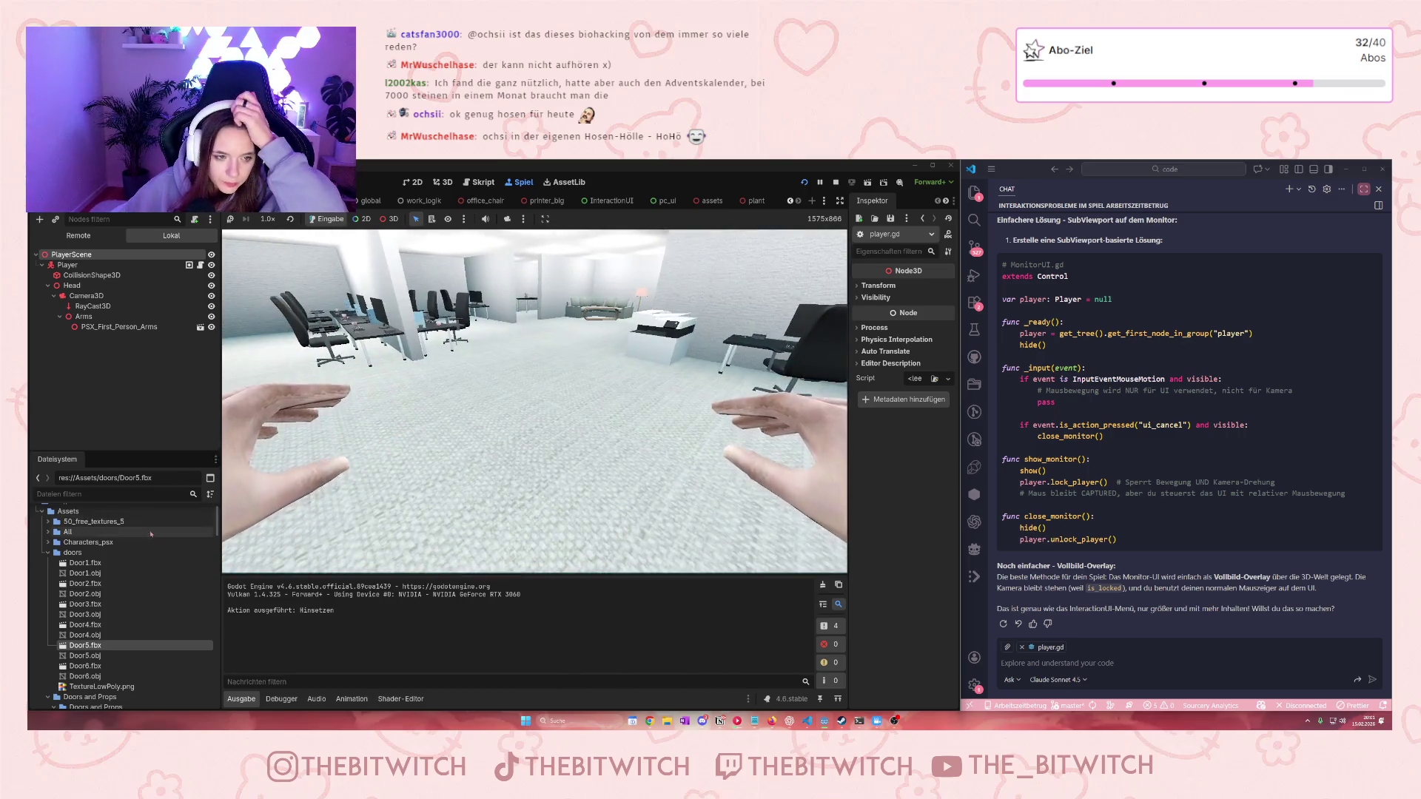
key("F8")
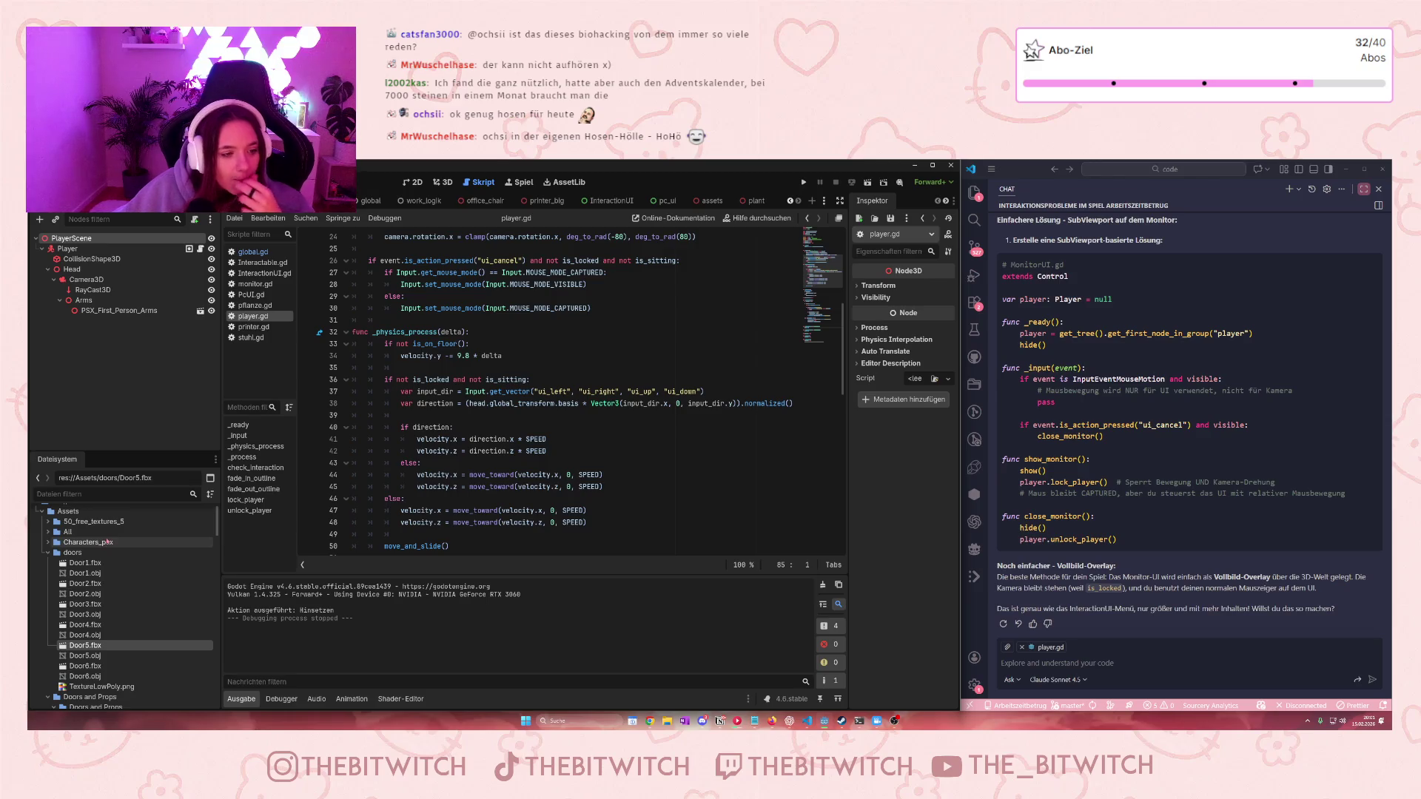
left_click(54, 522)
scroll(92, 583, "down", 15)
scroll(92, 584, "up", 15)
left_click(47, 544)
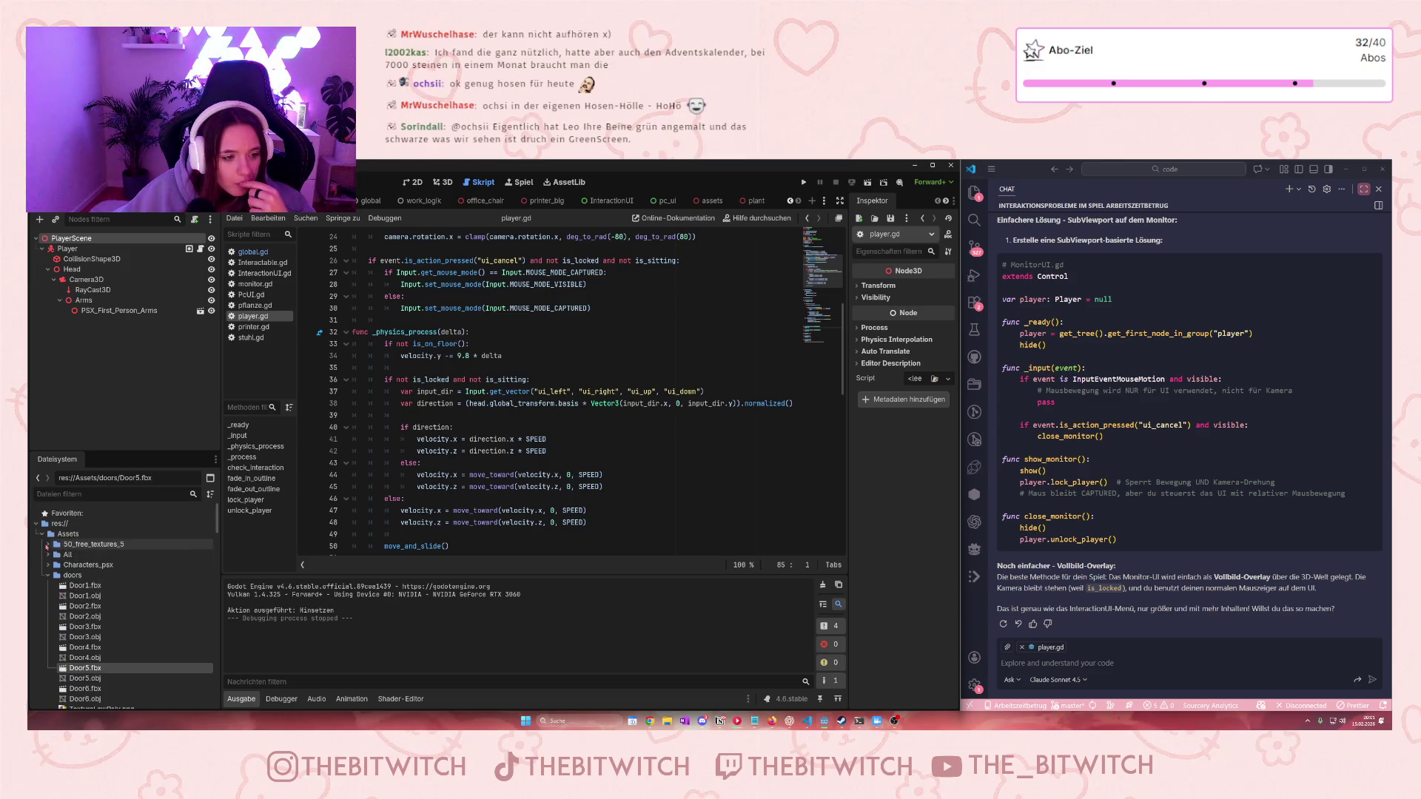
left_click(49, 554)
left_click(53, 565)
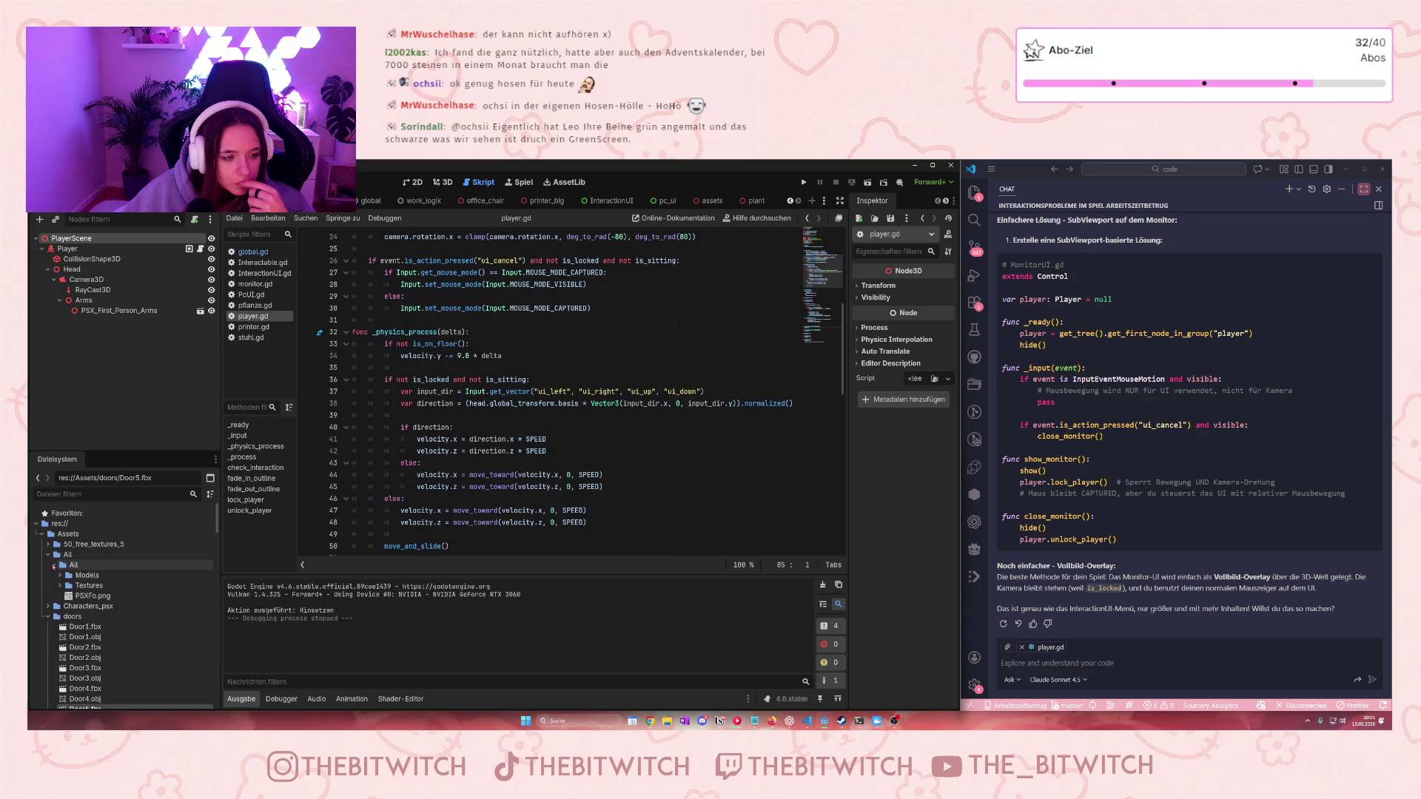
left_click(67, 554)
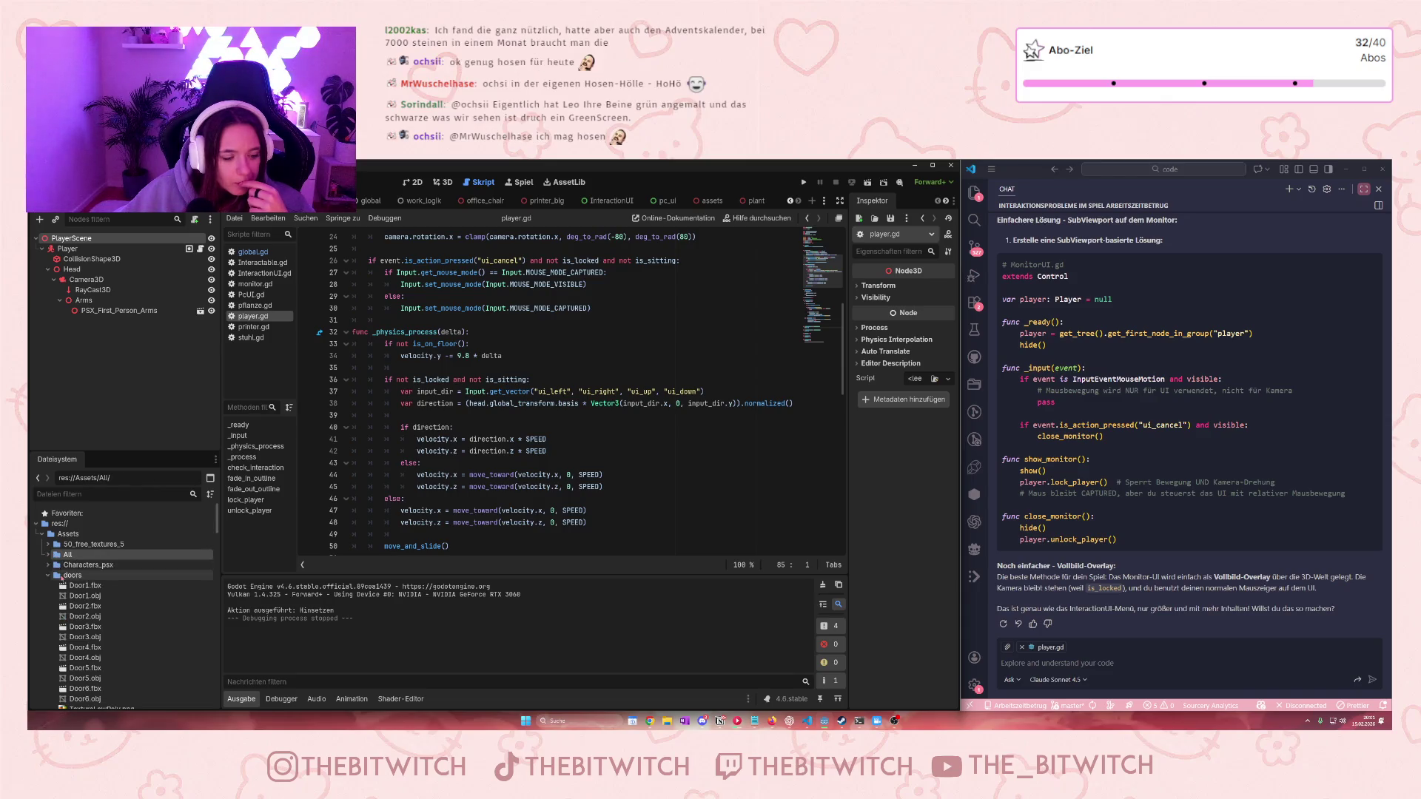
scroll(64, 574, "down", 5)
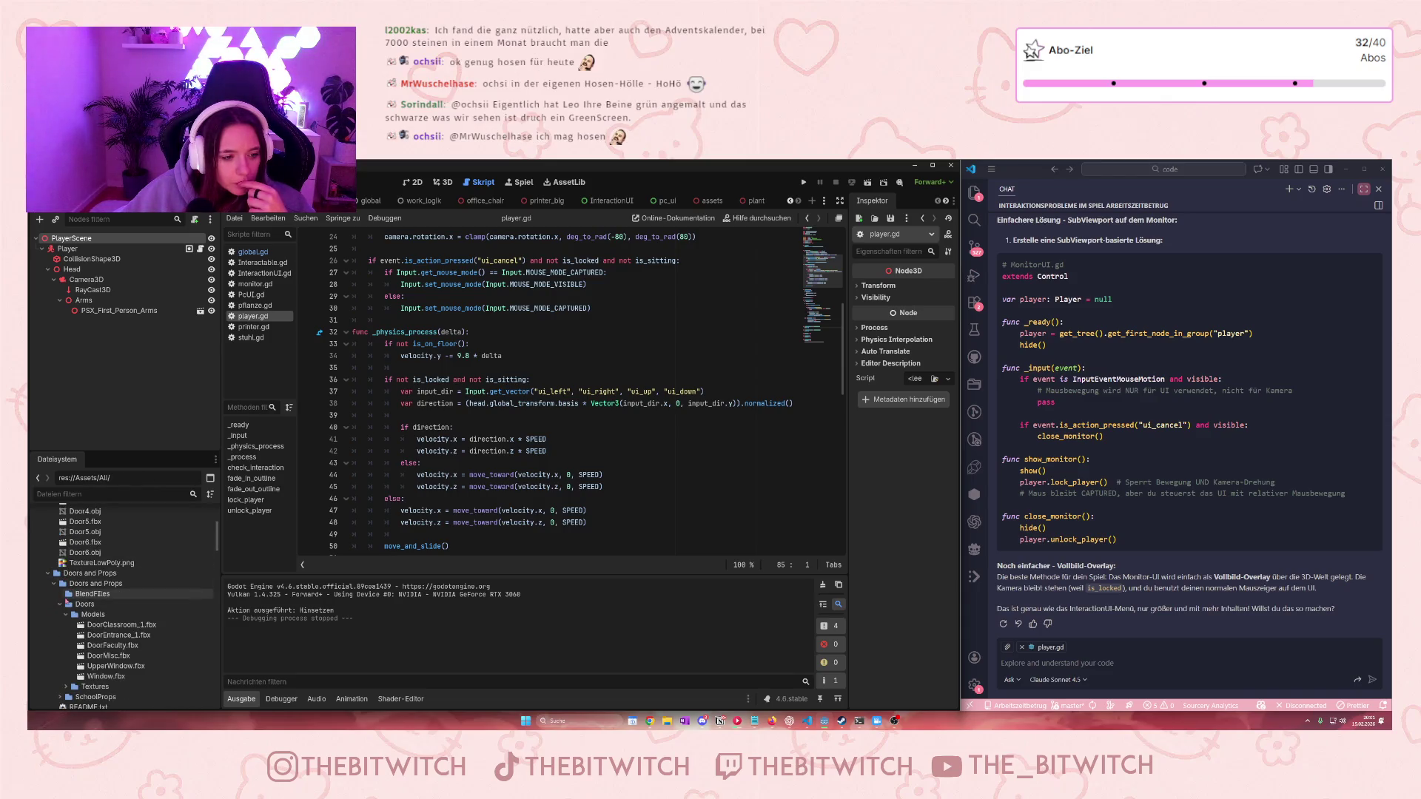
scroll(78, 601, "down", 2)
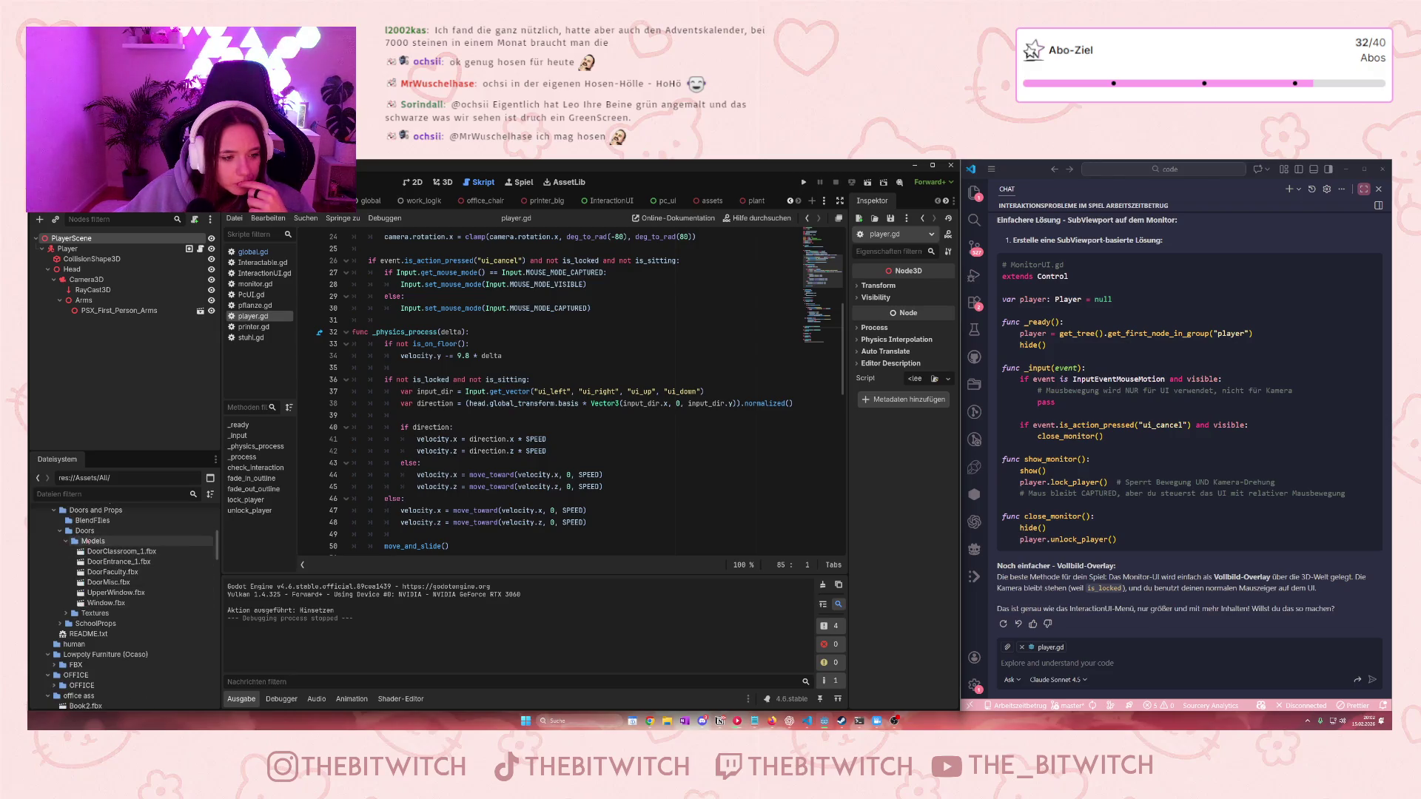
scroll(87, 582, "down", 3)
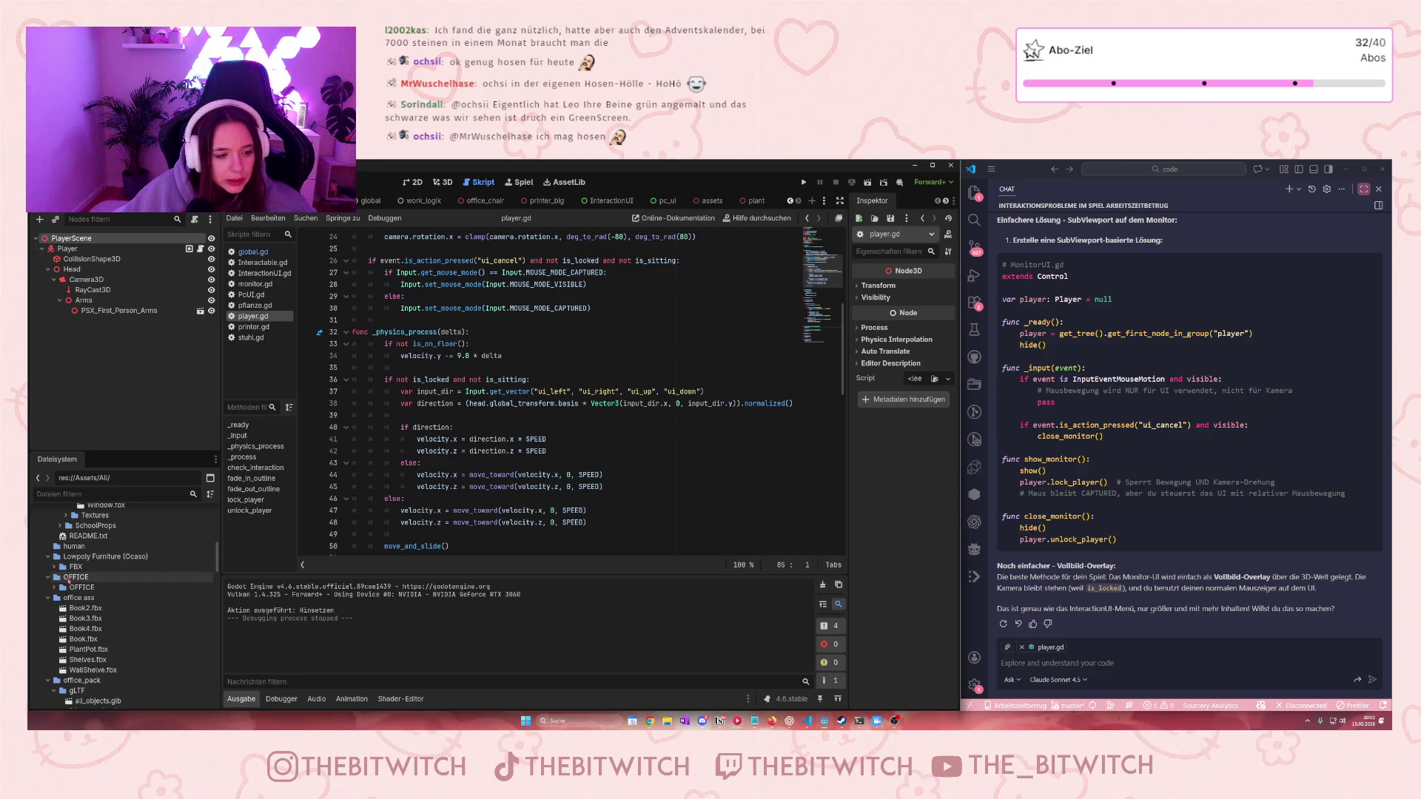
left_click(55, 589)
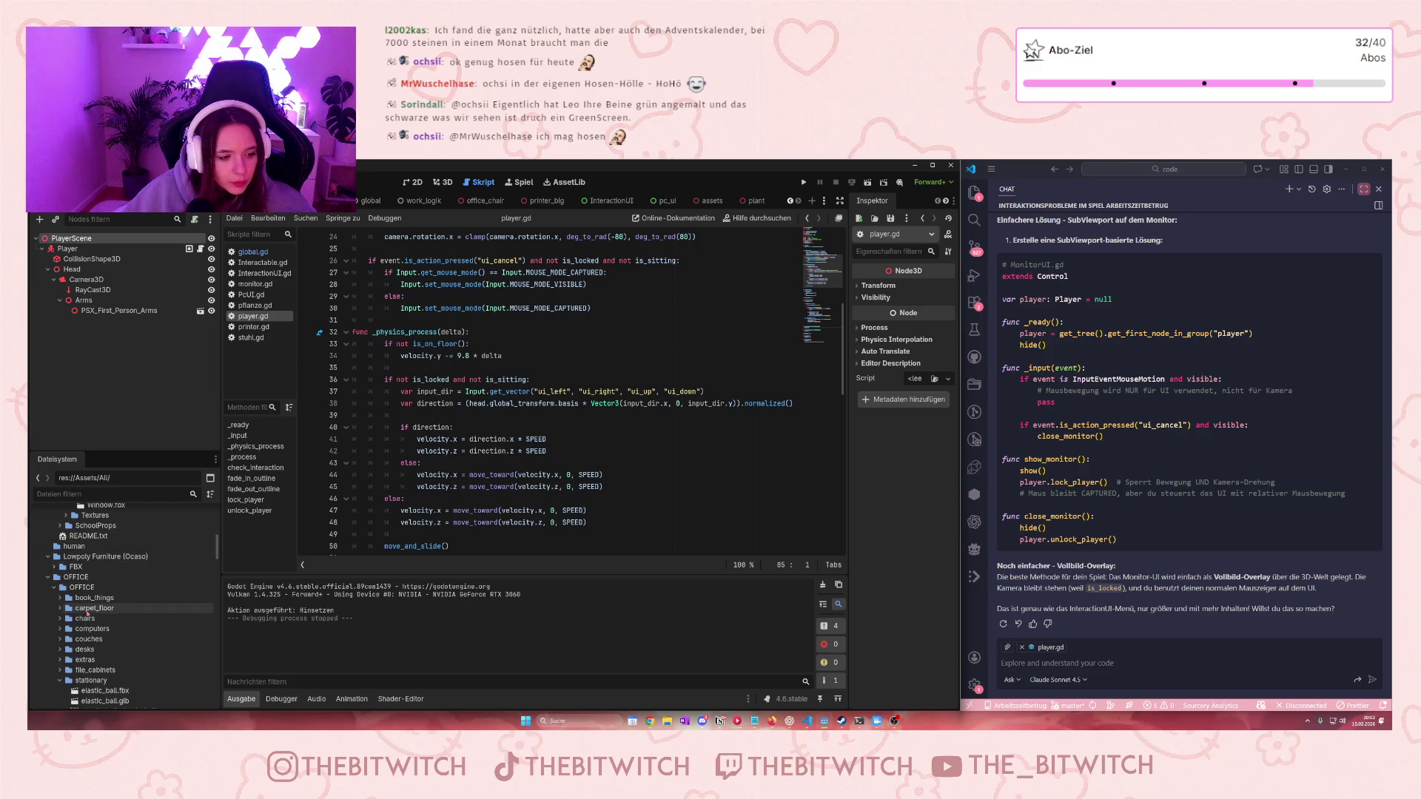
scroll(87, 613, "down", 2)
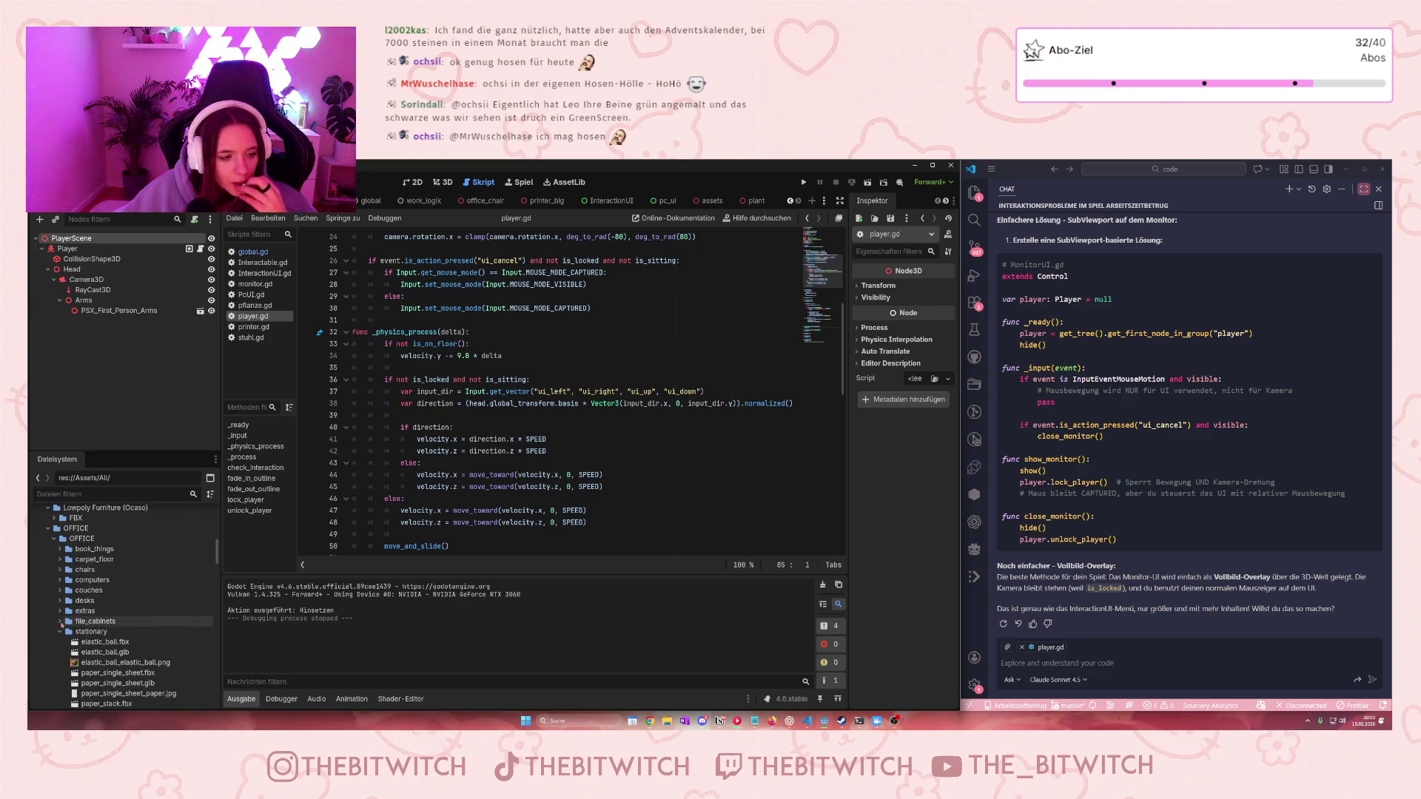
left_click(60, 611)
scroll(81, 622, "down", 1)
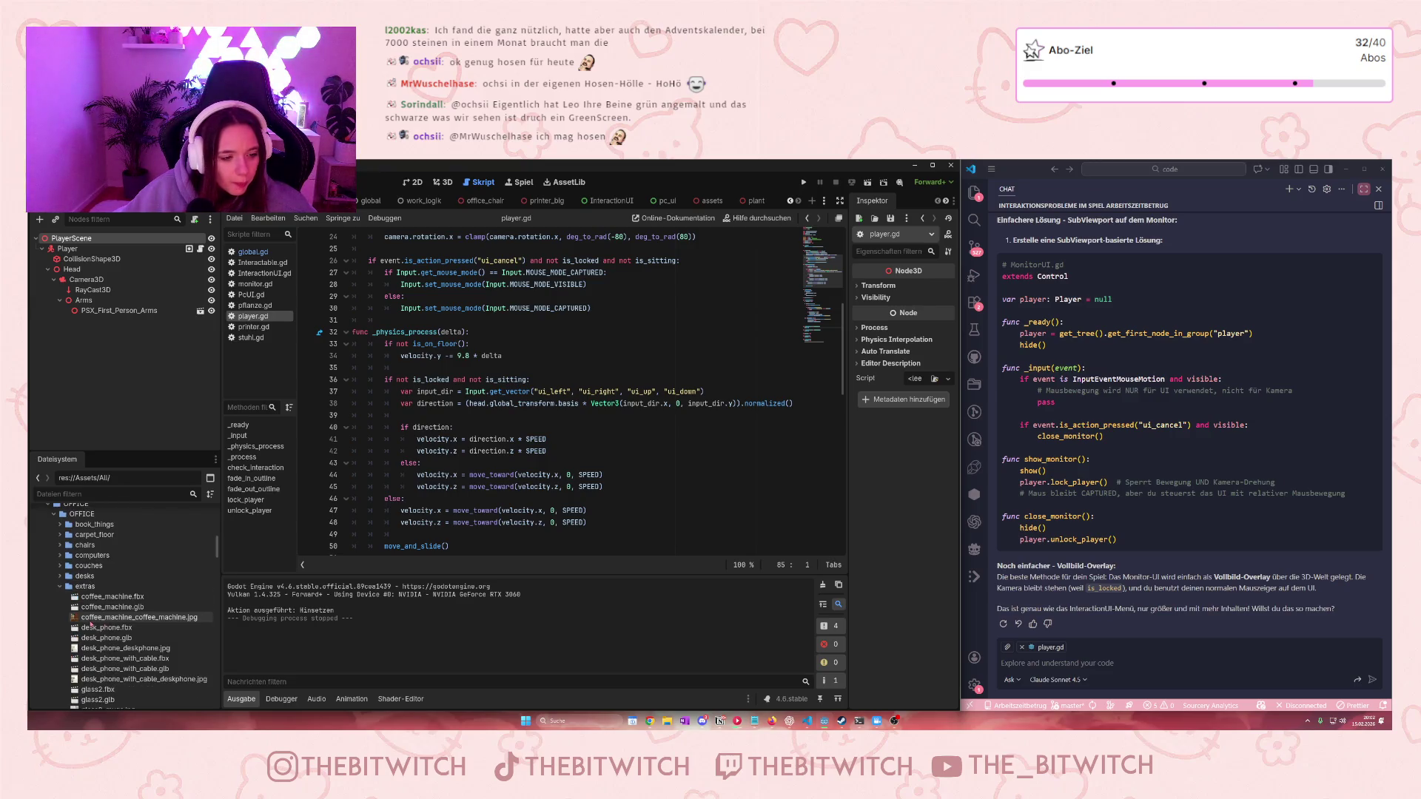
left_click(60, 524)
scroll(84, 609, "down", 10)
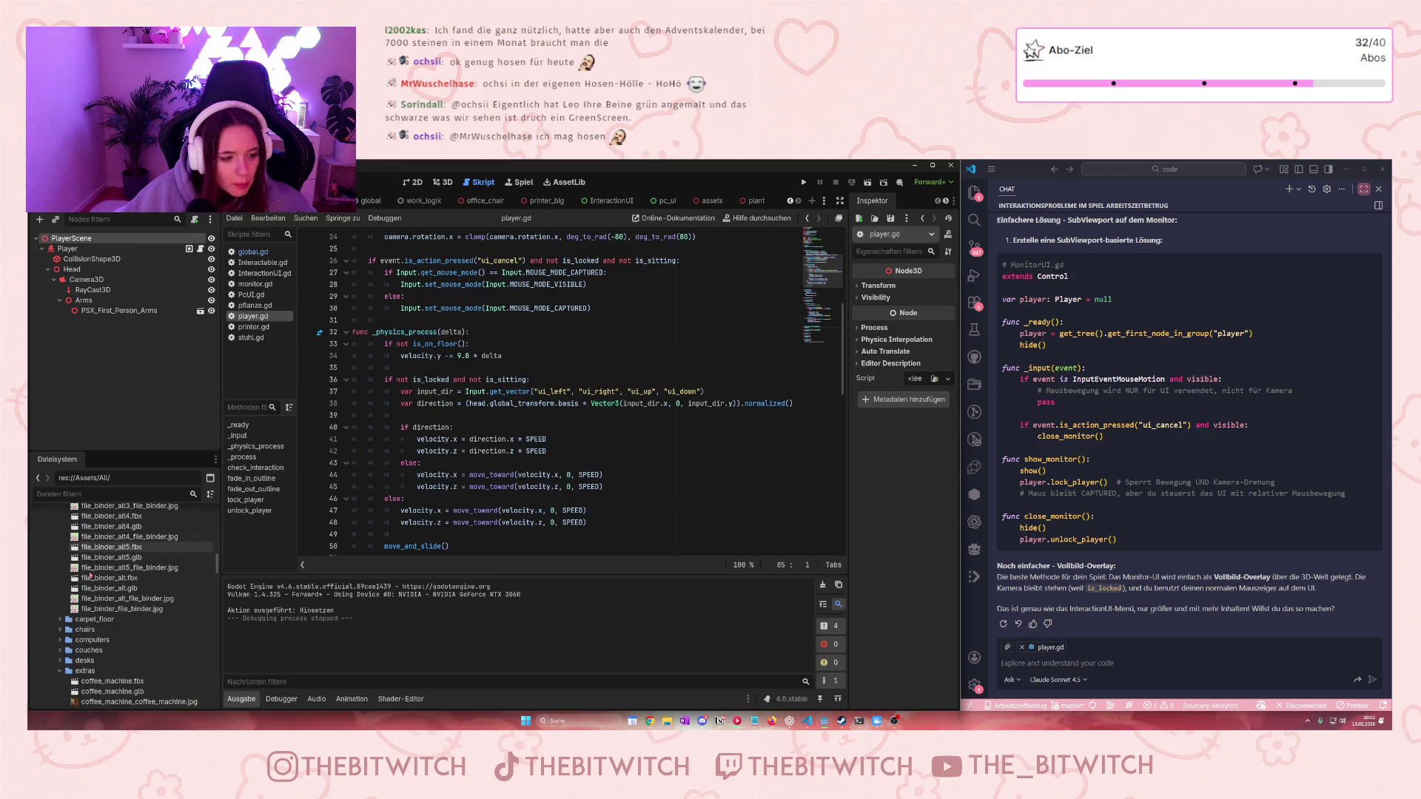
scroll(85, 611, "down", 2)
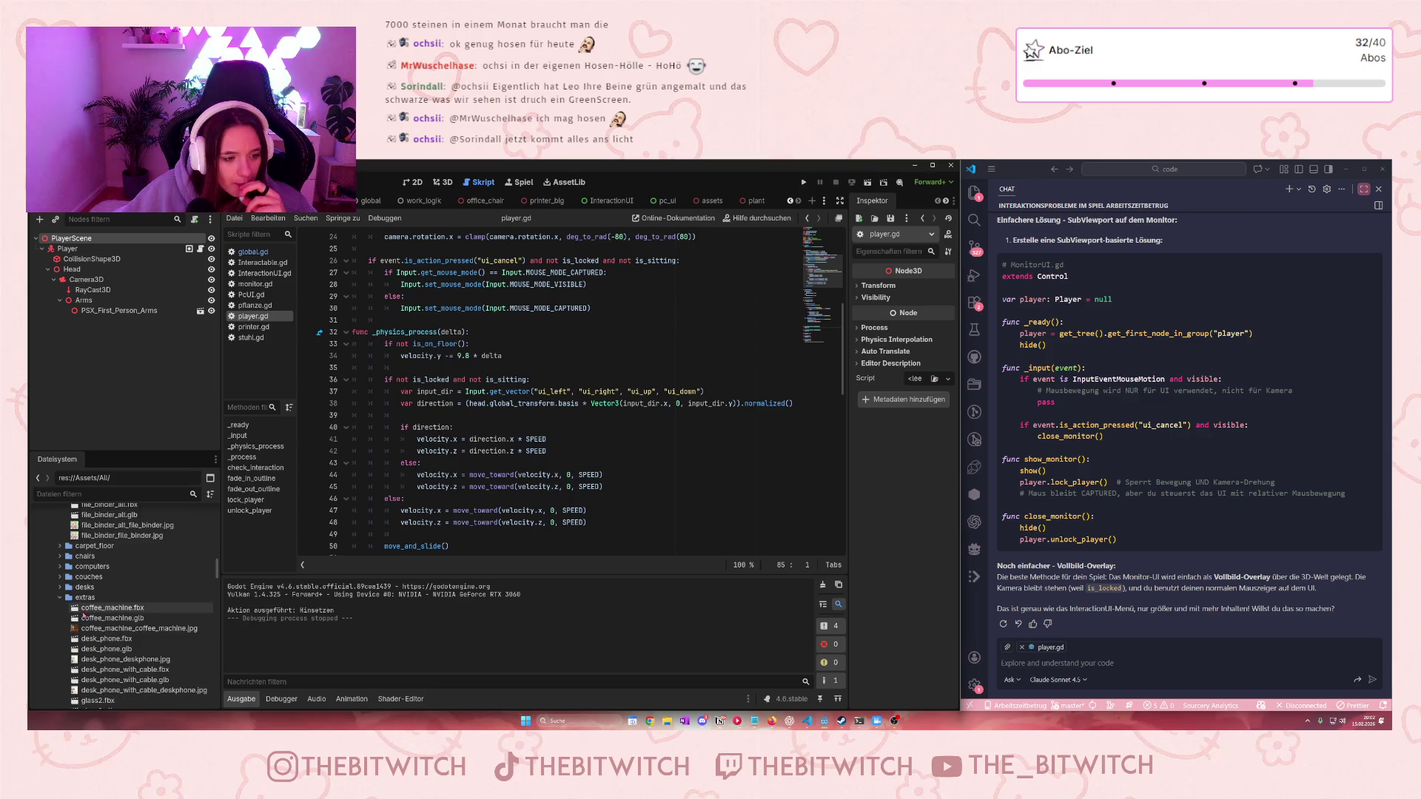
scroll(104, 577, "down", 10)
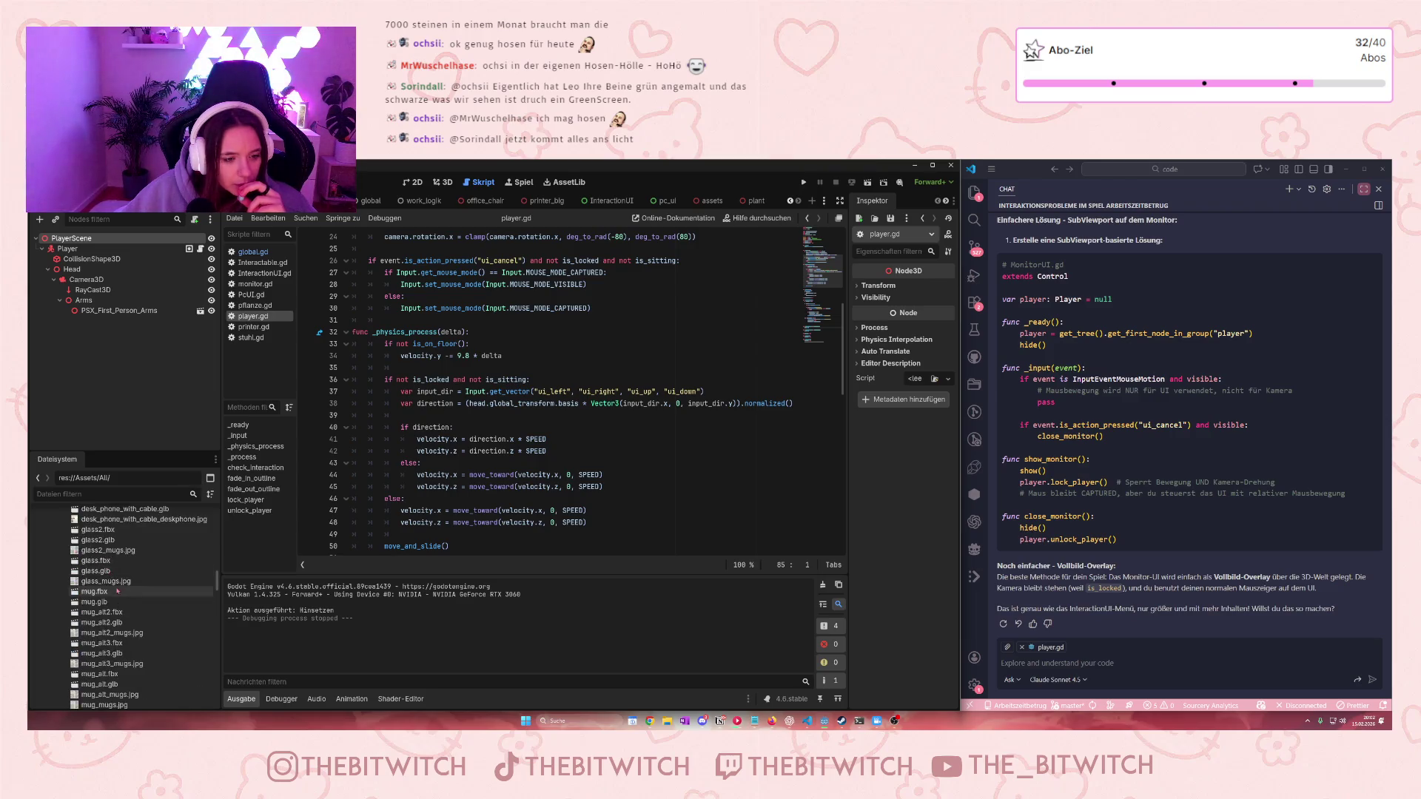
scroll(117, 590, "down", 5)
key("alt+Tab")
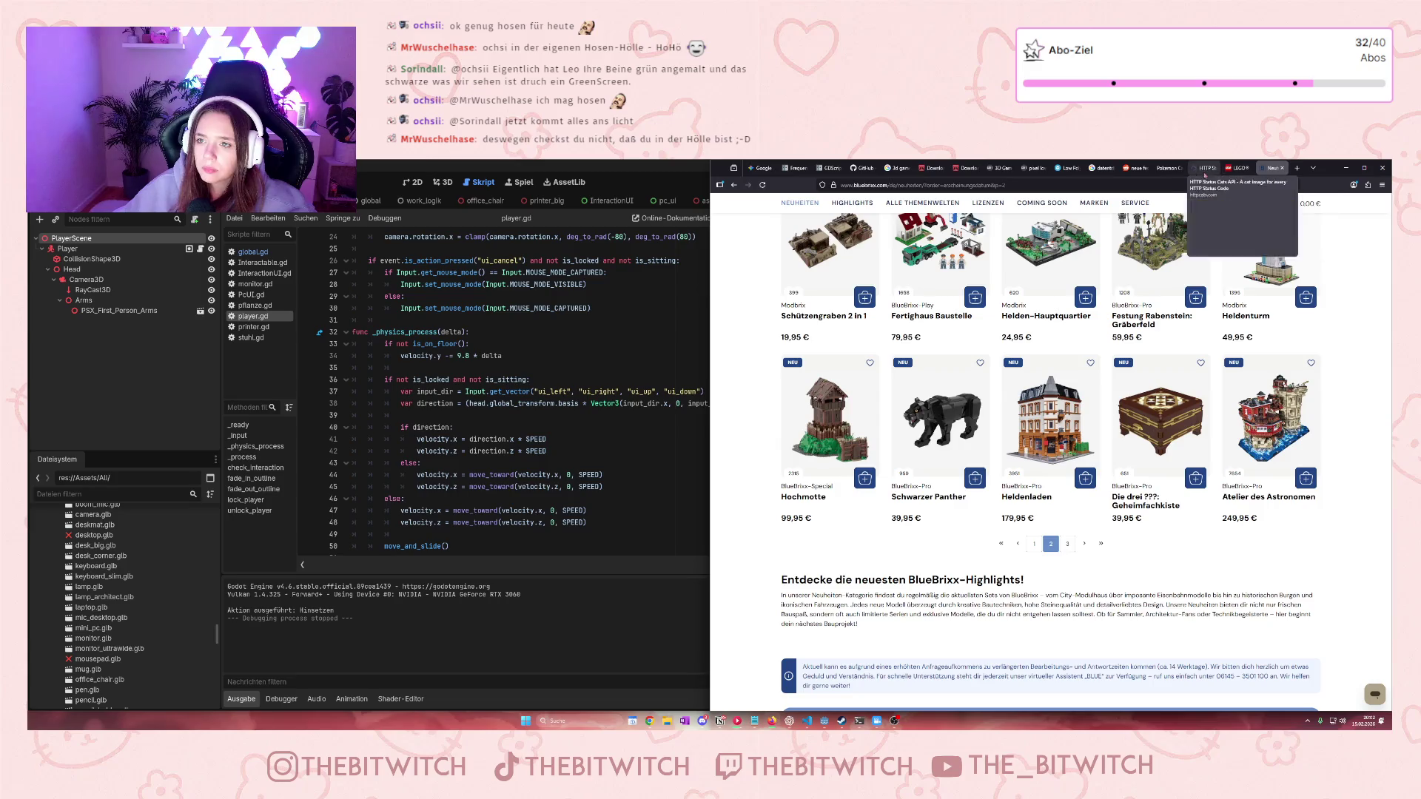
Open an empty Firefox tab beside the BlueBrixx new-releases page
left_click(1297, 168)
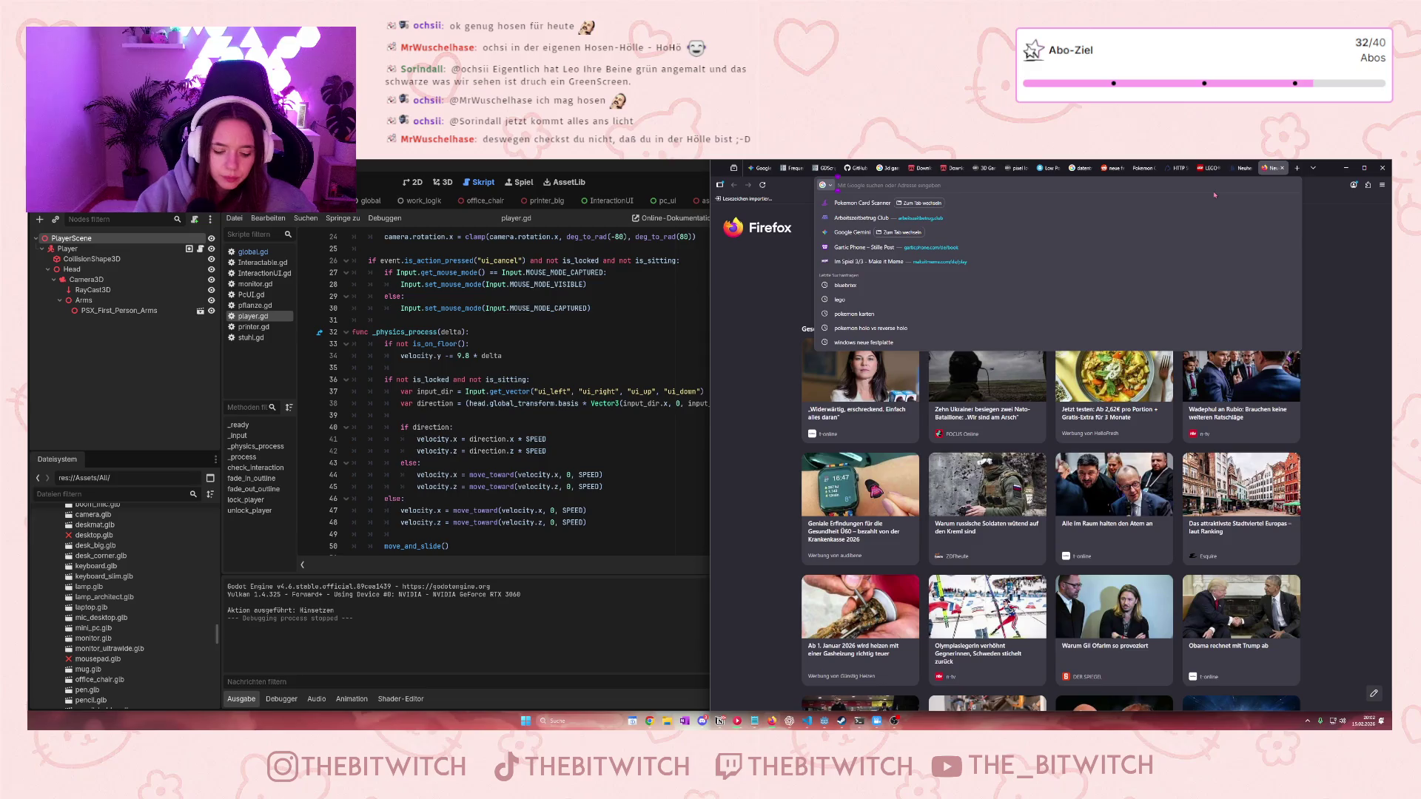
Search the web for '3d game assets' and open itch.io's 3D game assets listing
type("assets")
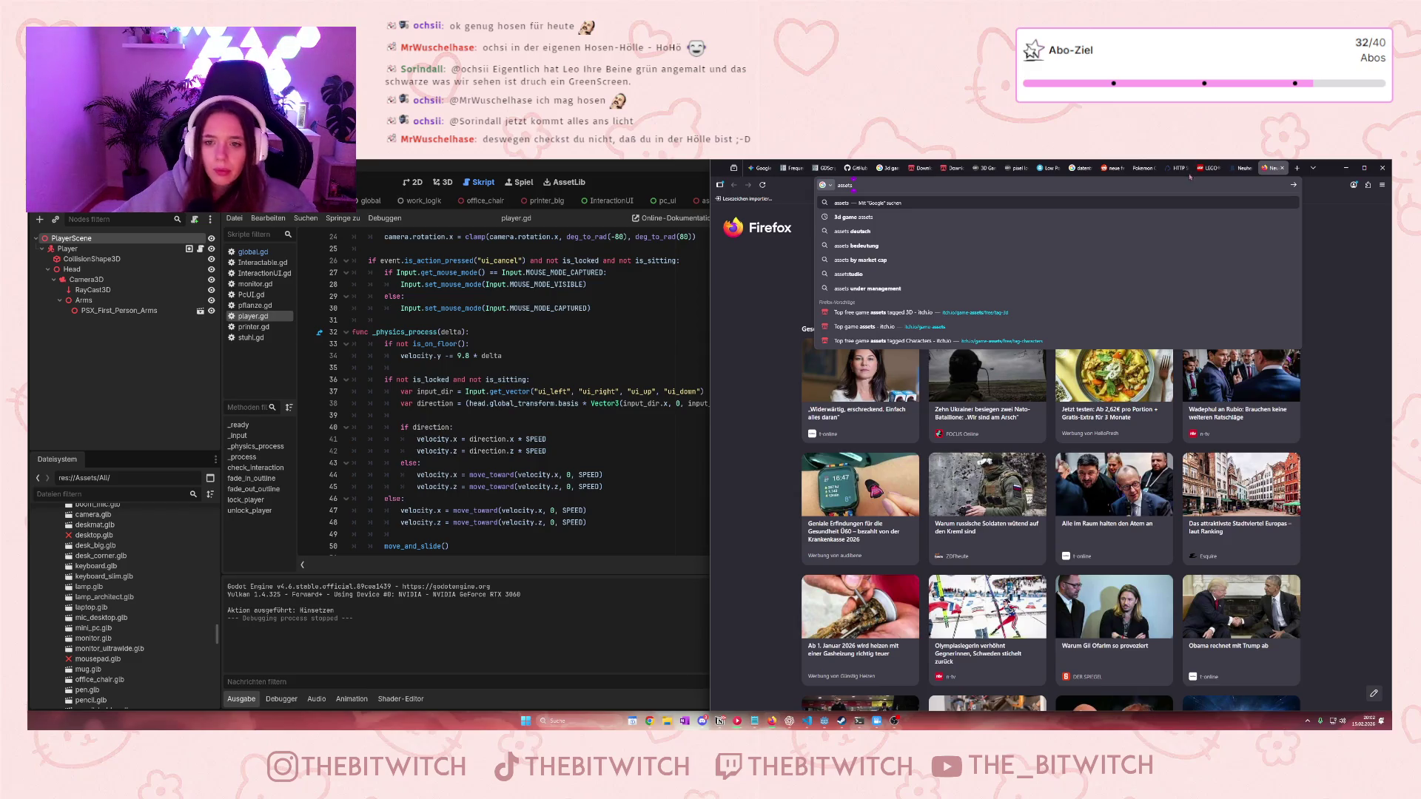
left_click(853, 216)
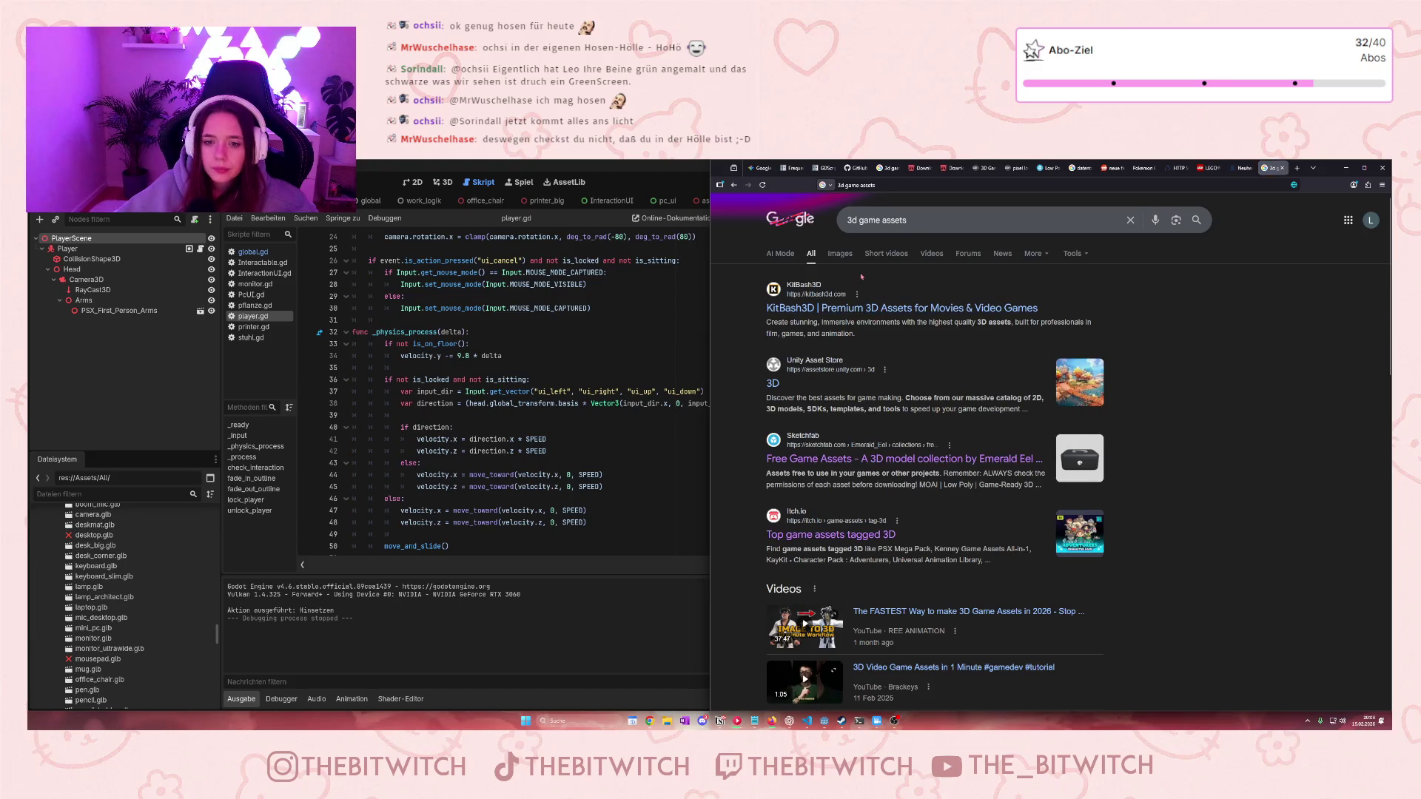
left_click(814, 534)
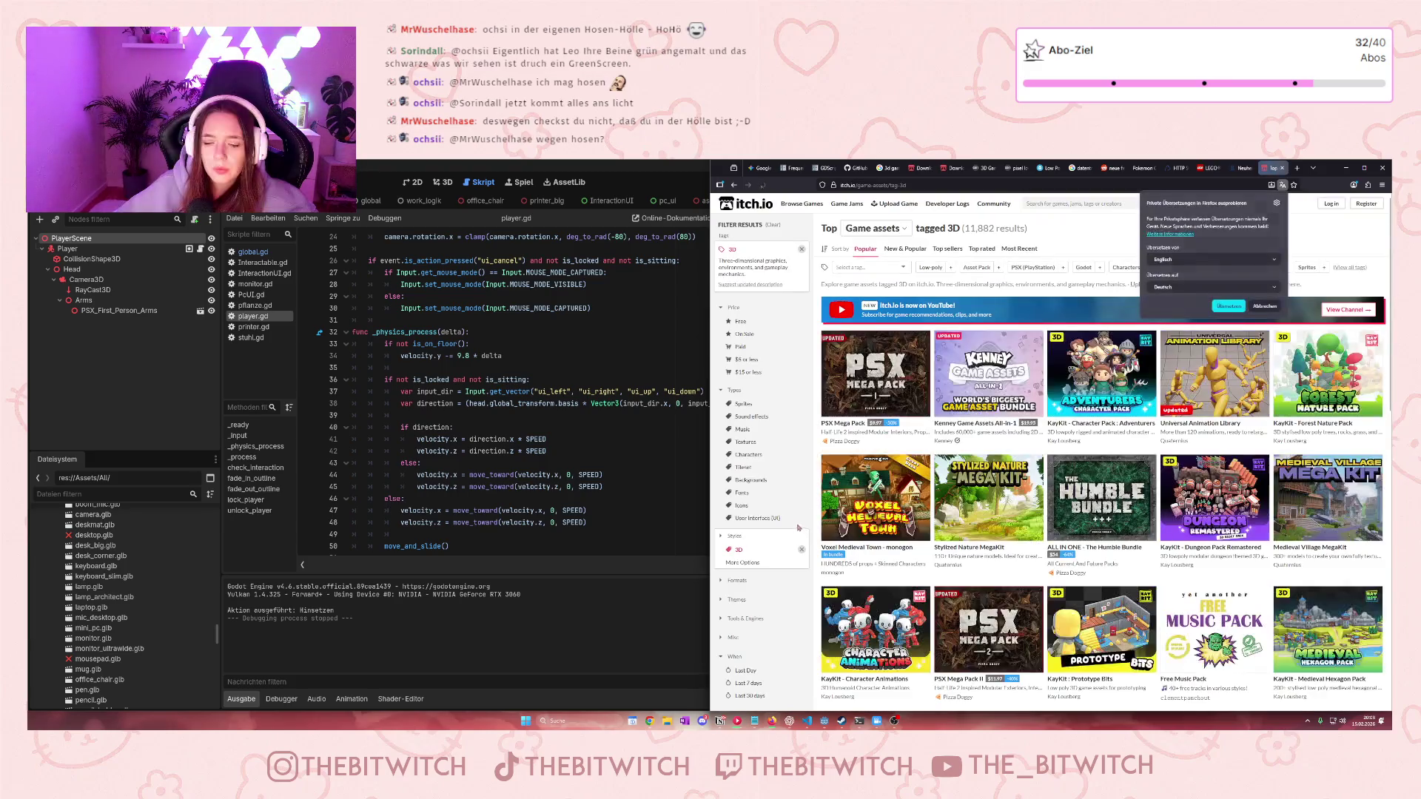
Dismiss the translation offer and add the 'door' tag filter to the 3D assets
left_click(1265, 306)
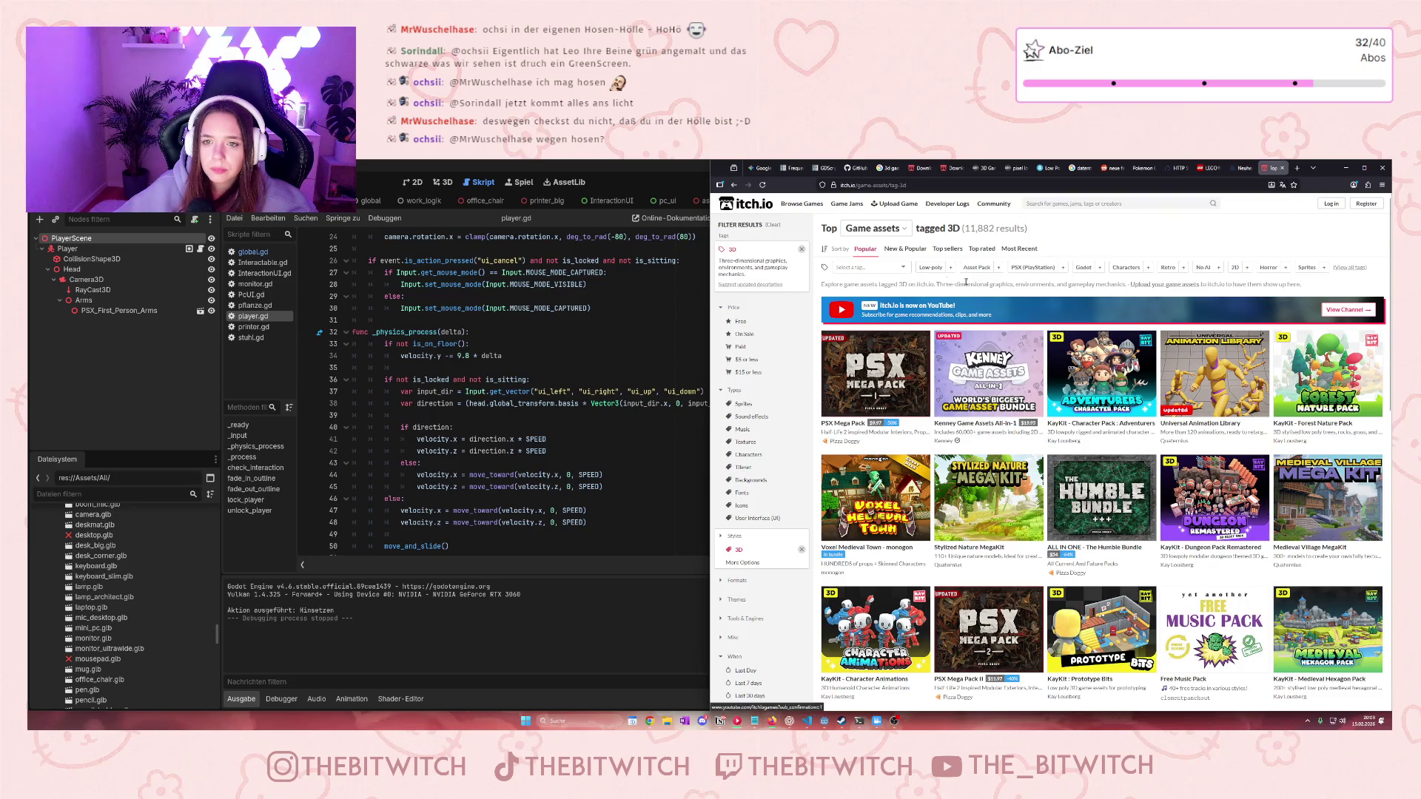
left_click(851, 267)
type("door")
key("Return")
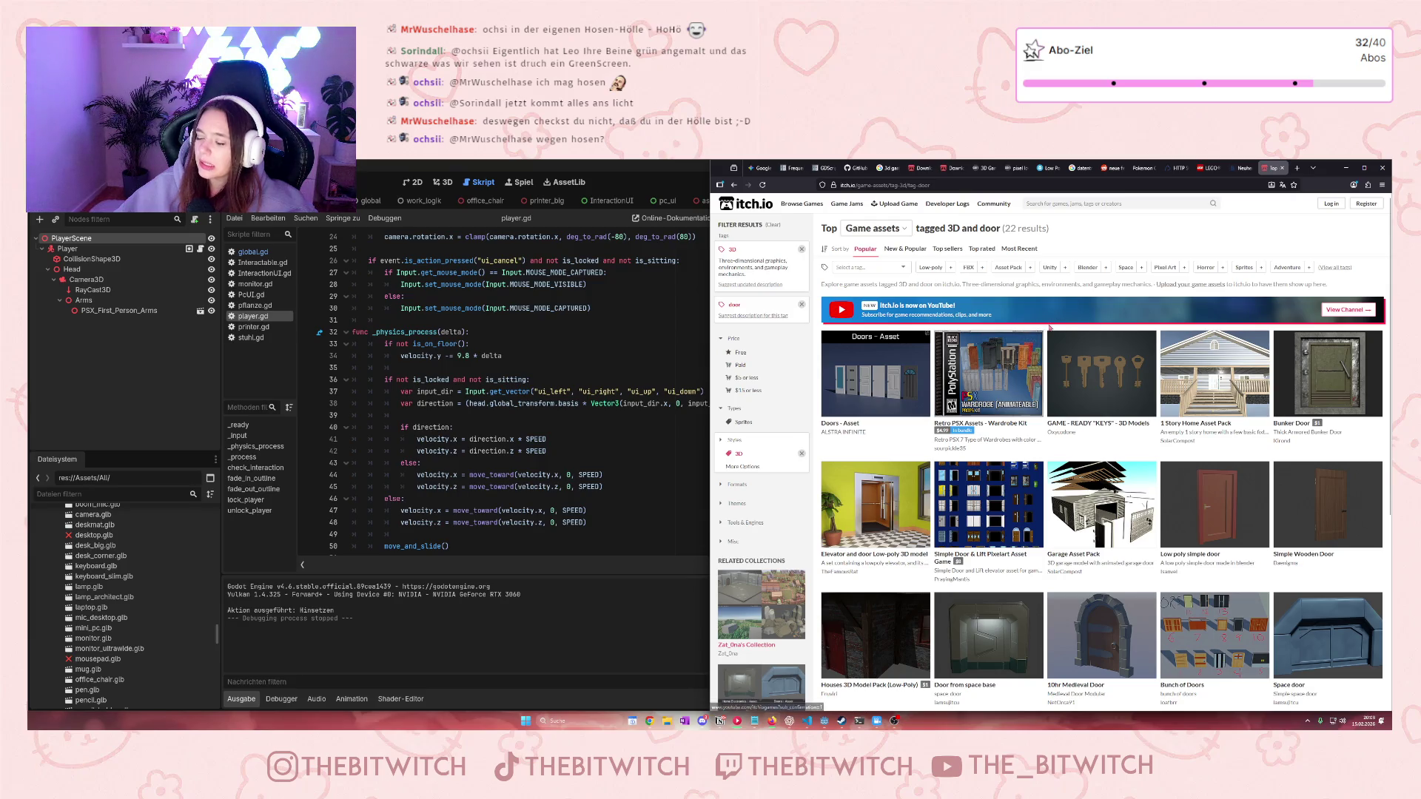
Browse the 22 door results, such as Simple Wooden Door and Space door, then return to Godot
mouse_move(1005, 338)
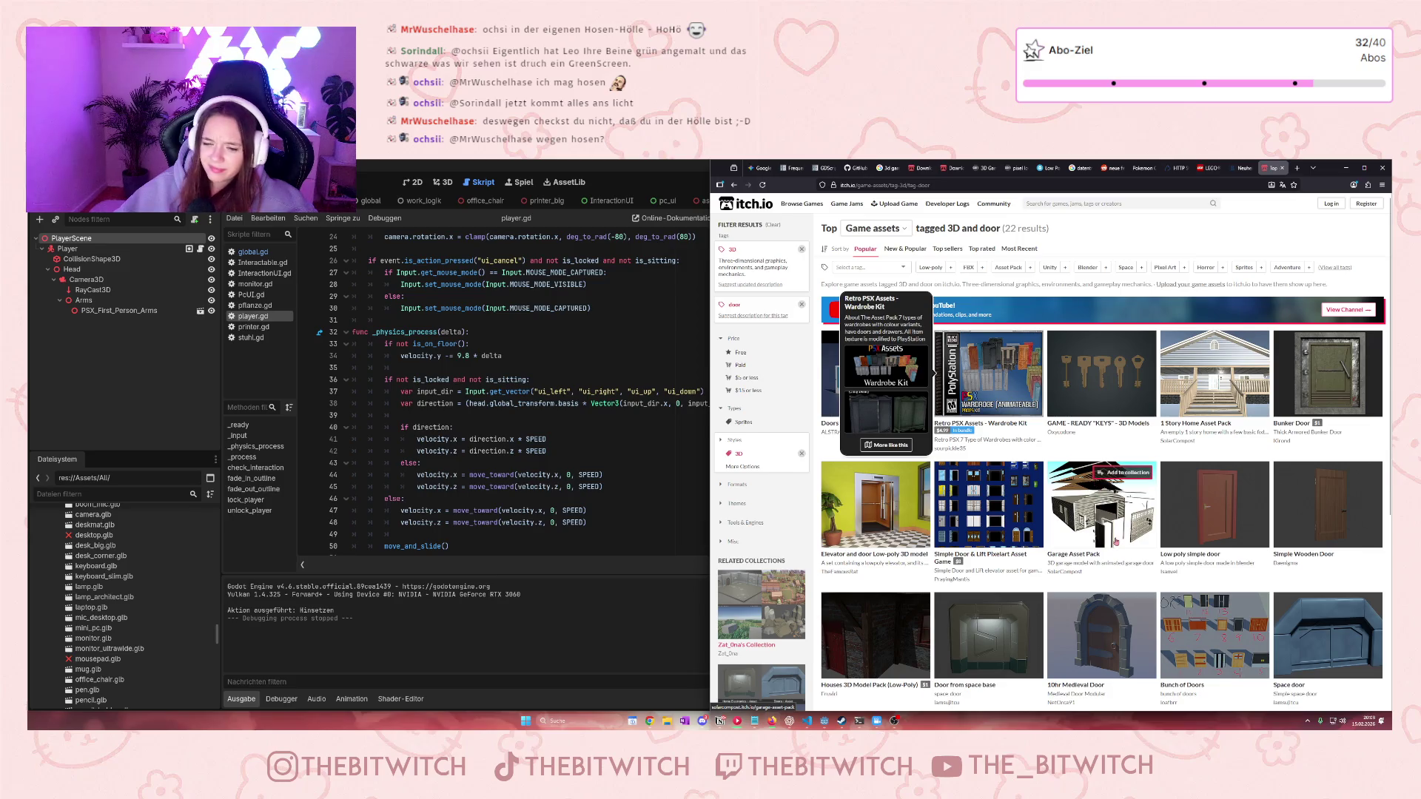
scroll(1116, 536, "down", 3)
scroll(1116, 544, "up", 2)
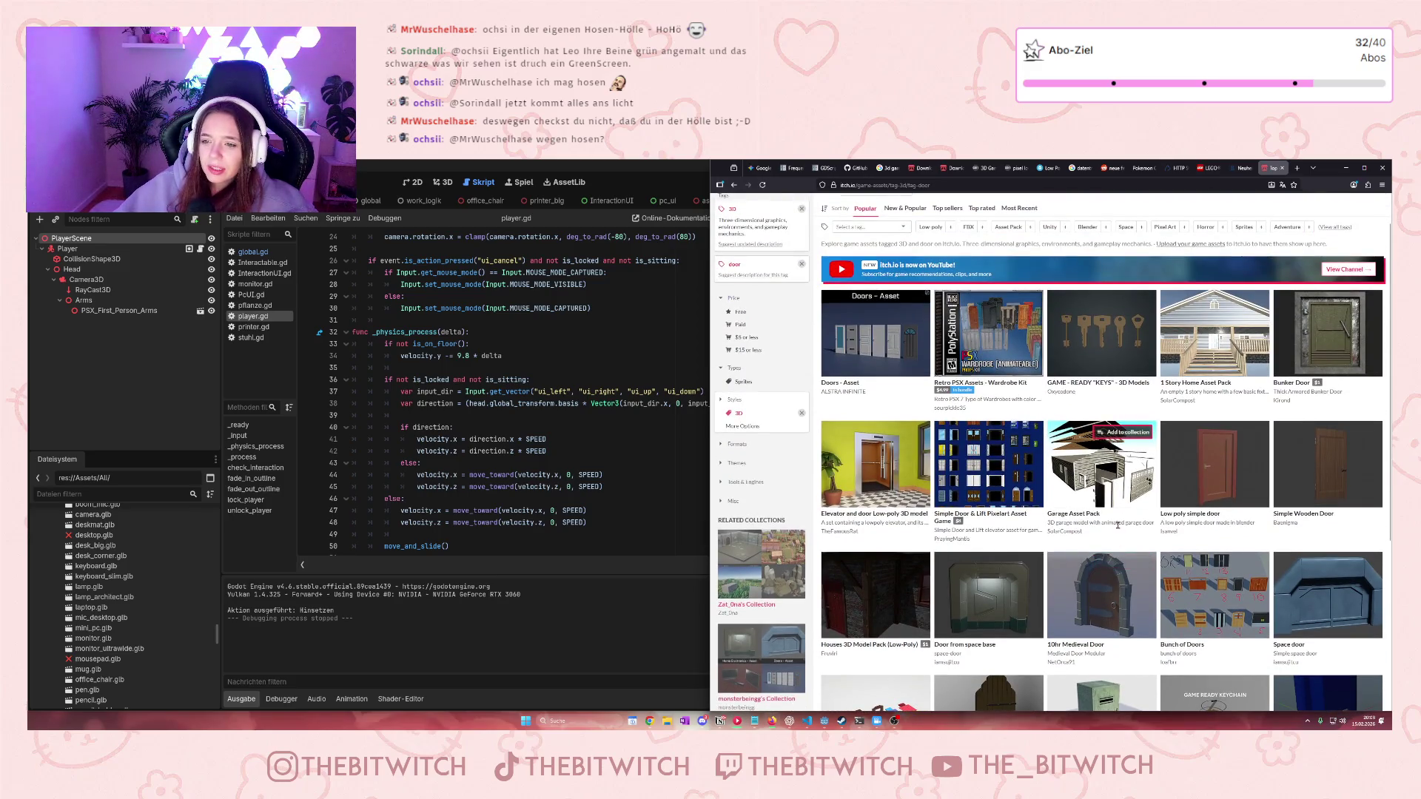
scroll(1117, 521, "down", 5)
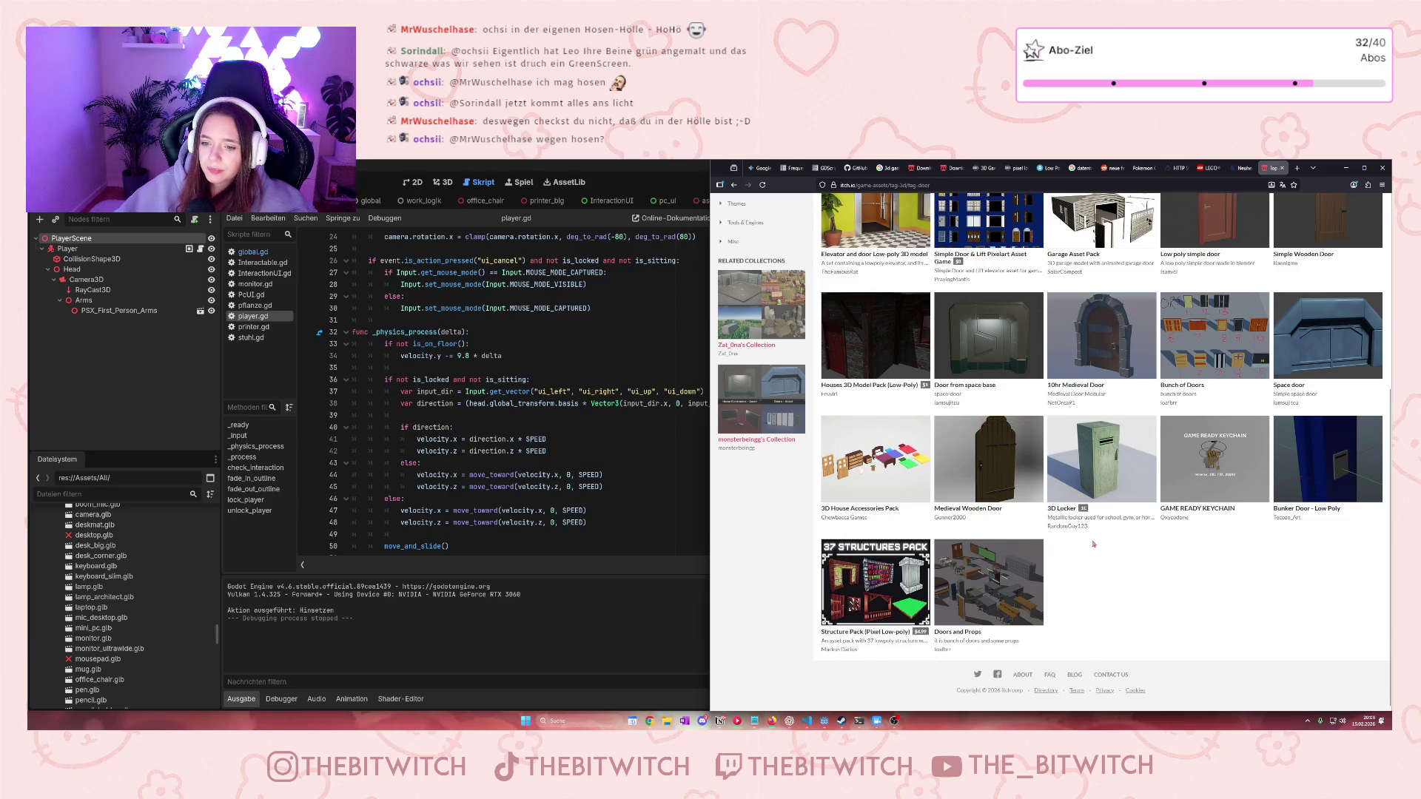
mouse_move(1003, 593)
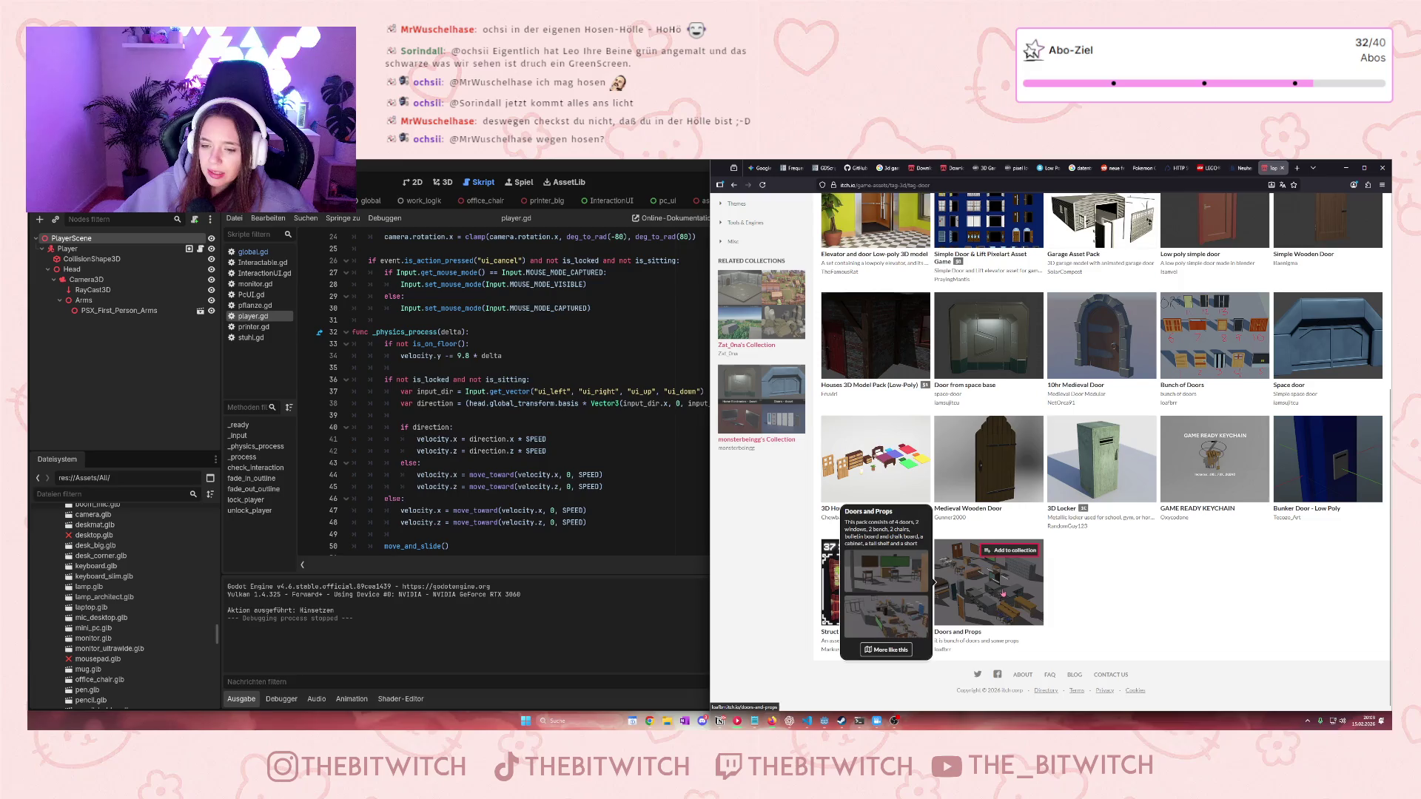
scroll(129, 610, "down", 5)
scroll(129, 610, "down", 10)
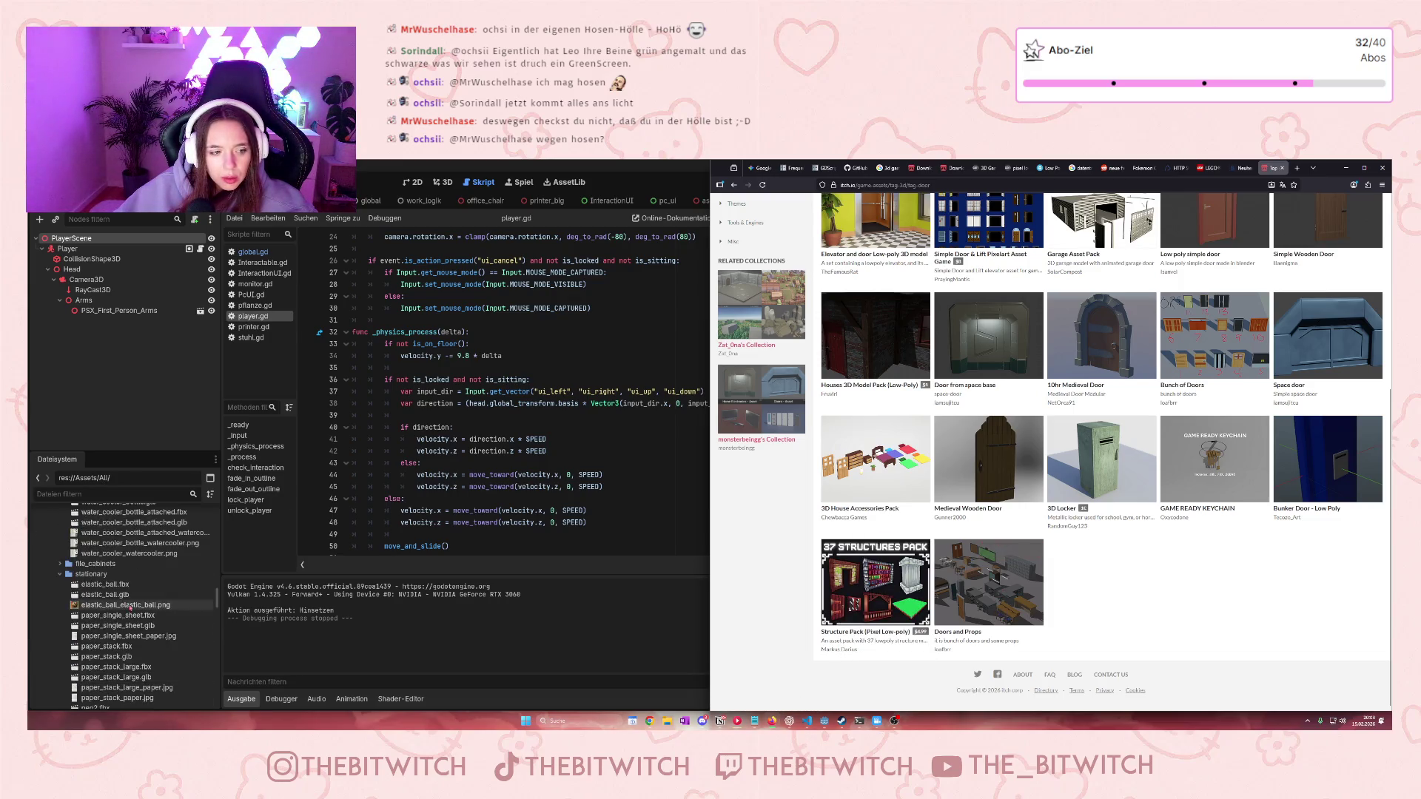
scroll(129, 612, "up", 3)
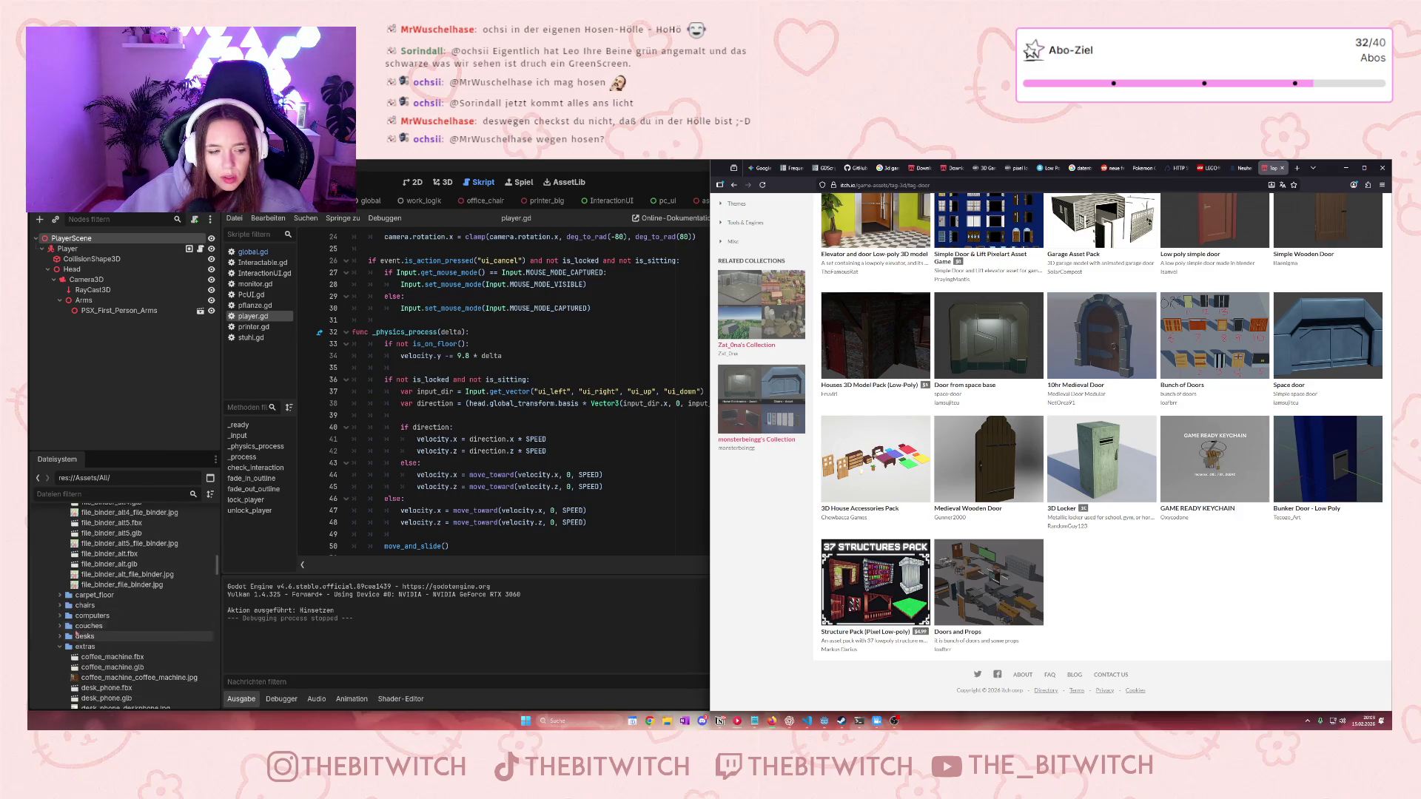
scroll(74, 594, "down", 12)
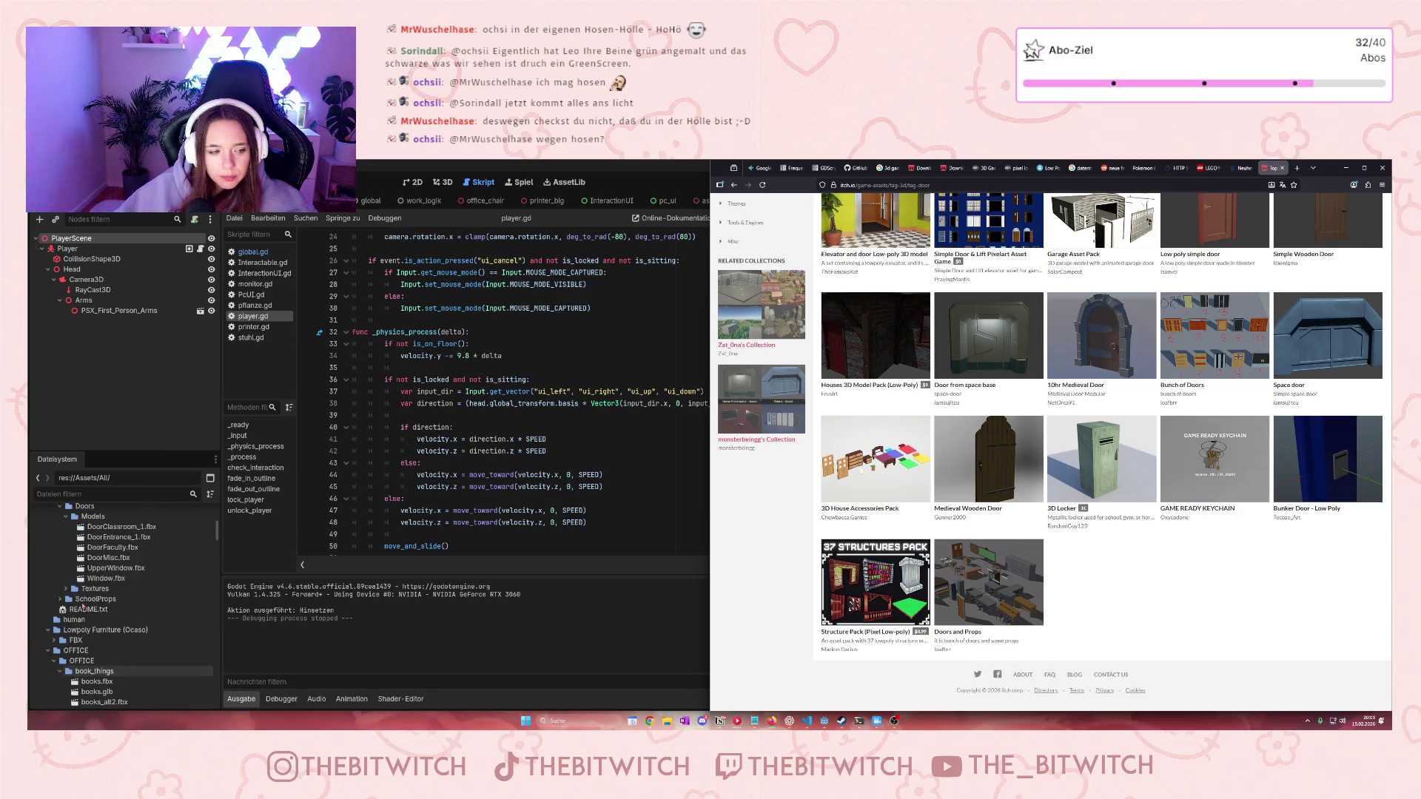
left_click(46, 627)
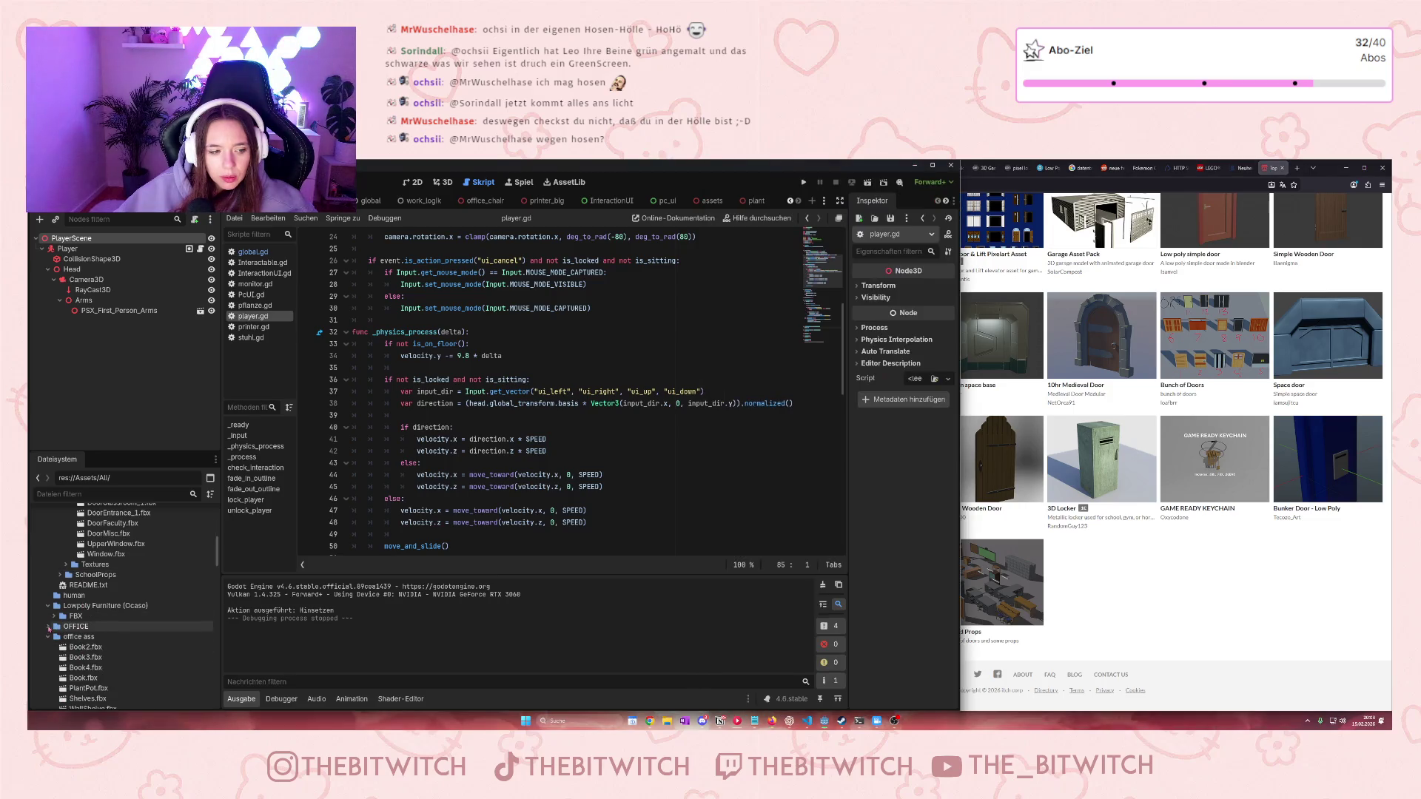
Collapse office ass, select Window.fbx under Doors and Props > Doors > Models, and show the 3D view
left_click(47, 637)
left_click(48, 646)
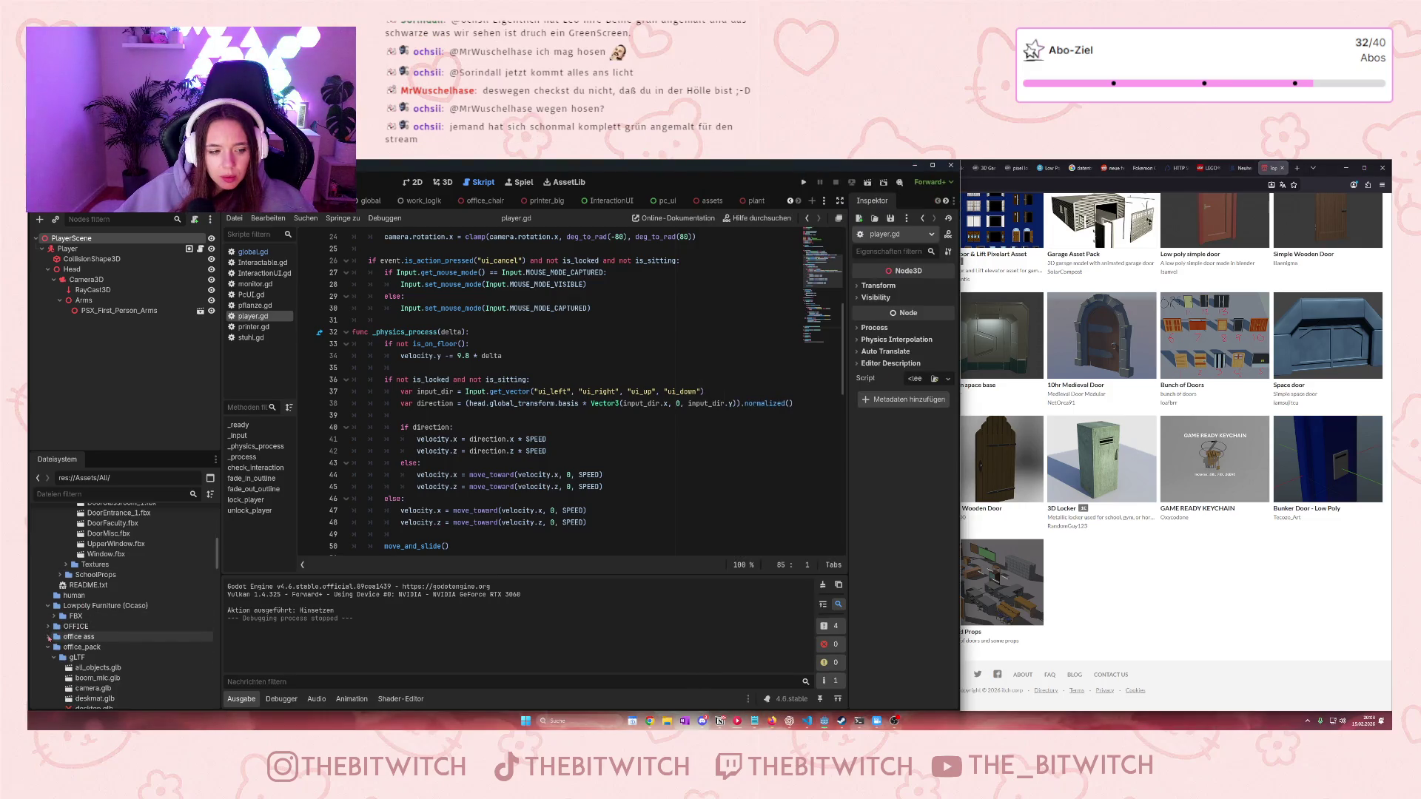
scroll(49, 651, "up", 3)
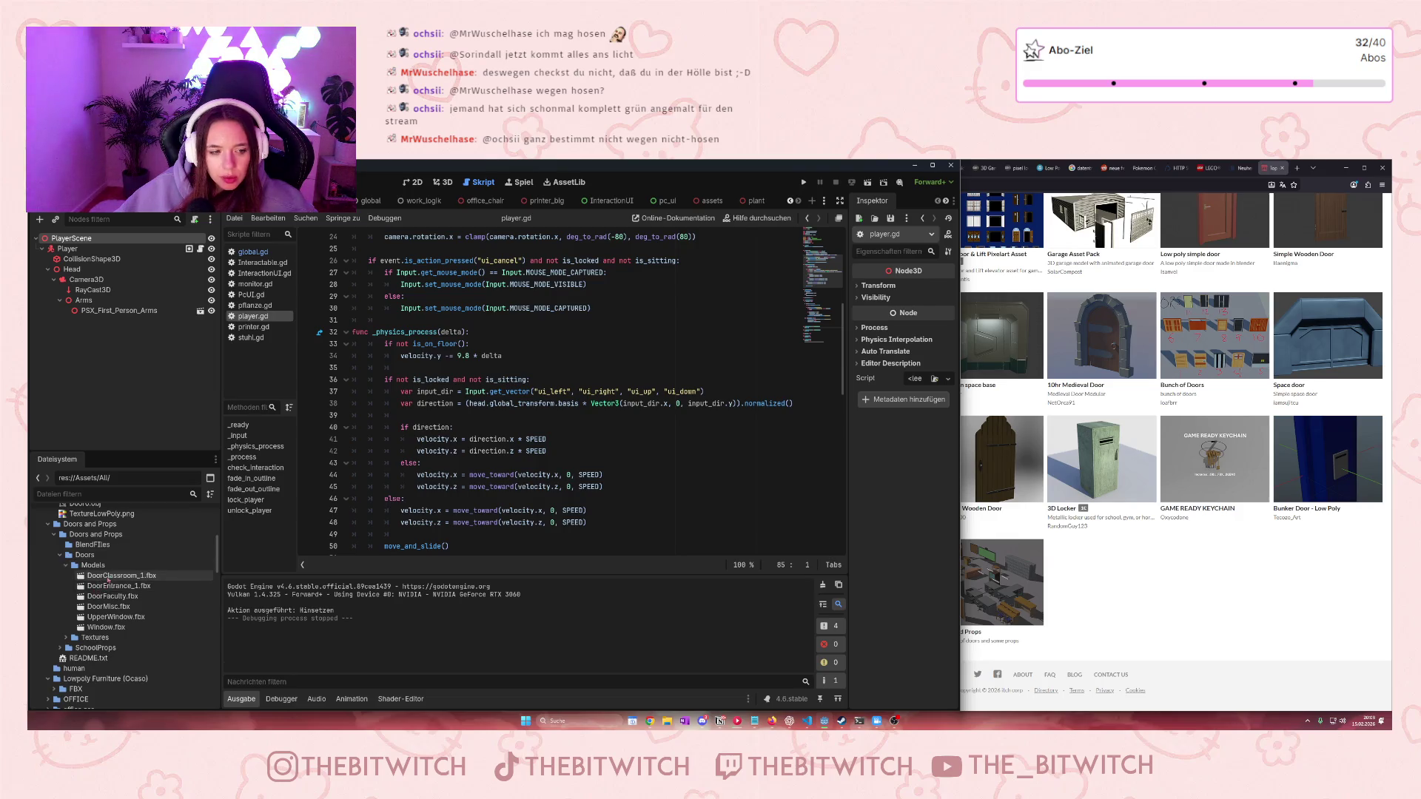
left_click(100, 627)
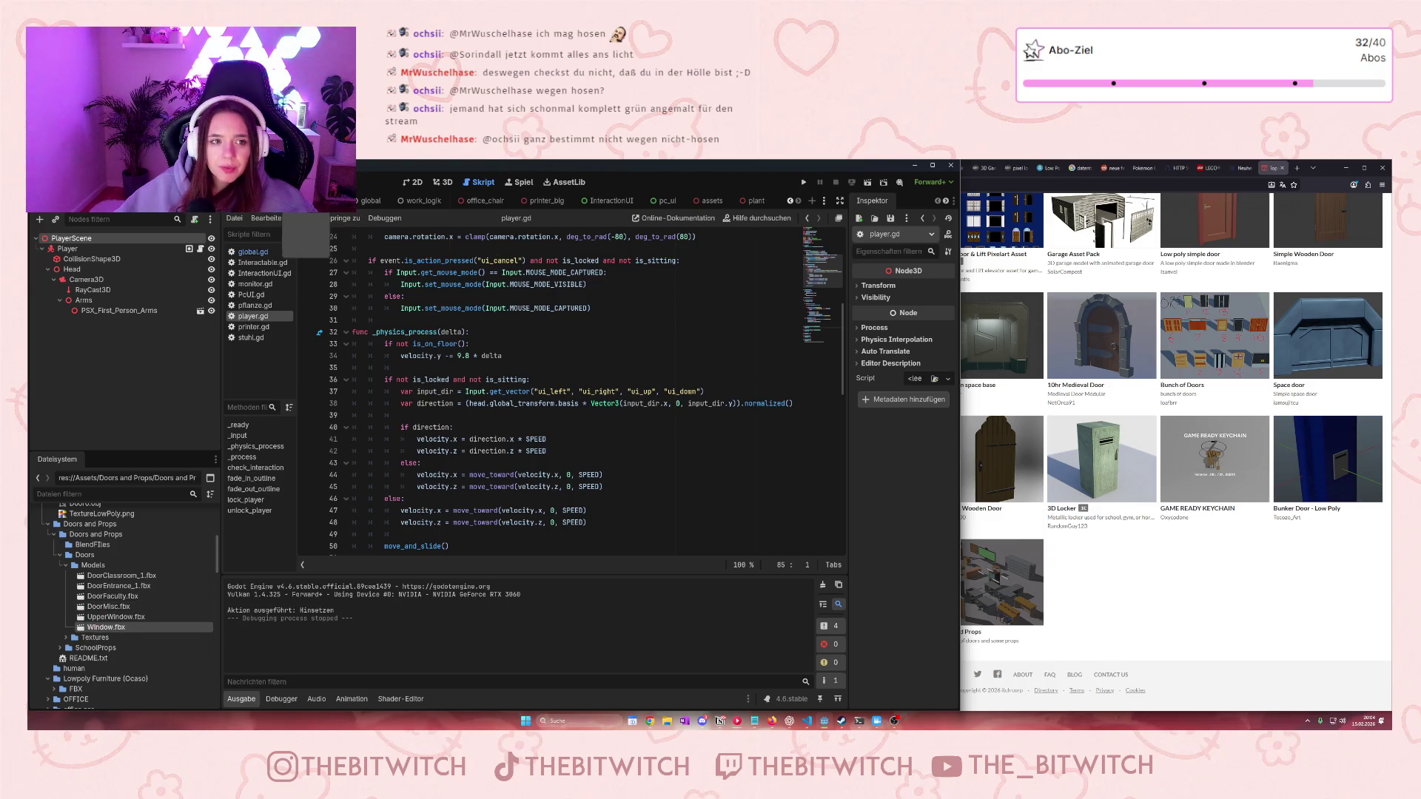
left_click(442, 183)
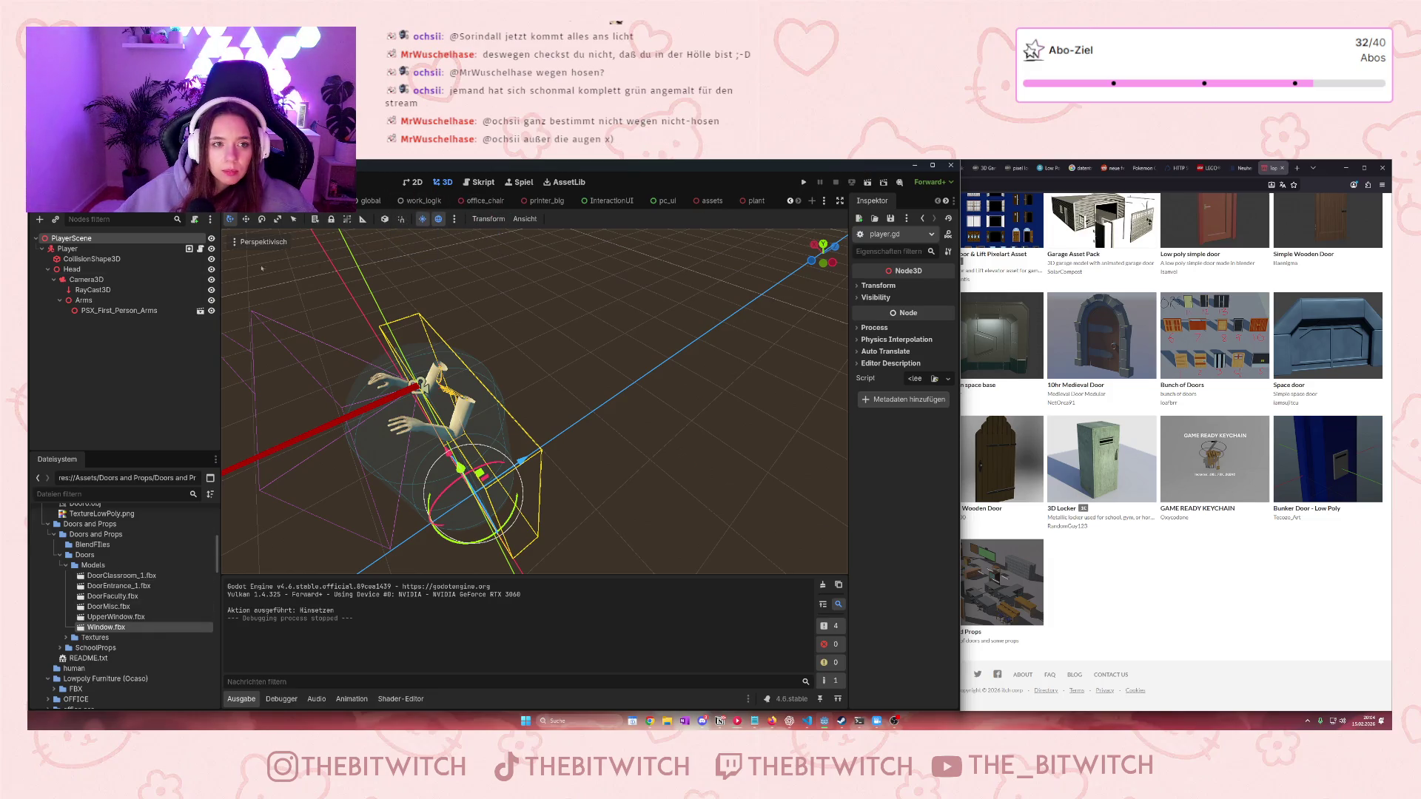
Switch to the office scene and drag the Window model onto its wall
left_click(790, 201)
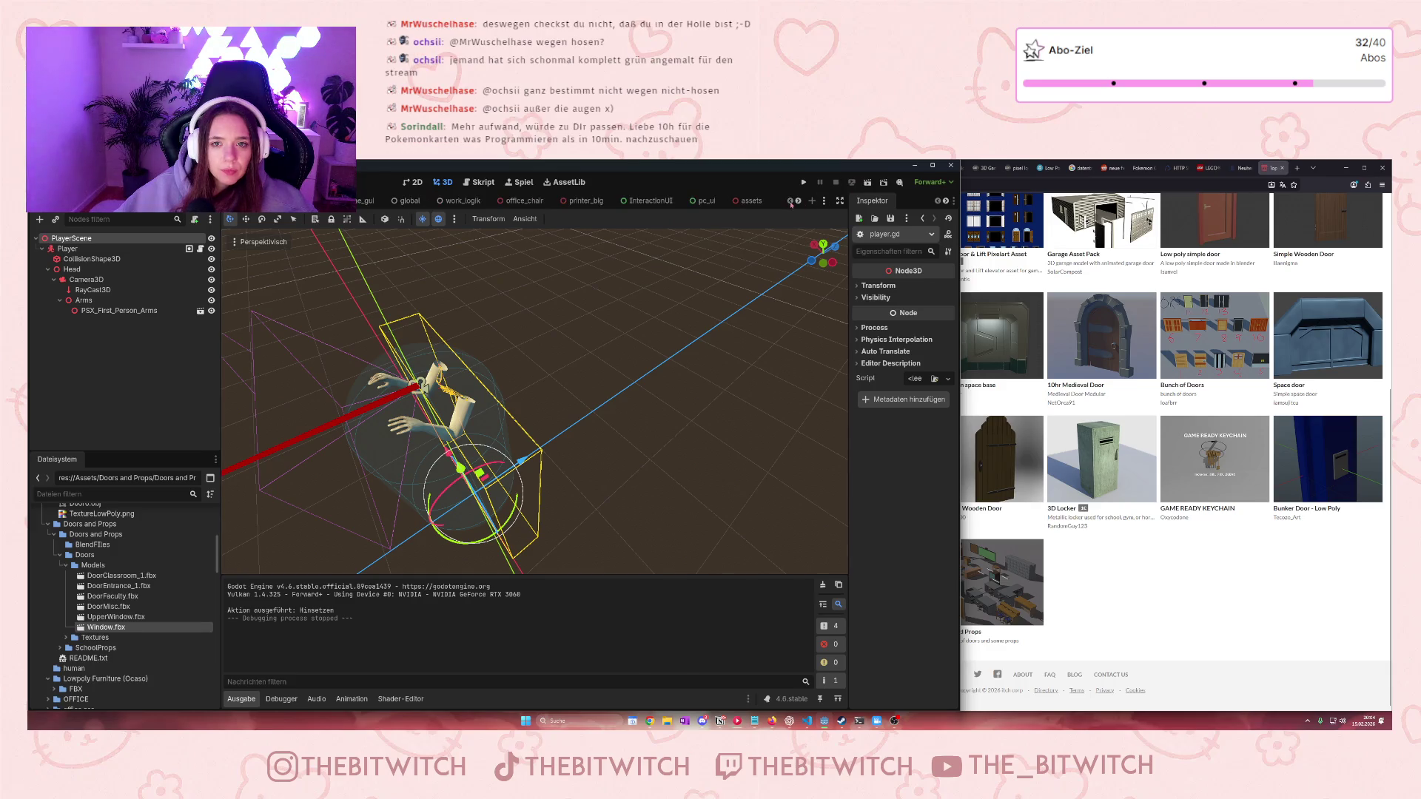
left_click(368, 200)
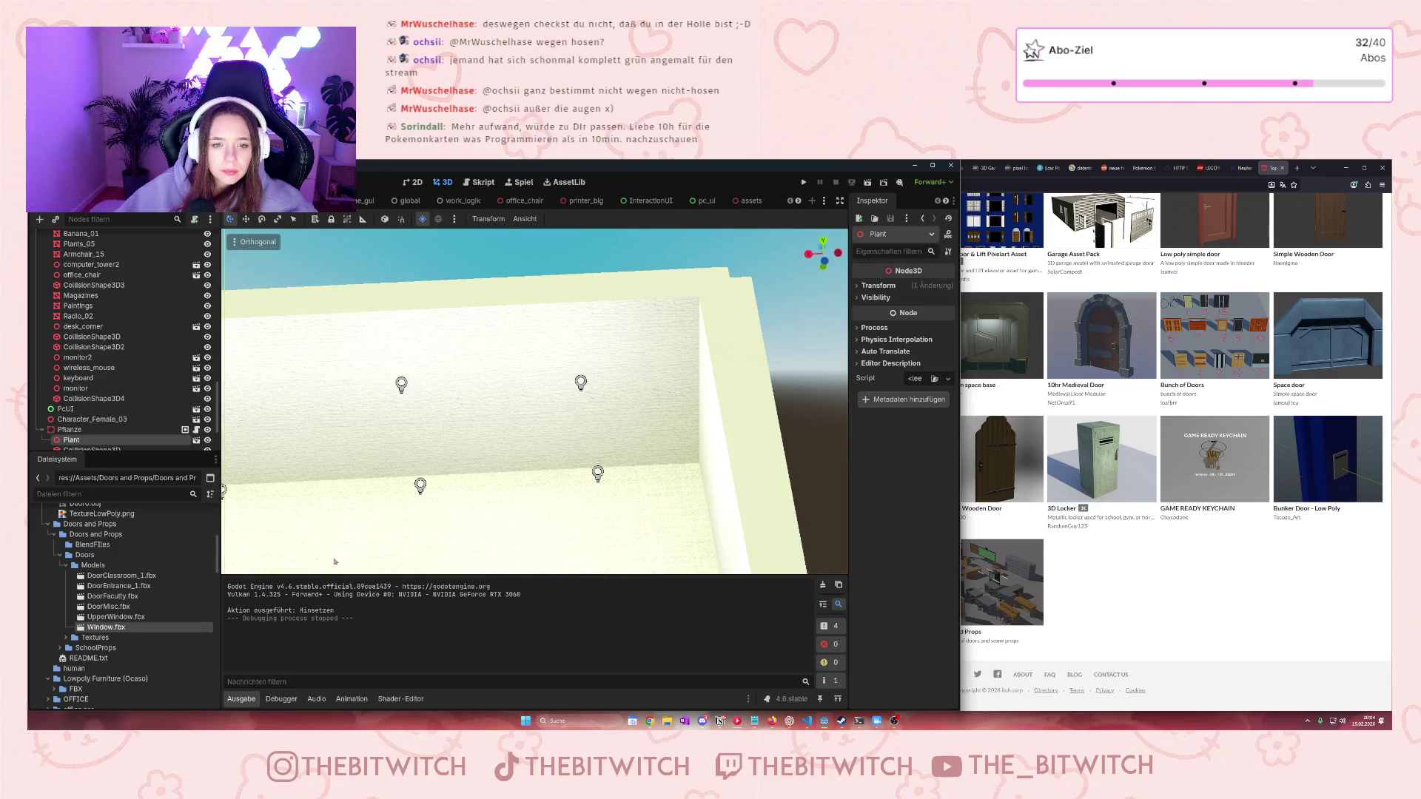
left_click_drag(373, 428, 387, 412)
scroll(387, 413, "up", 4)
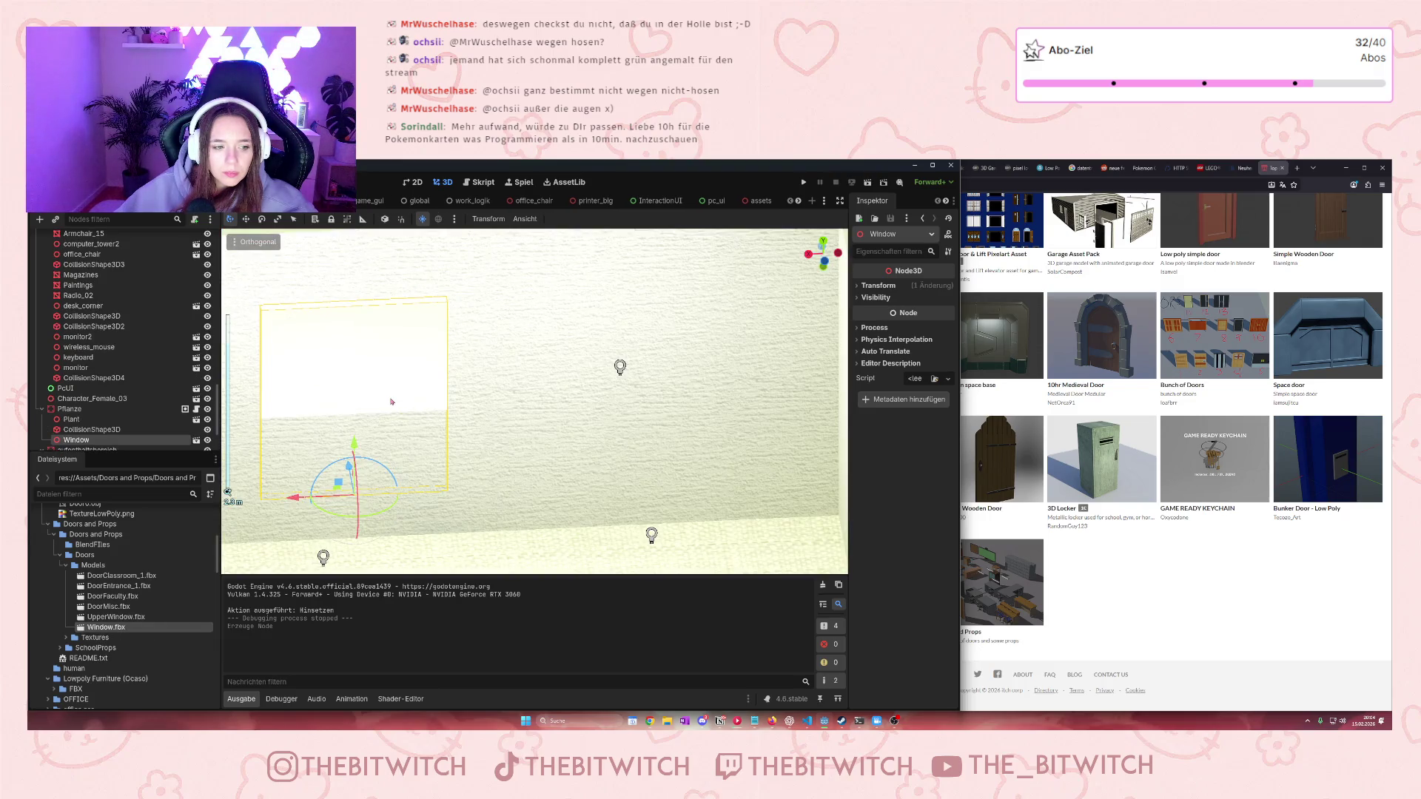
scroll(111, 622, "down", 2)
Expand Textures > DoorsWindowsTextures down to the Window texture subfolder
left_click(65, 588)
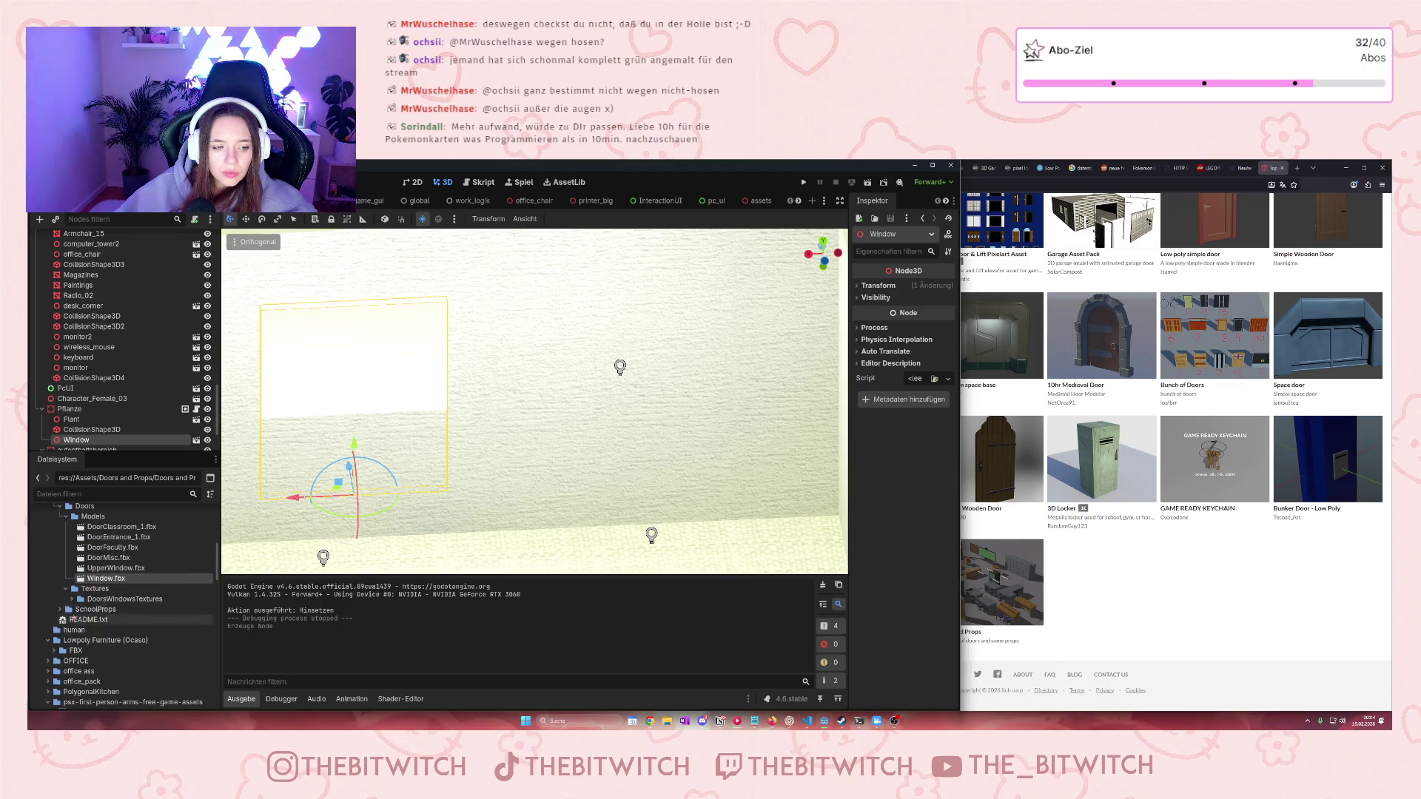
left_click(72, 599)
scroll(82, 614, "down", 1)
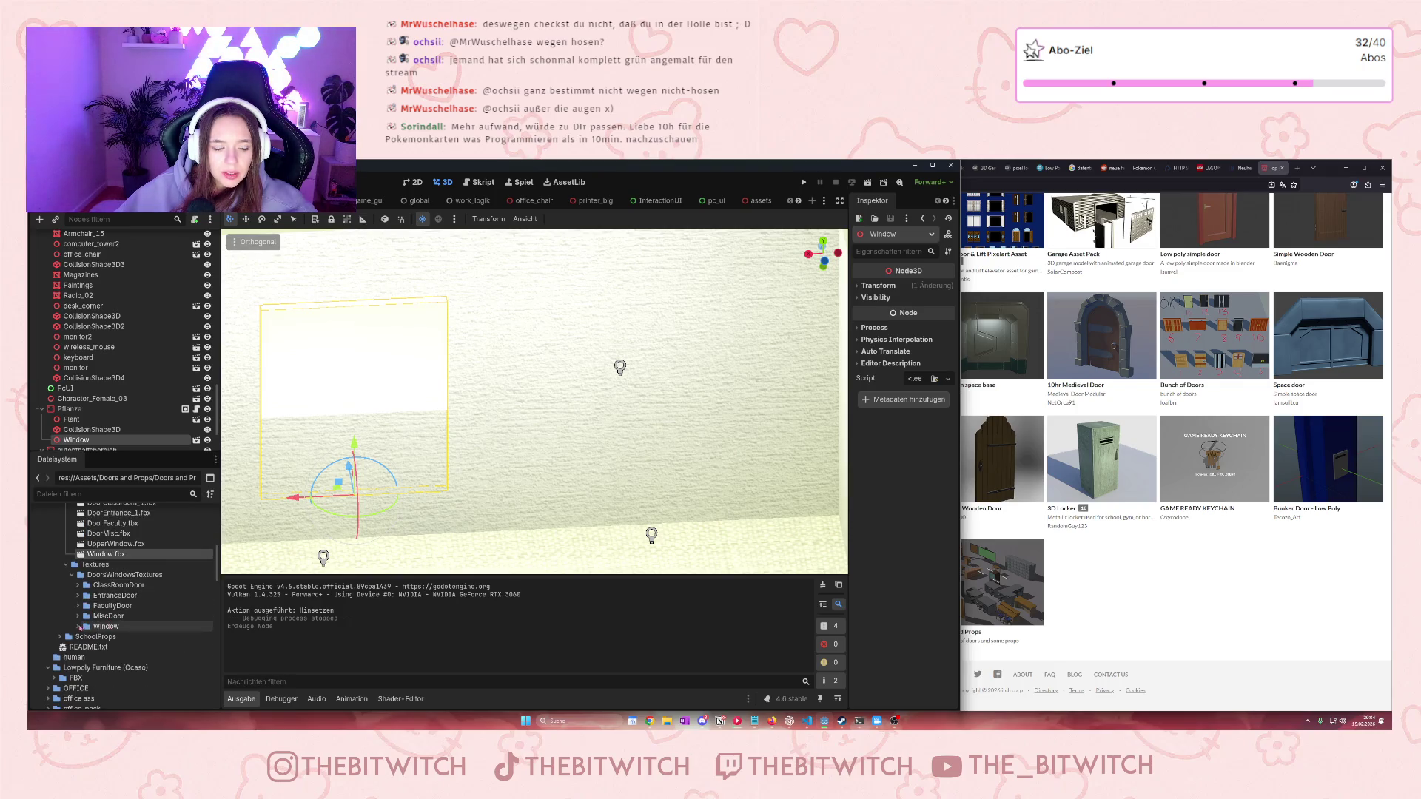
left_click(78, 626)
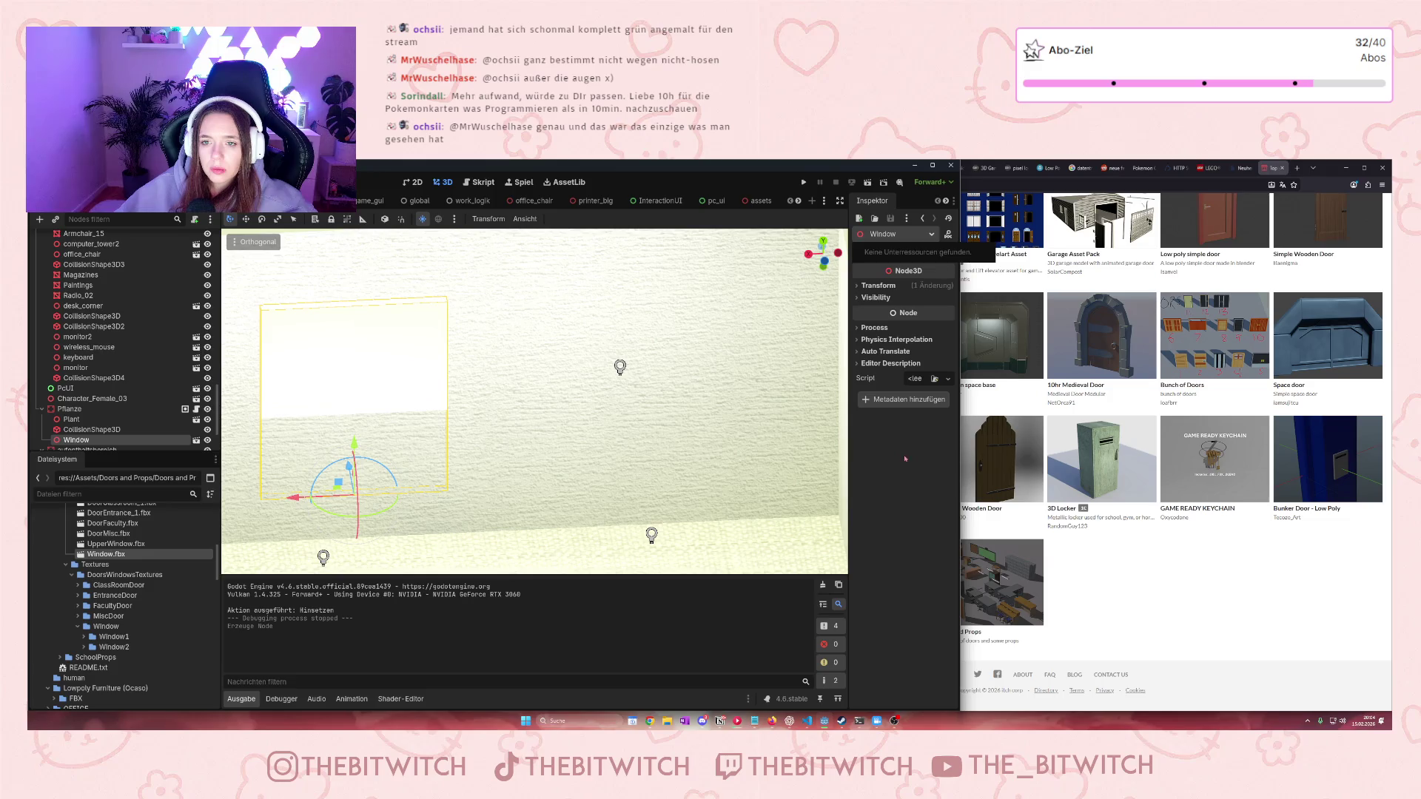
Inspect the Window node's process, transform and visibility settings, then open it as its own scene
left_click(856, 327)
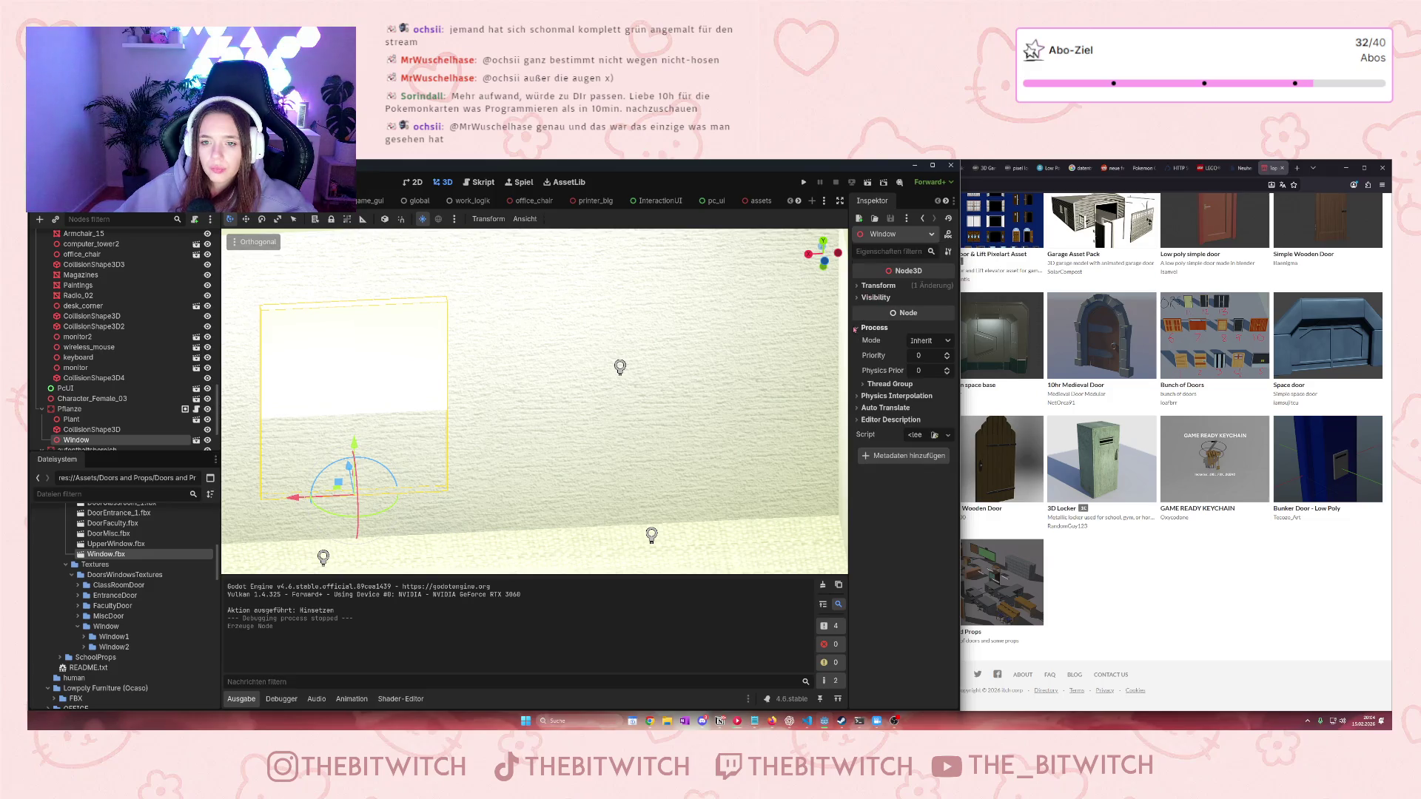
left_click(860, 396)
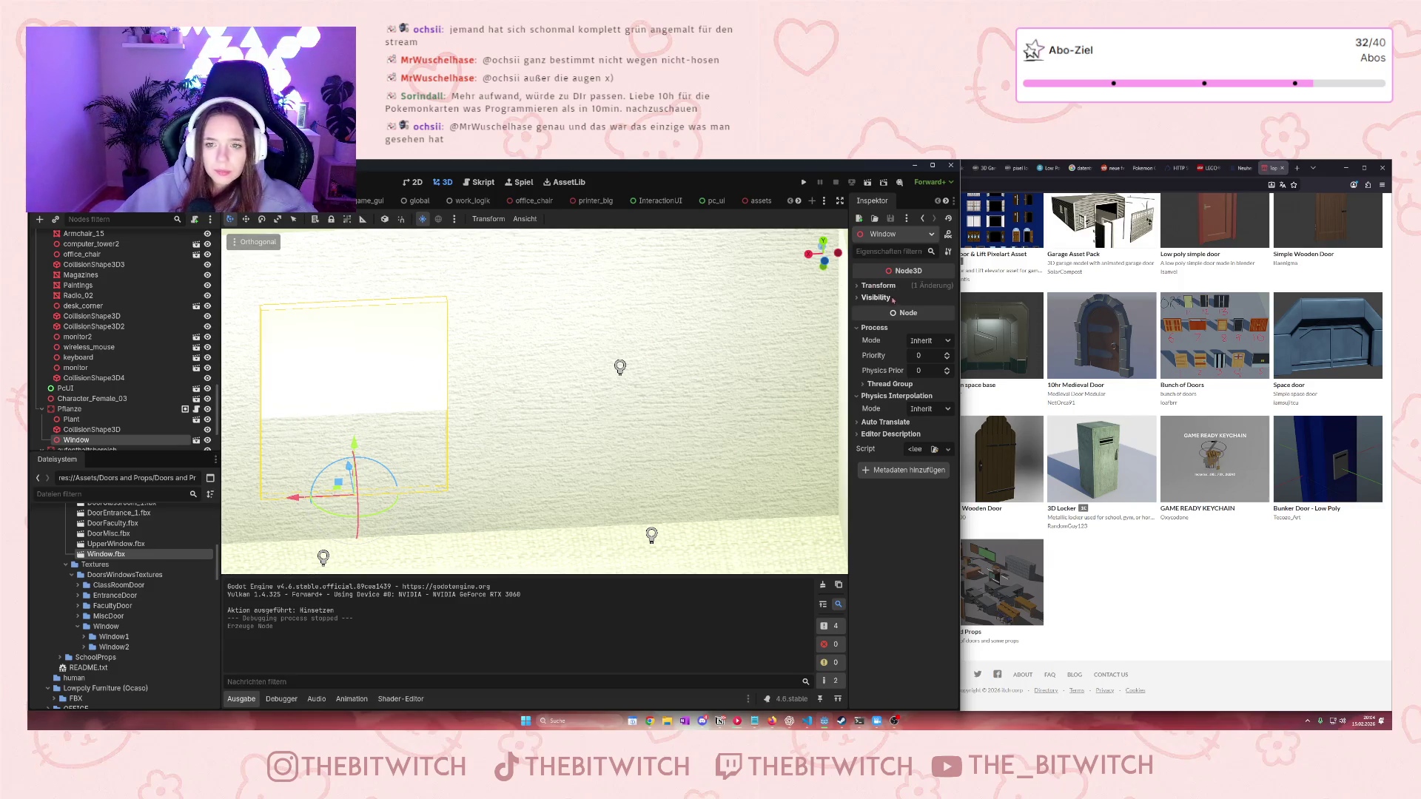
left_click(859, 287)
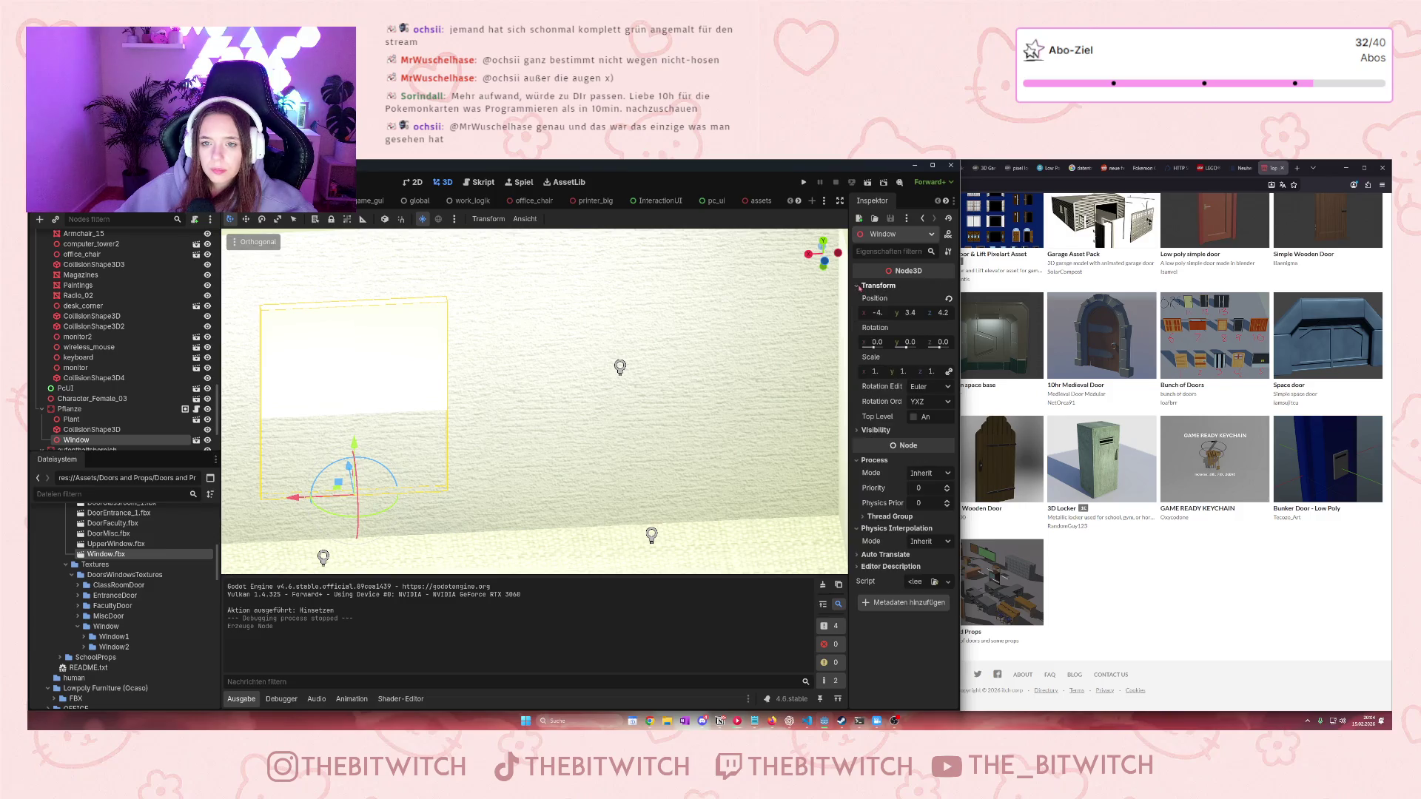
left_click(861, 431)
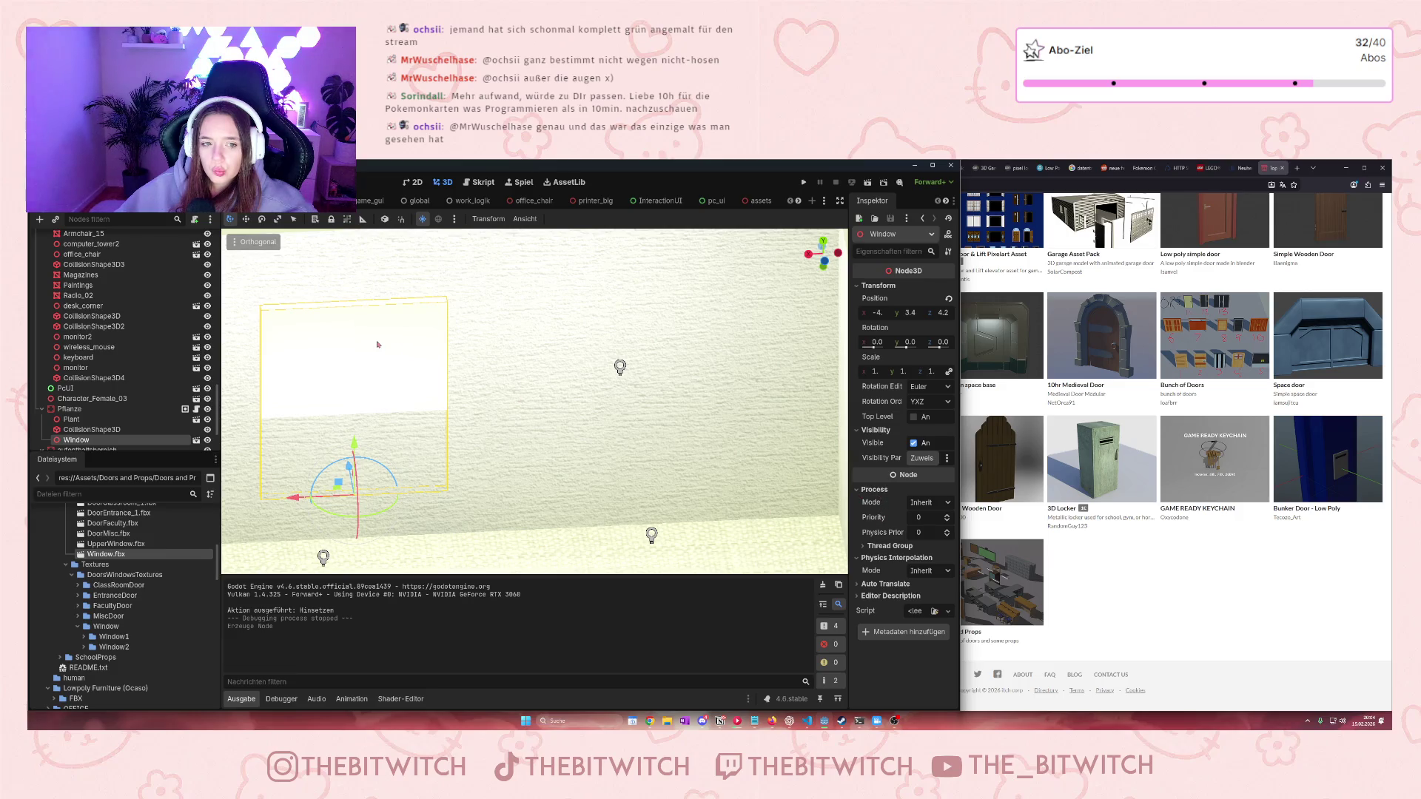
left_click(196, 440)
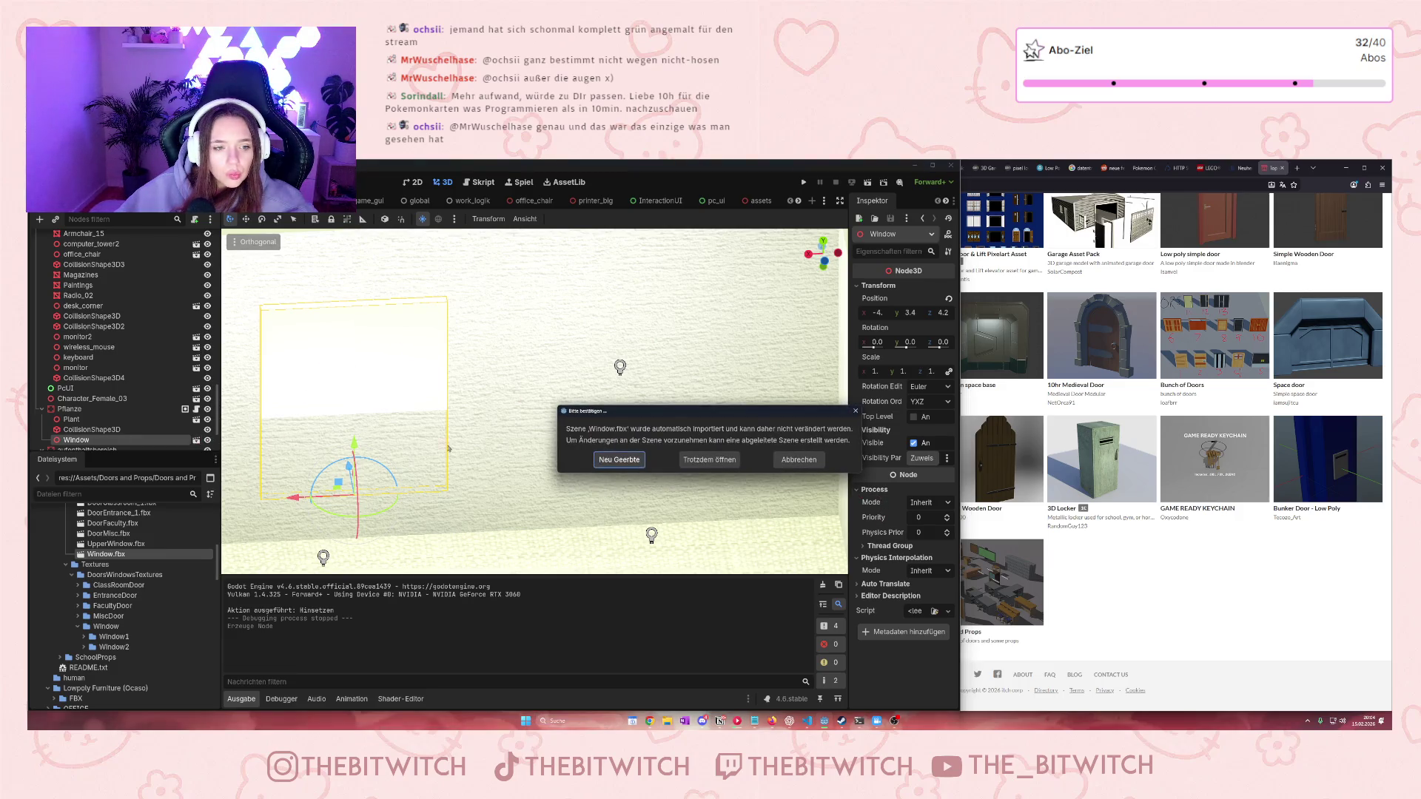
Create a new inherited Window scene and inspect Window_1, Window_24_001 and the Window1 textures
left_click(618, 460)
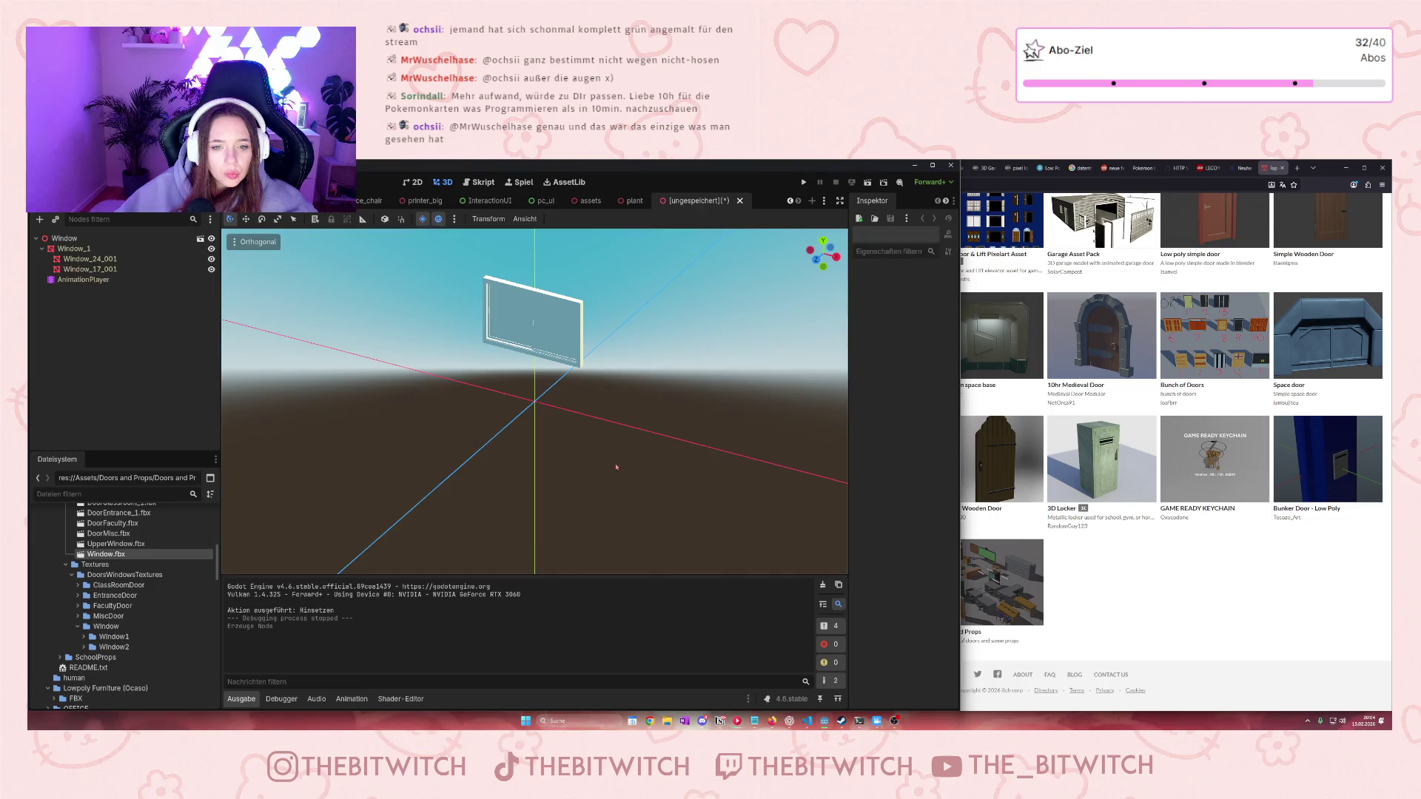
left_click(89, 270)
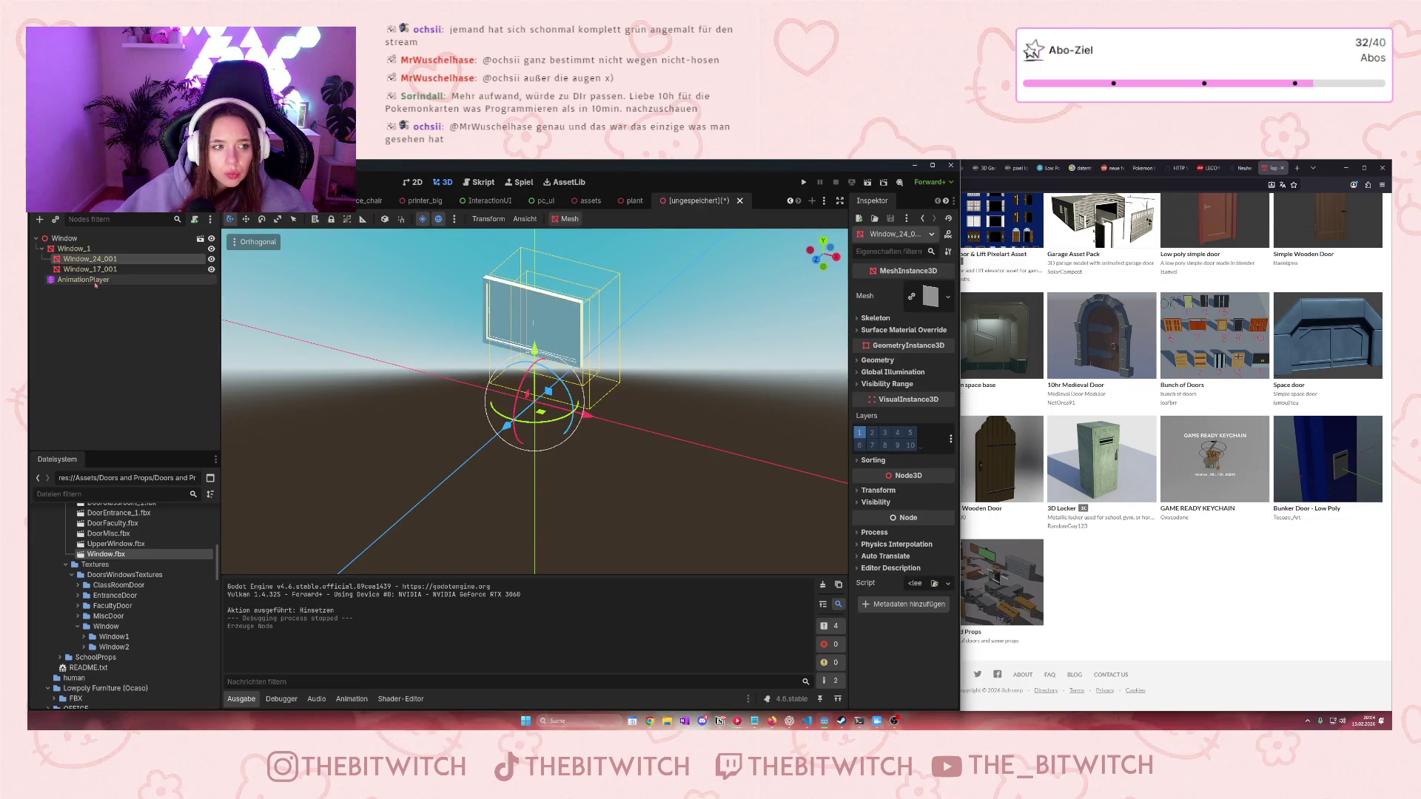
left_click(74, 248)
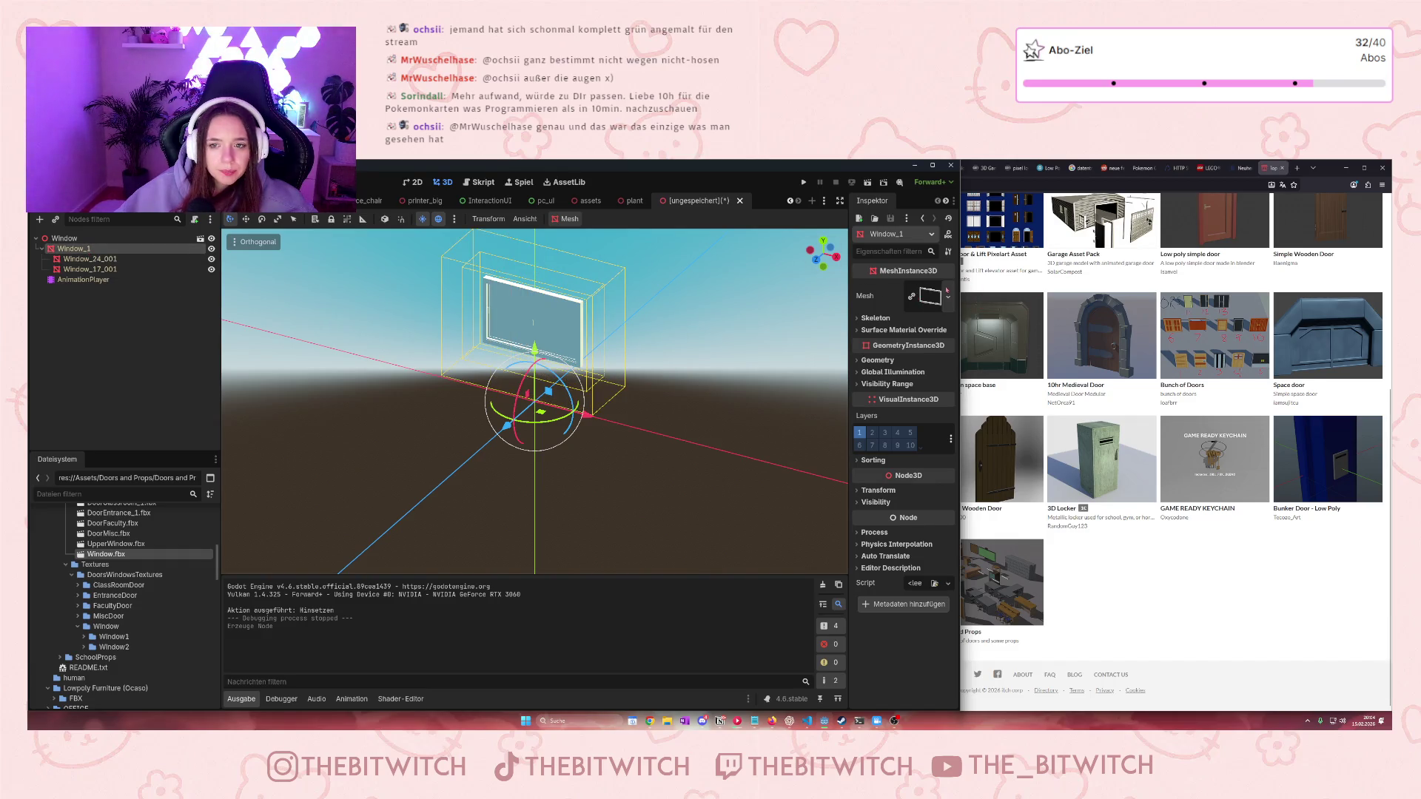
double_click(114, 637)
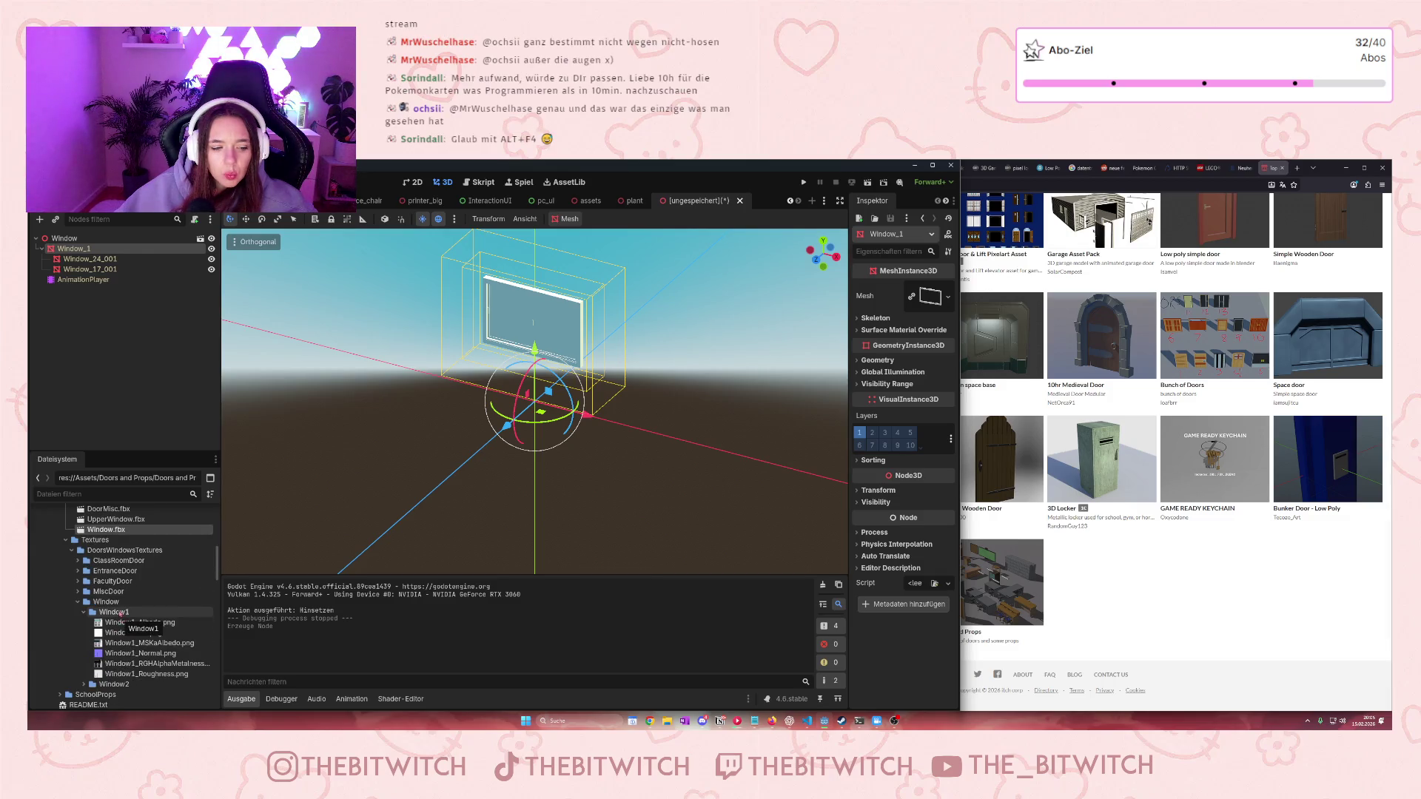
scroll(123, 620, "down", 1)
left_click(930, 295)
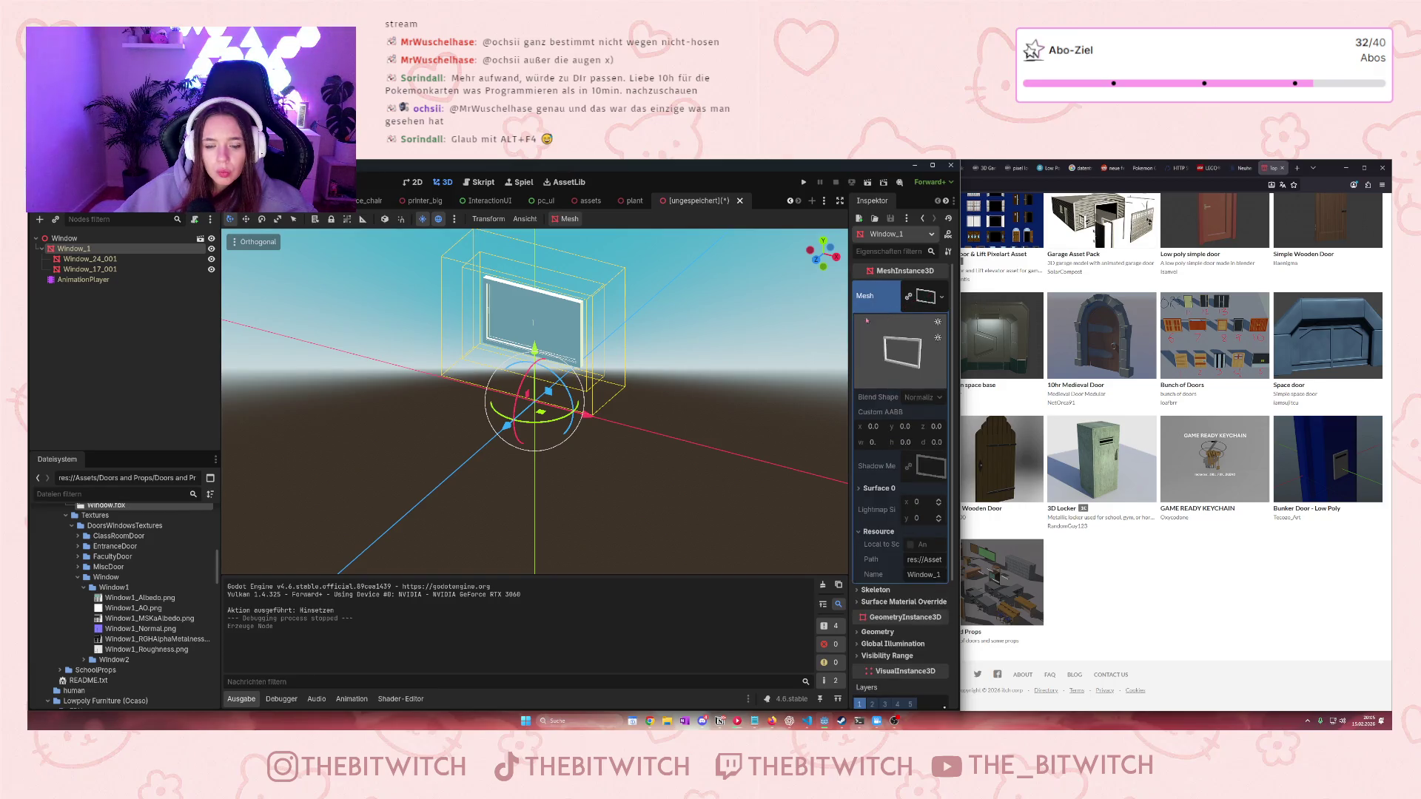
Inspect the Window_17_001 sash and the AnimationPlayer's OpenRight animation
left_click(89, 259)
left_click(92, 270)
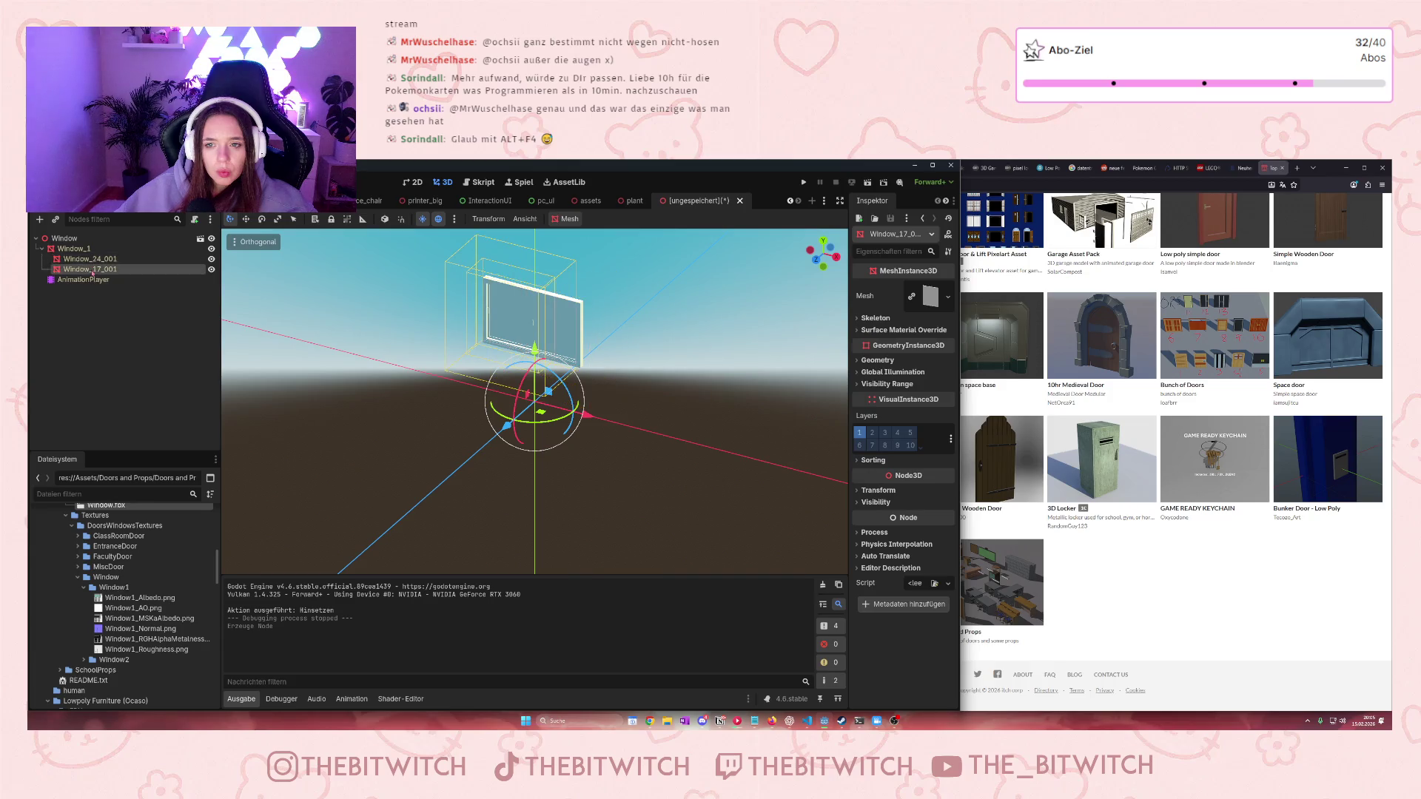
left_click(74, 248)
left_click(83, 280)
left_click(74, 249)
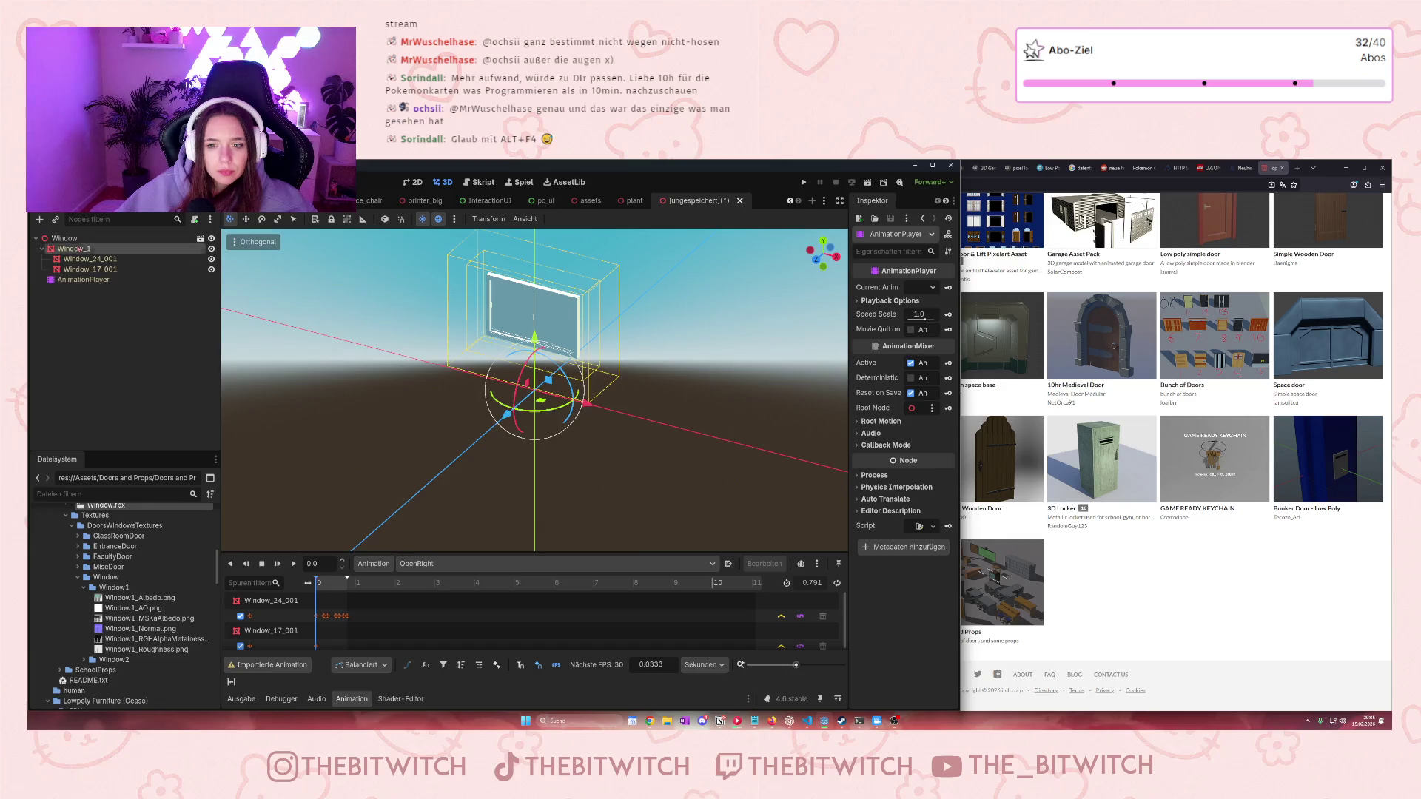
Drop Window1_Albedo.png into surface material override slot 0 of the Window_24_001 mesh
left_click(94, 259)
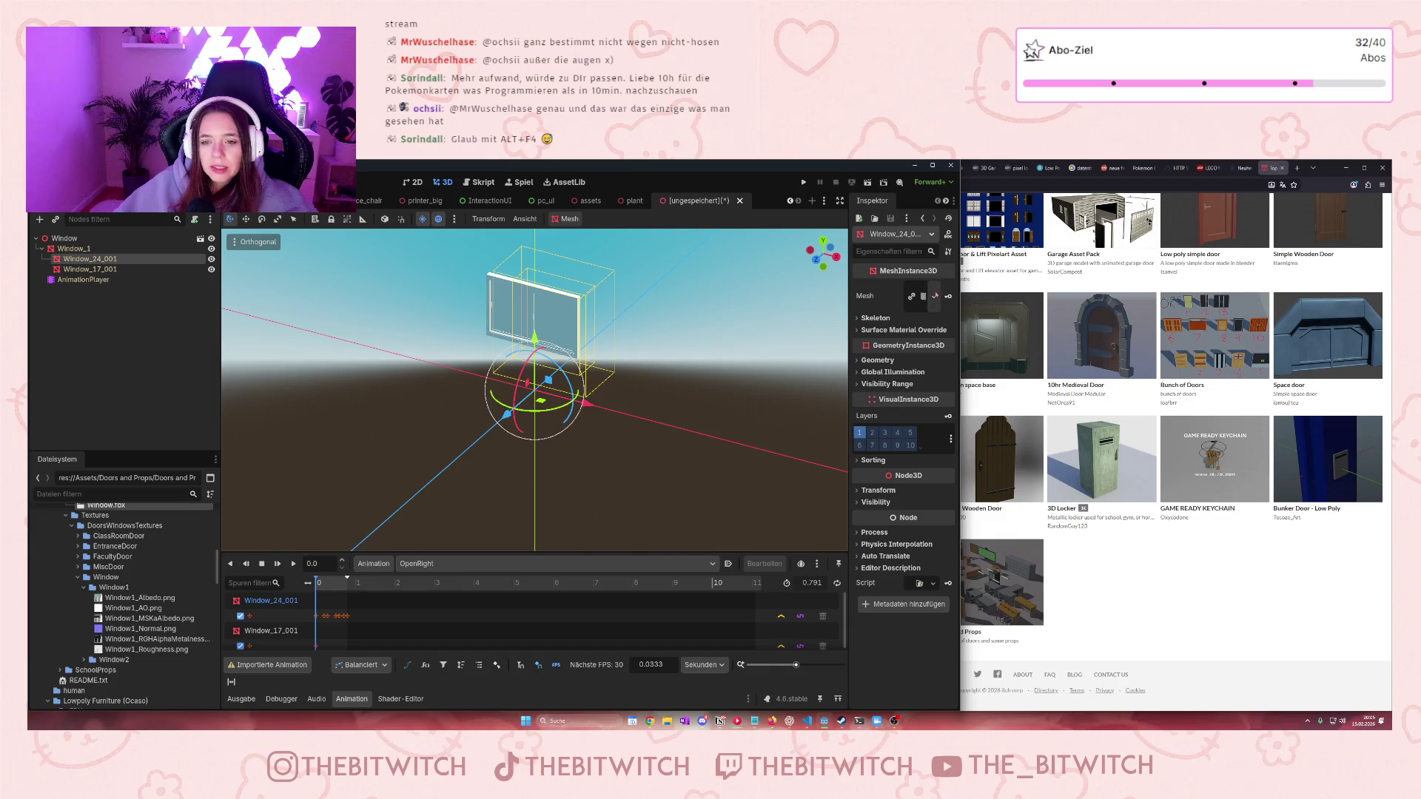
left_click(903, 330)
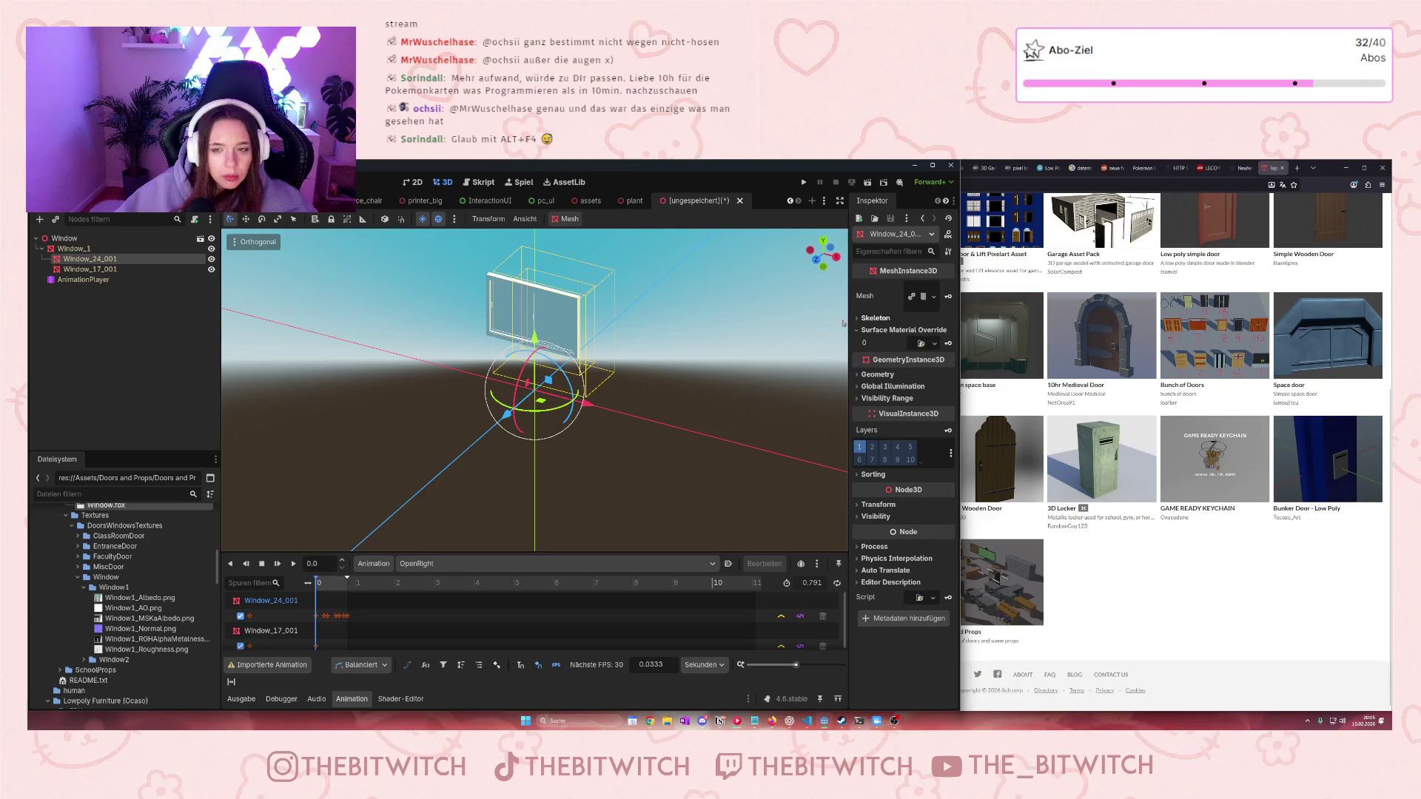
mouse_move(149, 605)
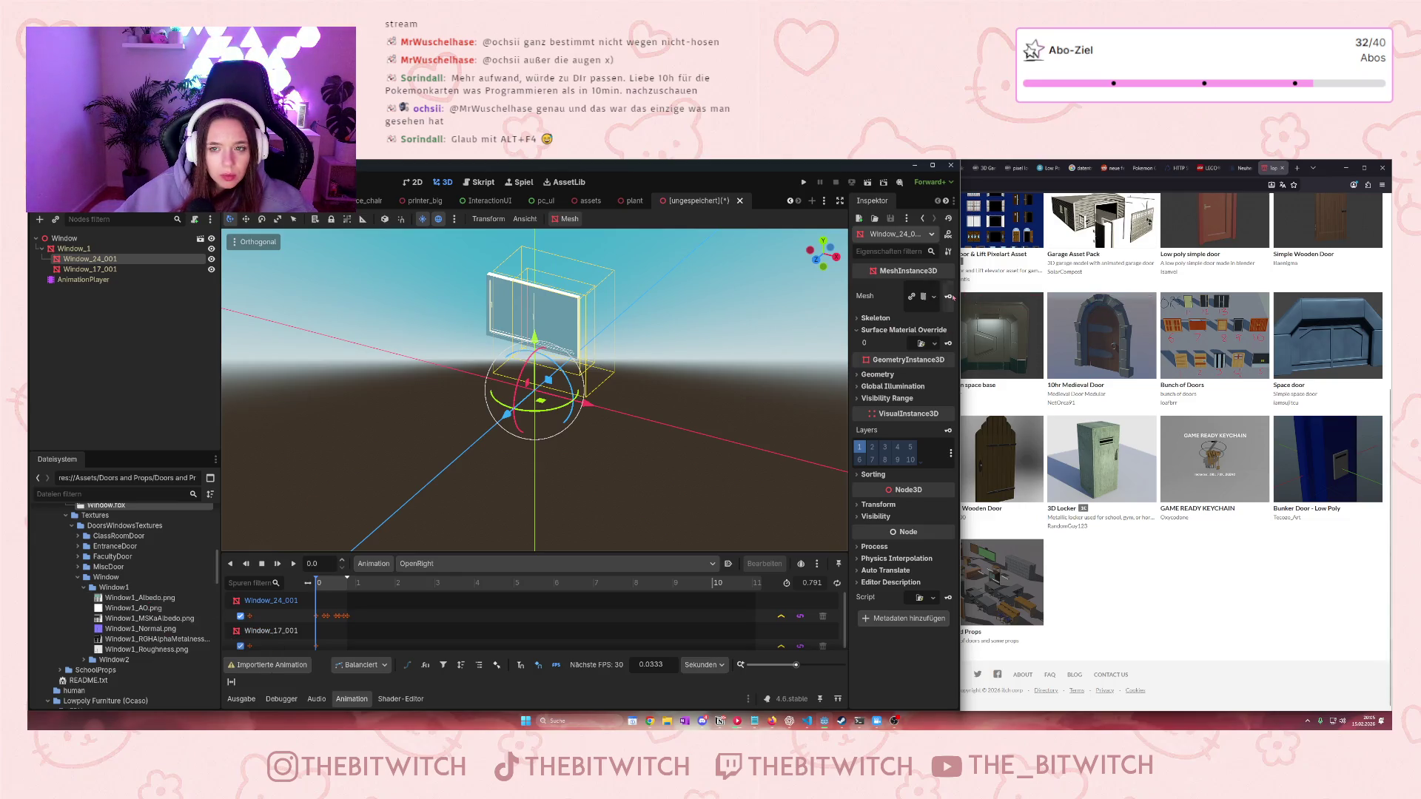
left_click(933, 296)
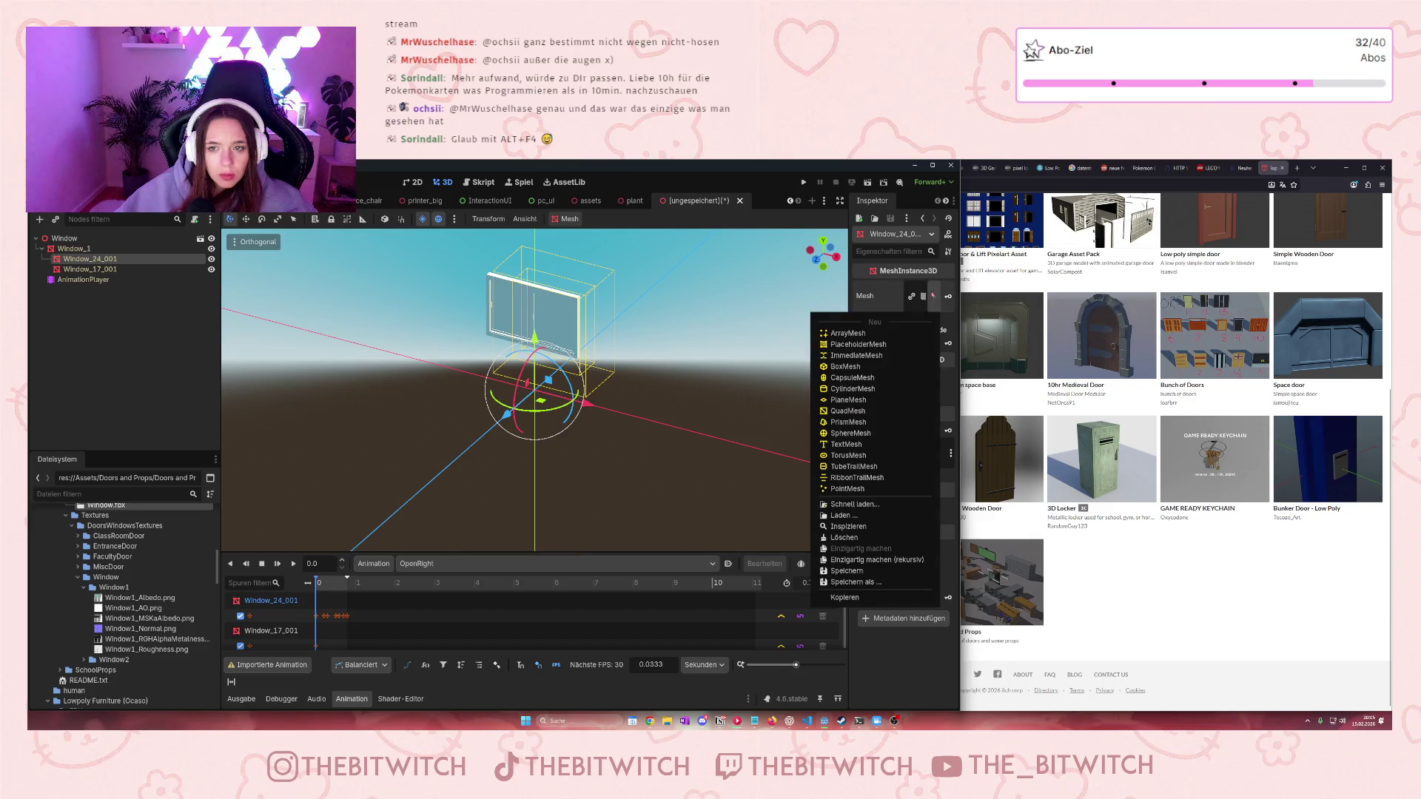
left_click(922, 296)
left_click(922, 296)
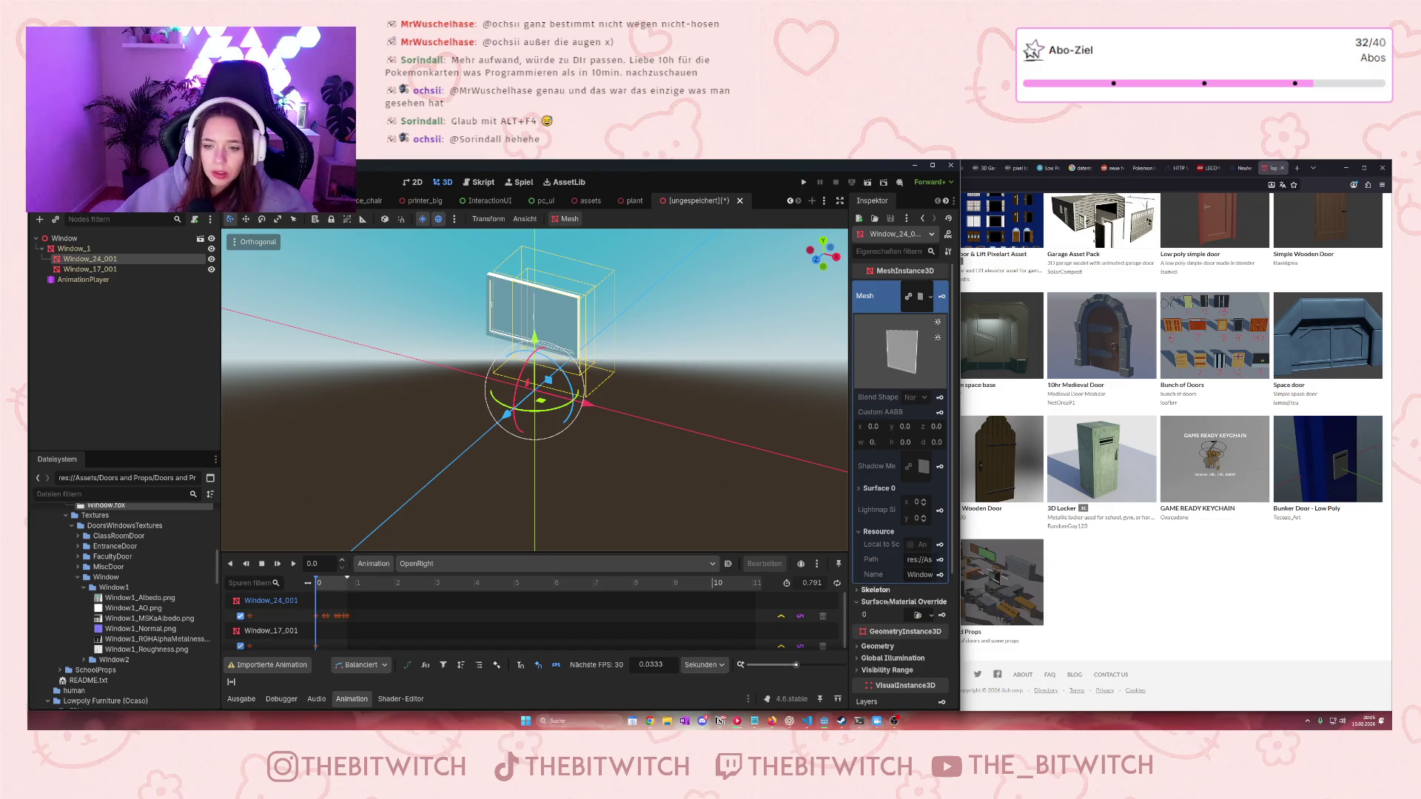
scroll(860, 609, "down", 3)
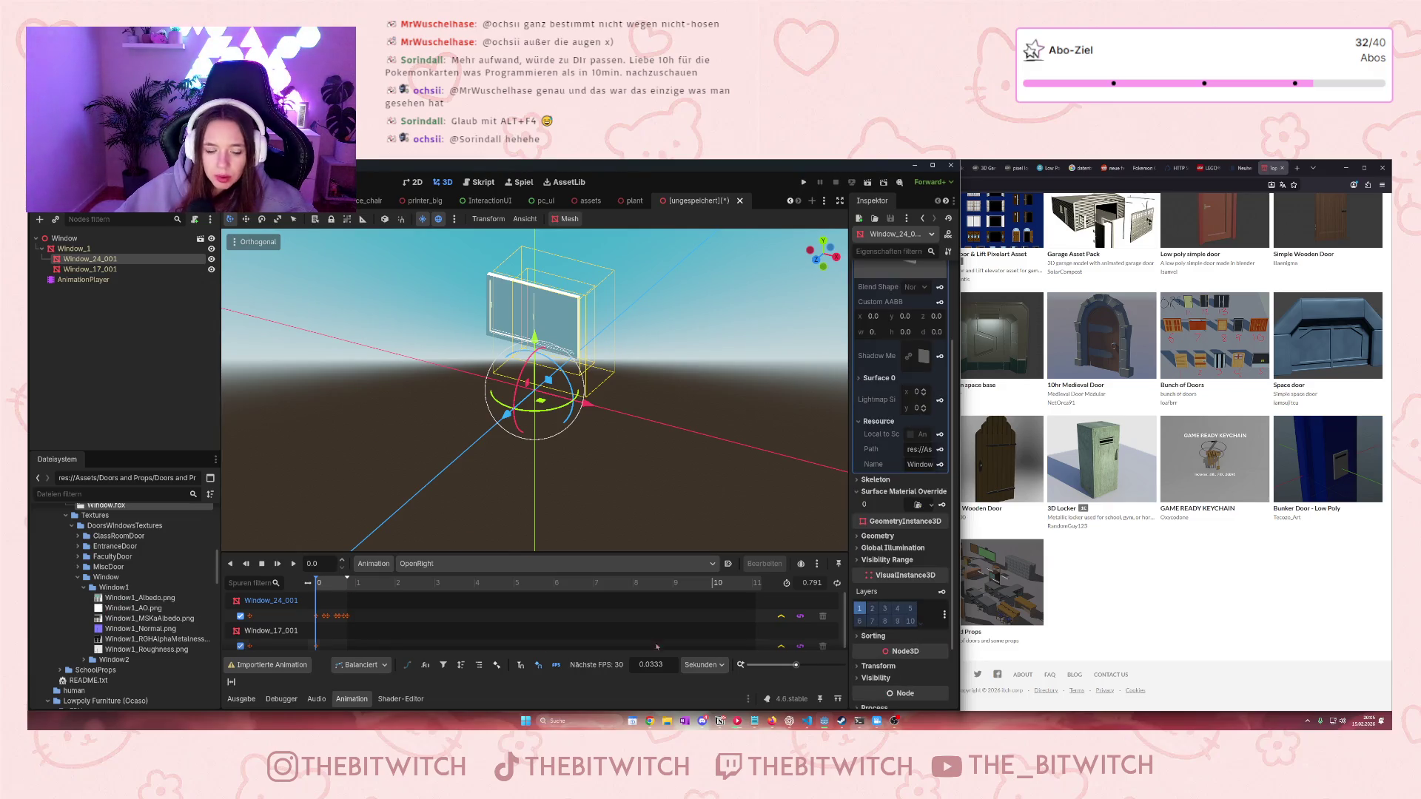
mouse_move(131, 597)
left_mouse_down()
mouse_move(888, 638)
mouse_move(918, 506)
left_mouse_up()
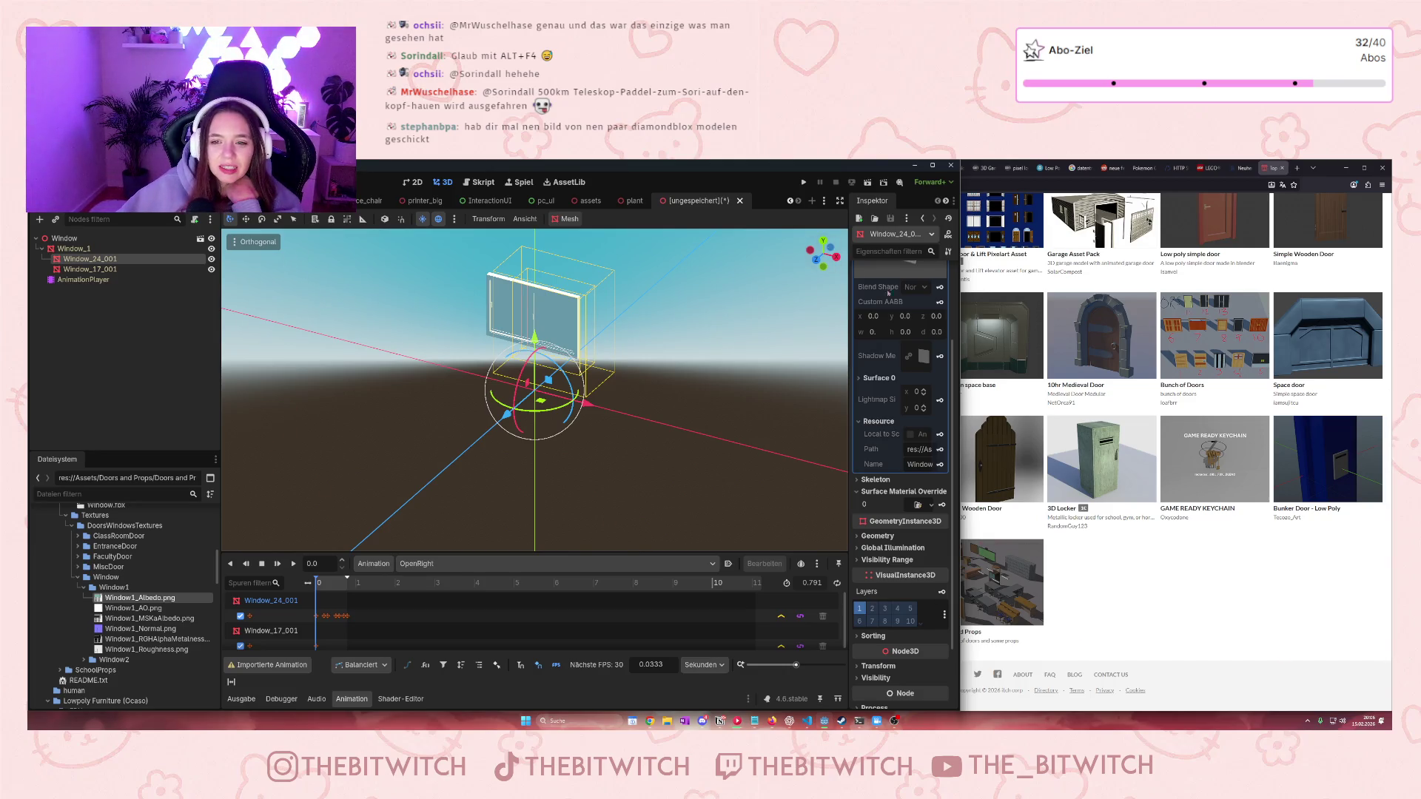
scroll(921, 339, "up", 3)
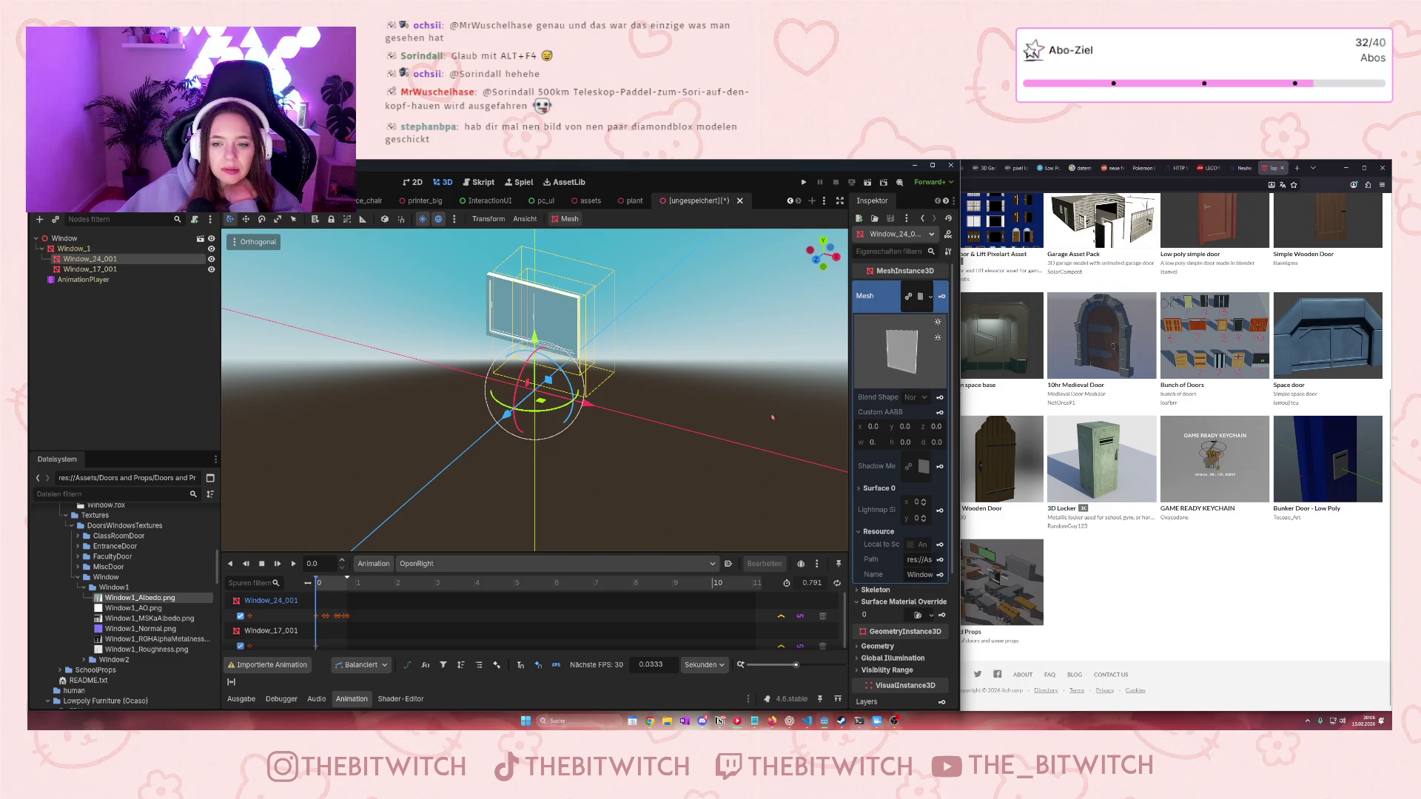
Select Window_1 and expand its Mesh Surface 0 to view the material
left_click(74, 249)
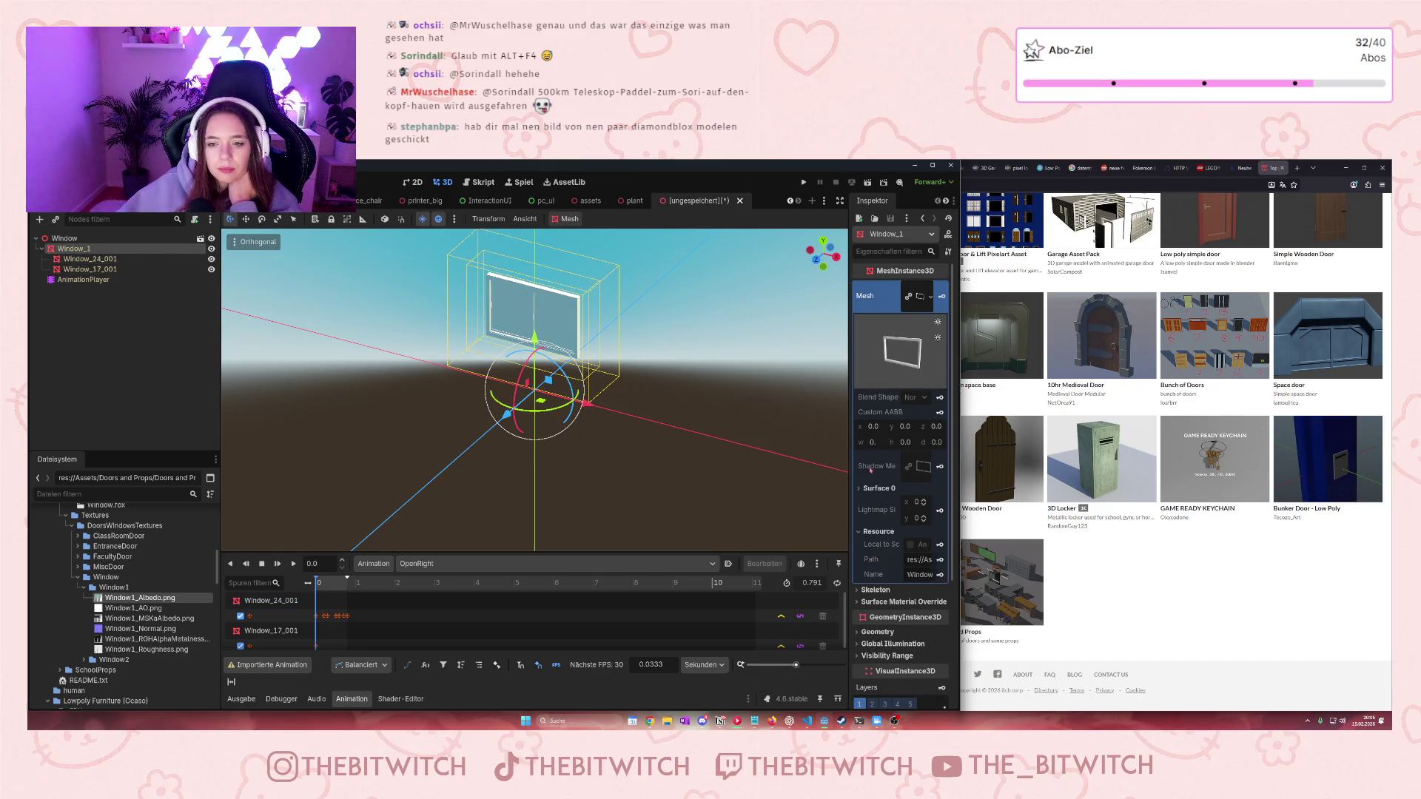
mouse_move(871, 471)
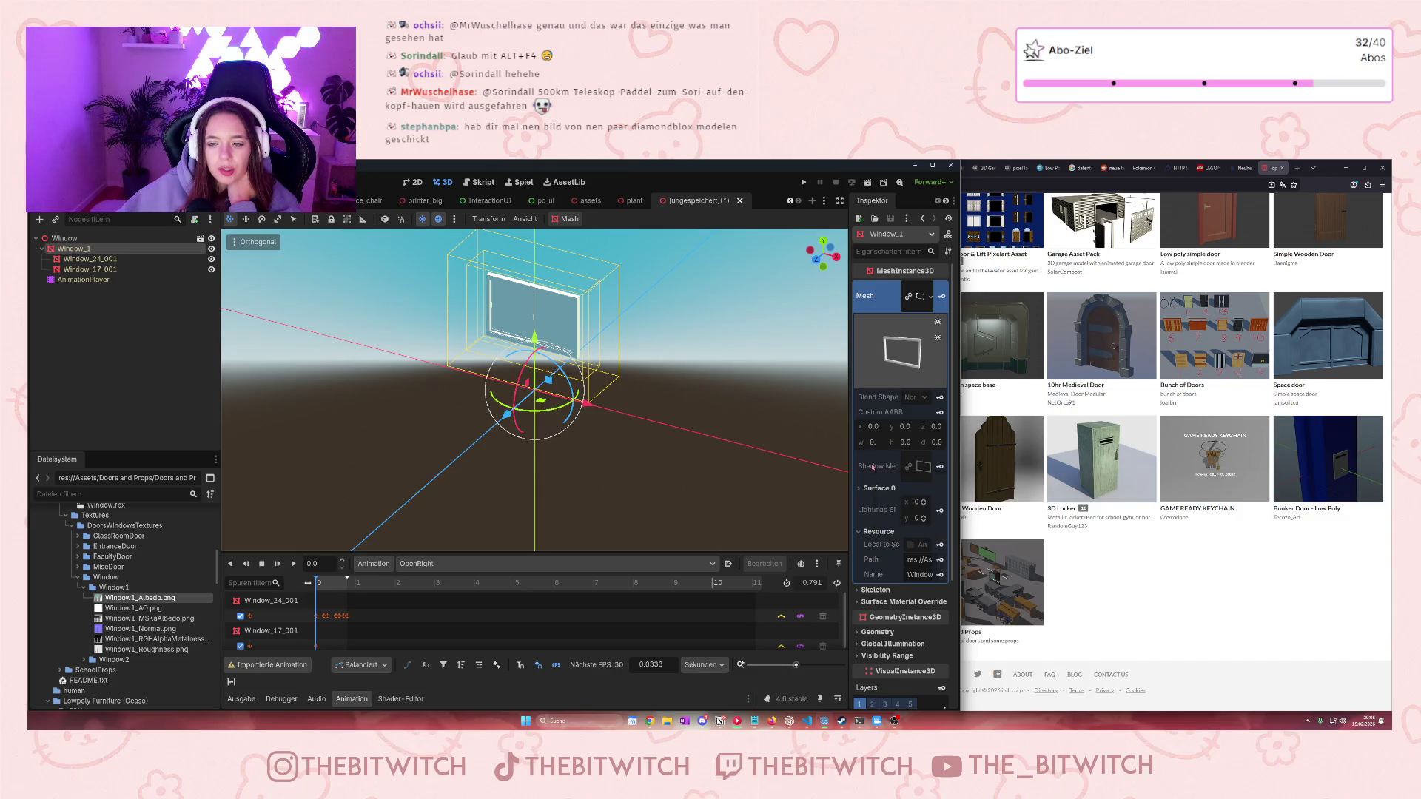
left_click(875, 488)
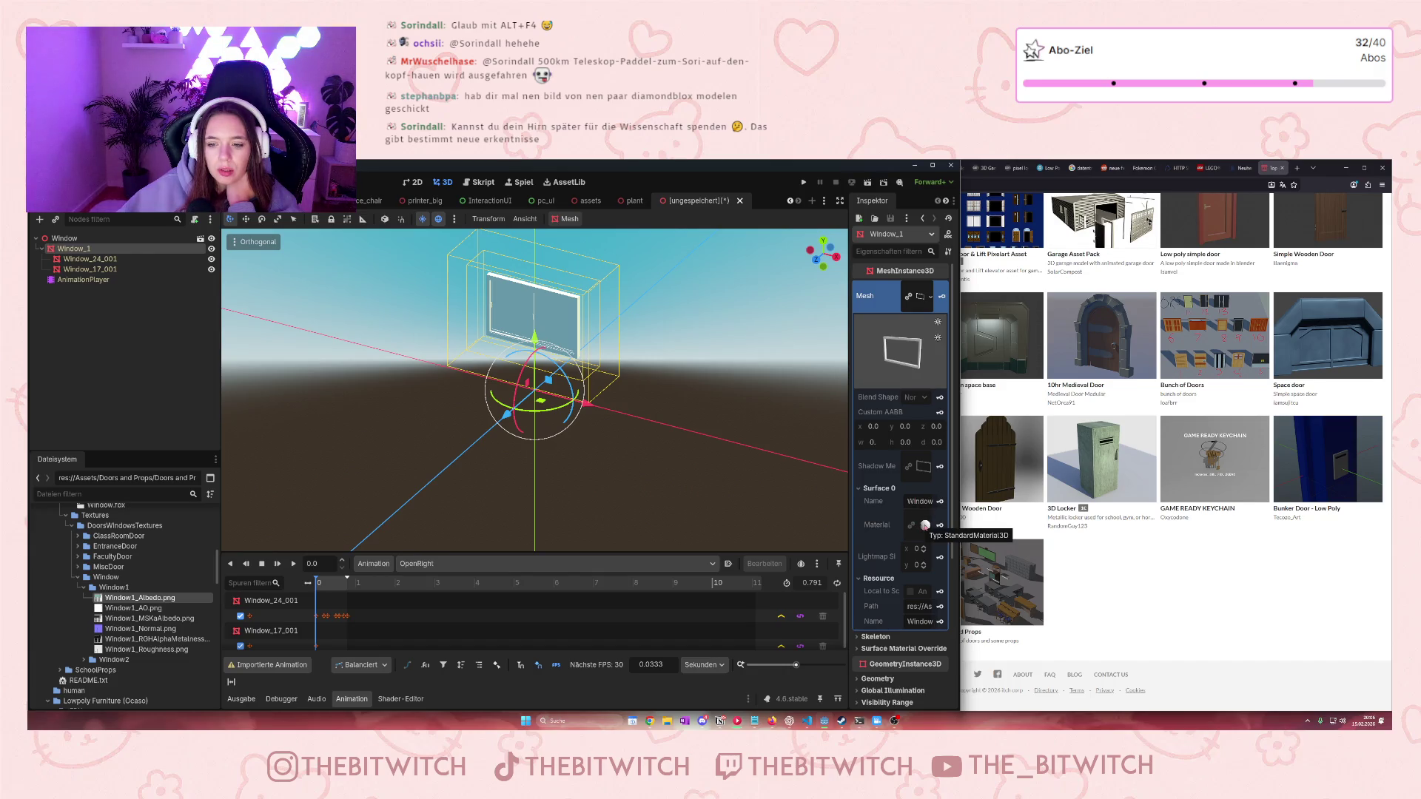
Close the unsaved window scene tab without saving
mouse_move(145, 602)
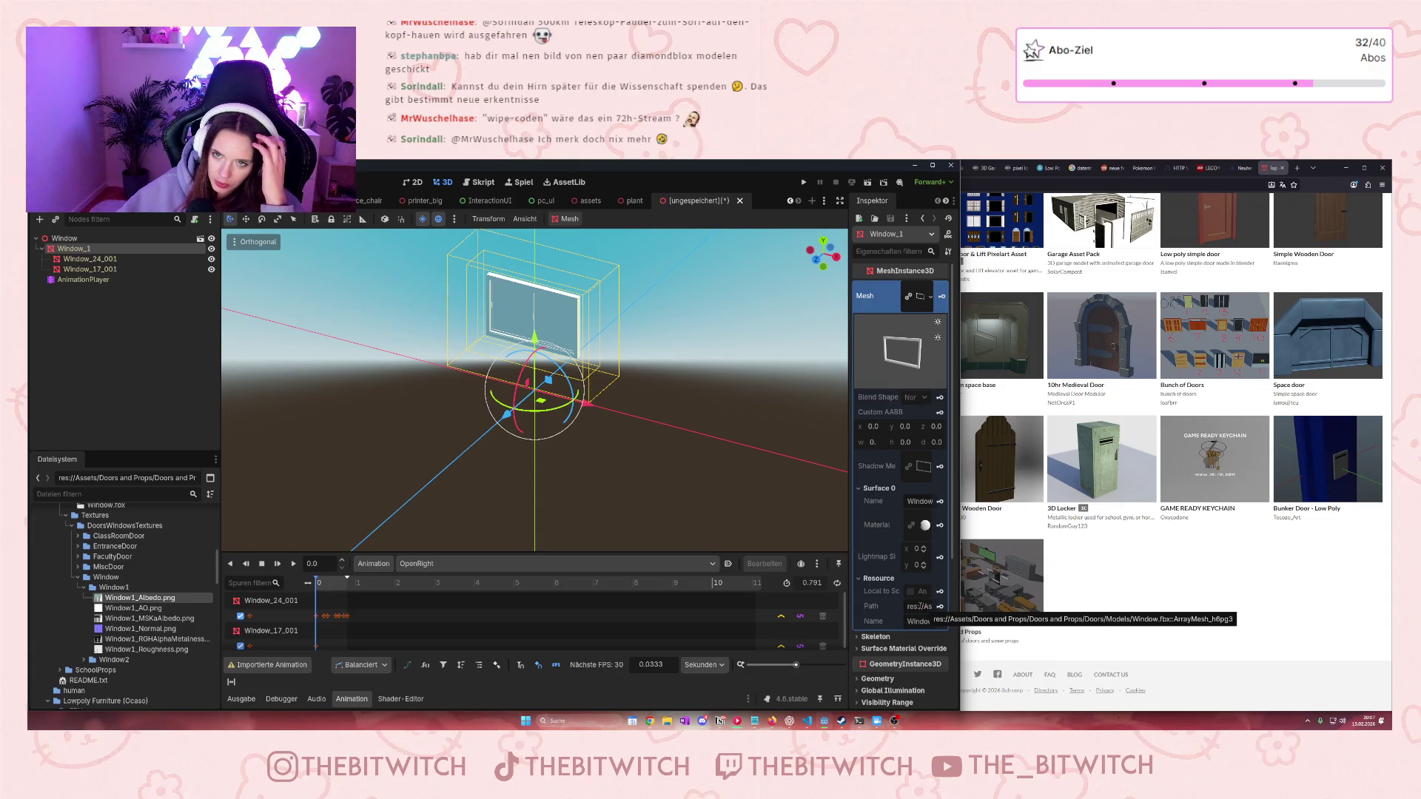
left_click(739, 200)
left_click(762, 467)
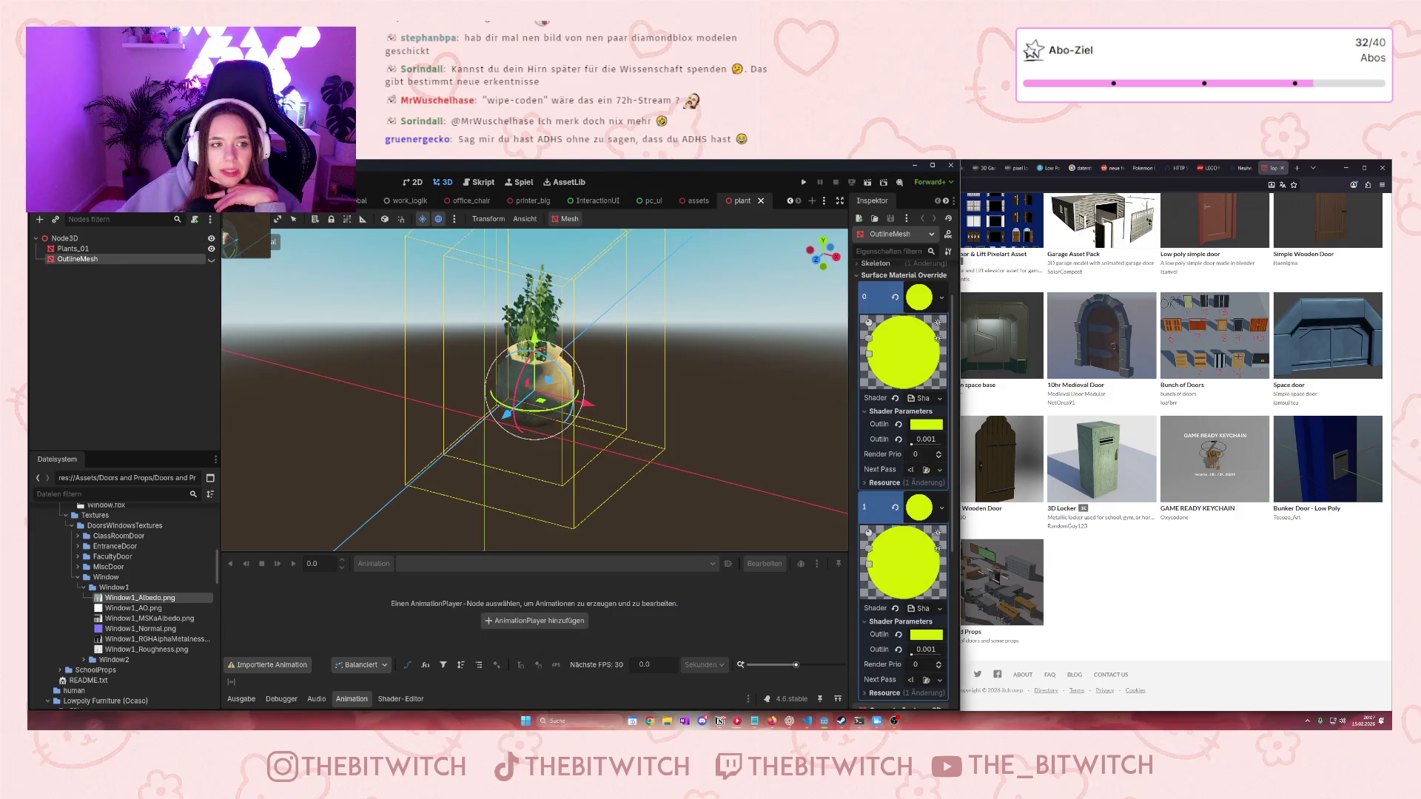
Switch to the office scene and delete its Window node
key("ctrl+Tab")
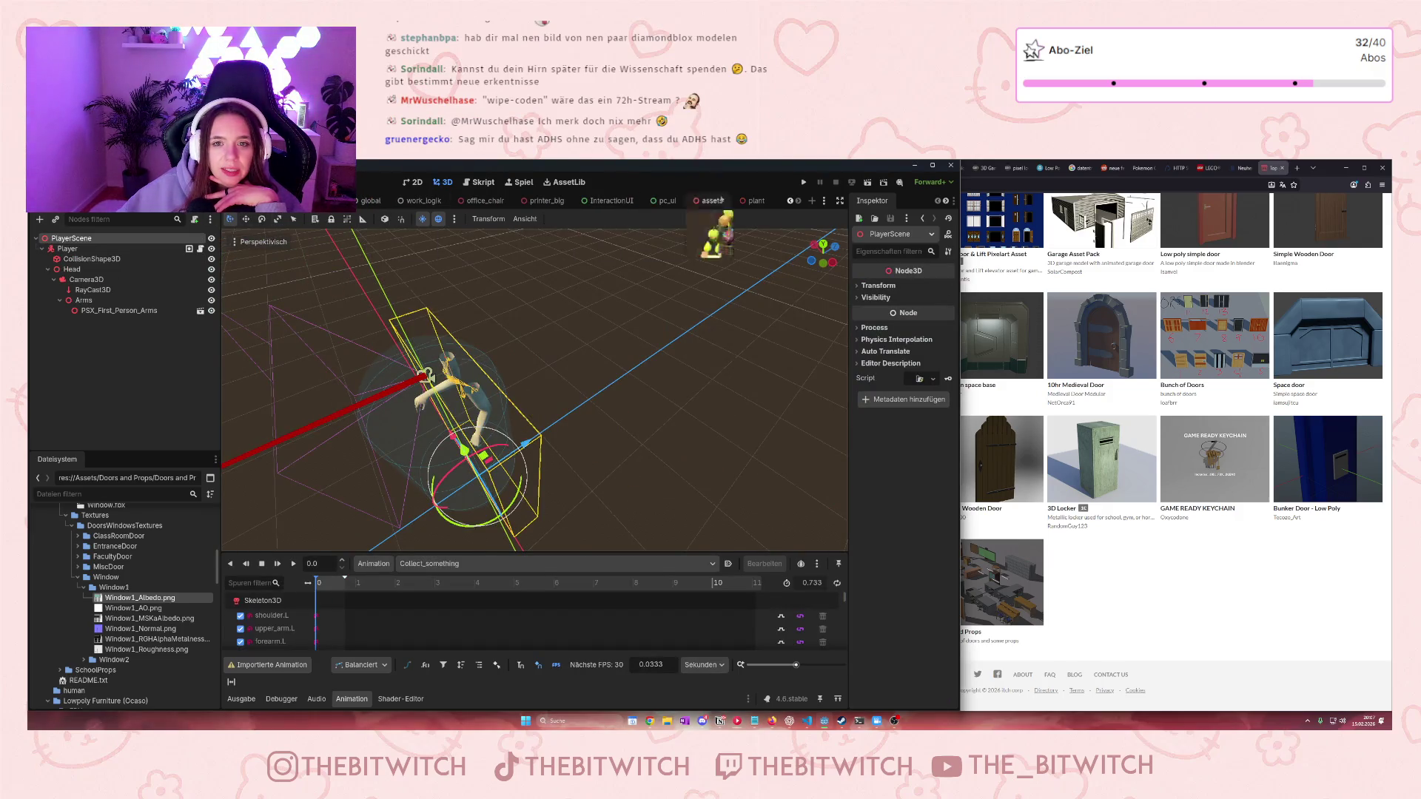
left_click(790, 201)
key("ctrl+Tab")
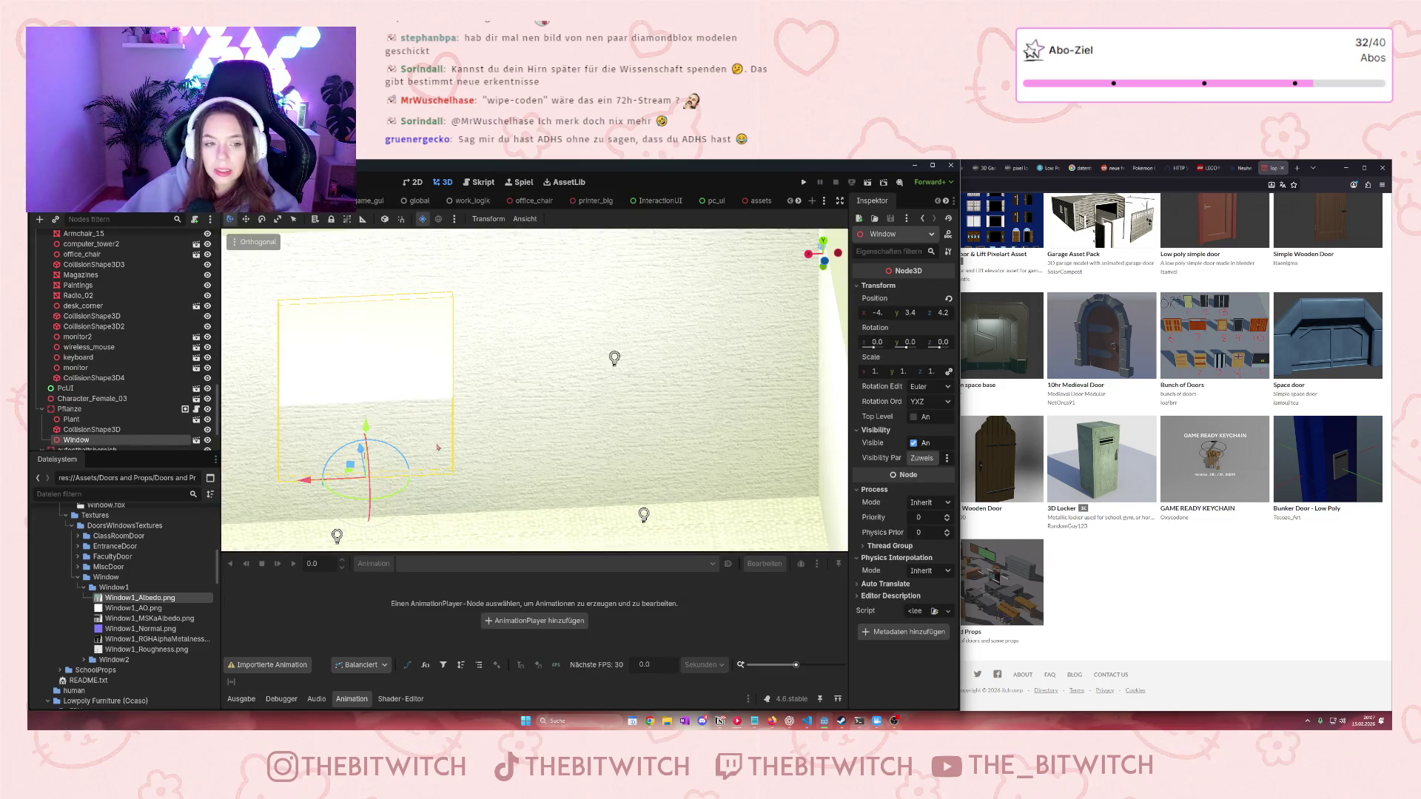
key("Delete")
key("Return")
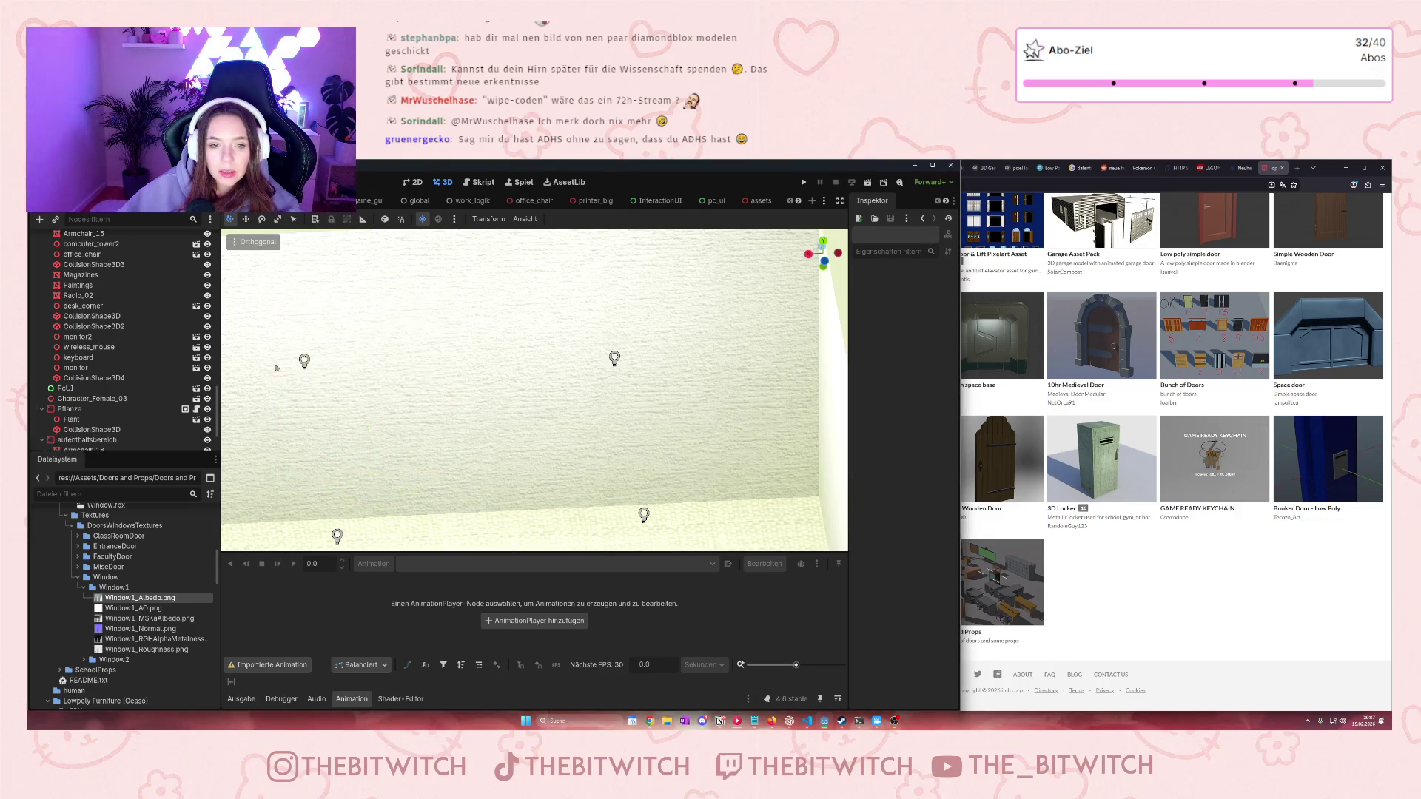
Zoom and orbit the viewport for a closer look at the office floor
scroll(275, 367, "down", 5)
scroll(428, 401, "up", 3)
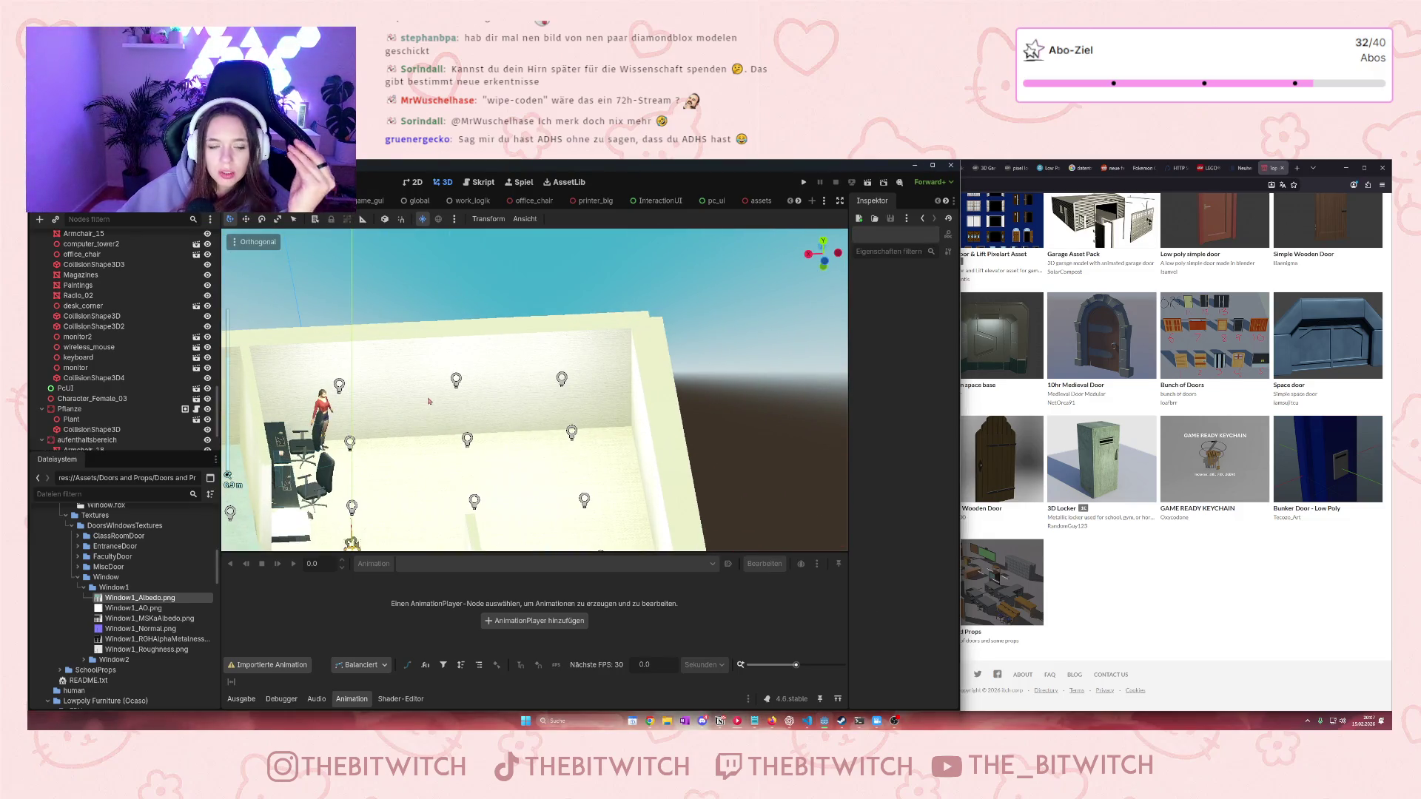
scroll(572, 424, "down", 5)
left_click_drag(572, 424, 506, 398)
left_click_drag(633, 471, 566, 486)
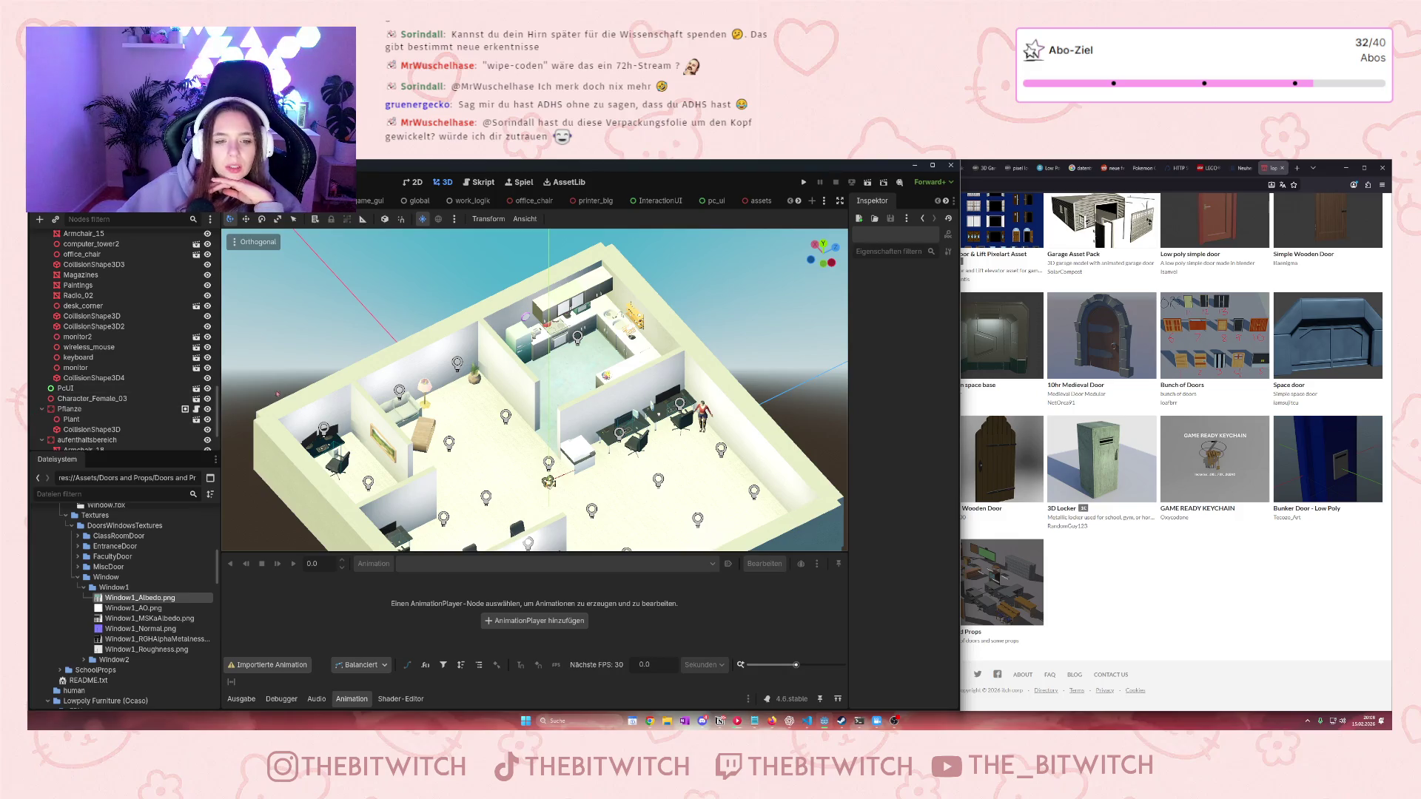
Pan across the office rooms and orbit toward the outer wall
scroll(512, 439, "up", 3)
left_click_drag(513, 440, 512, 292)
scroll(592, 362, "down", 3)
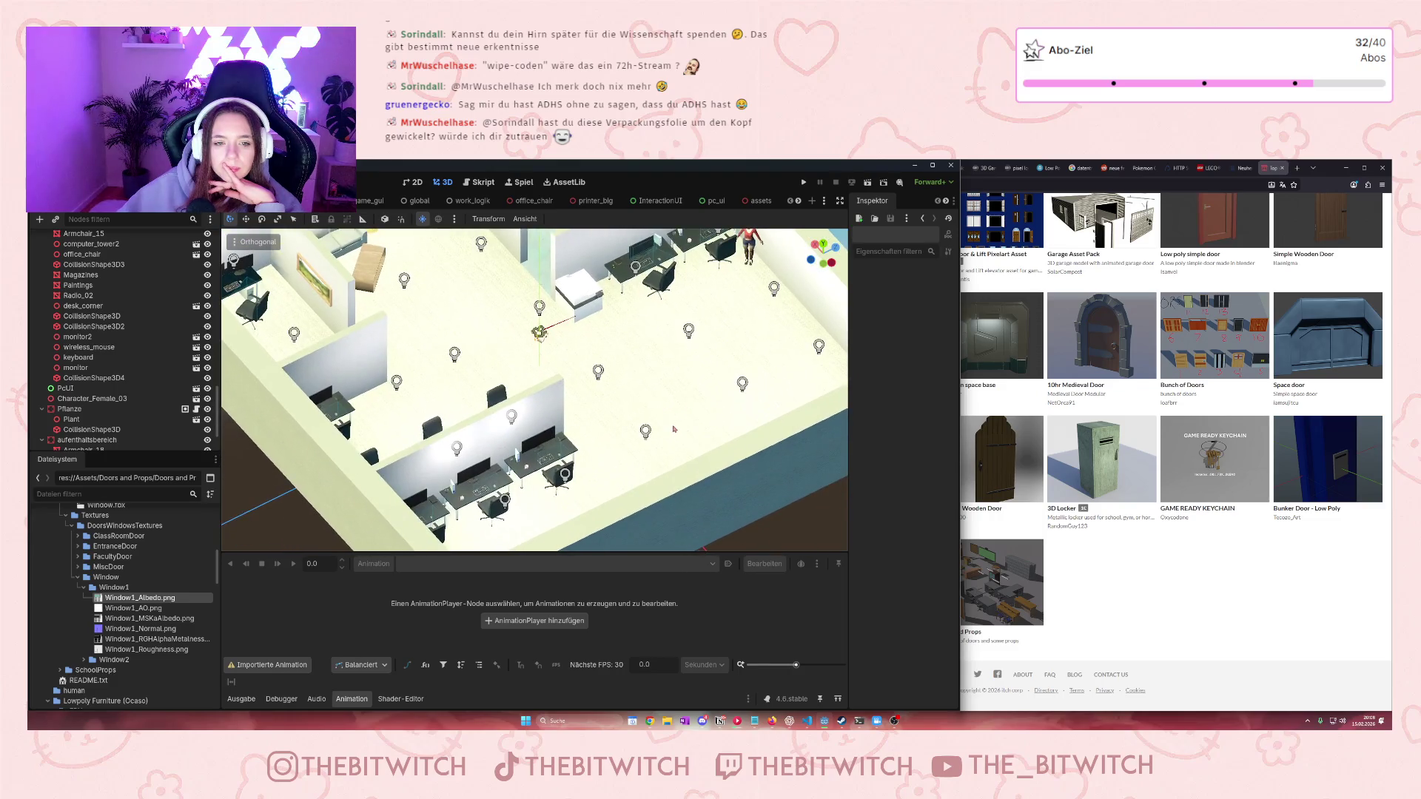
left_click_drag(671, 429, 652, 484)
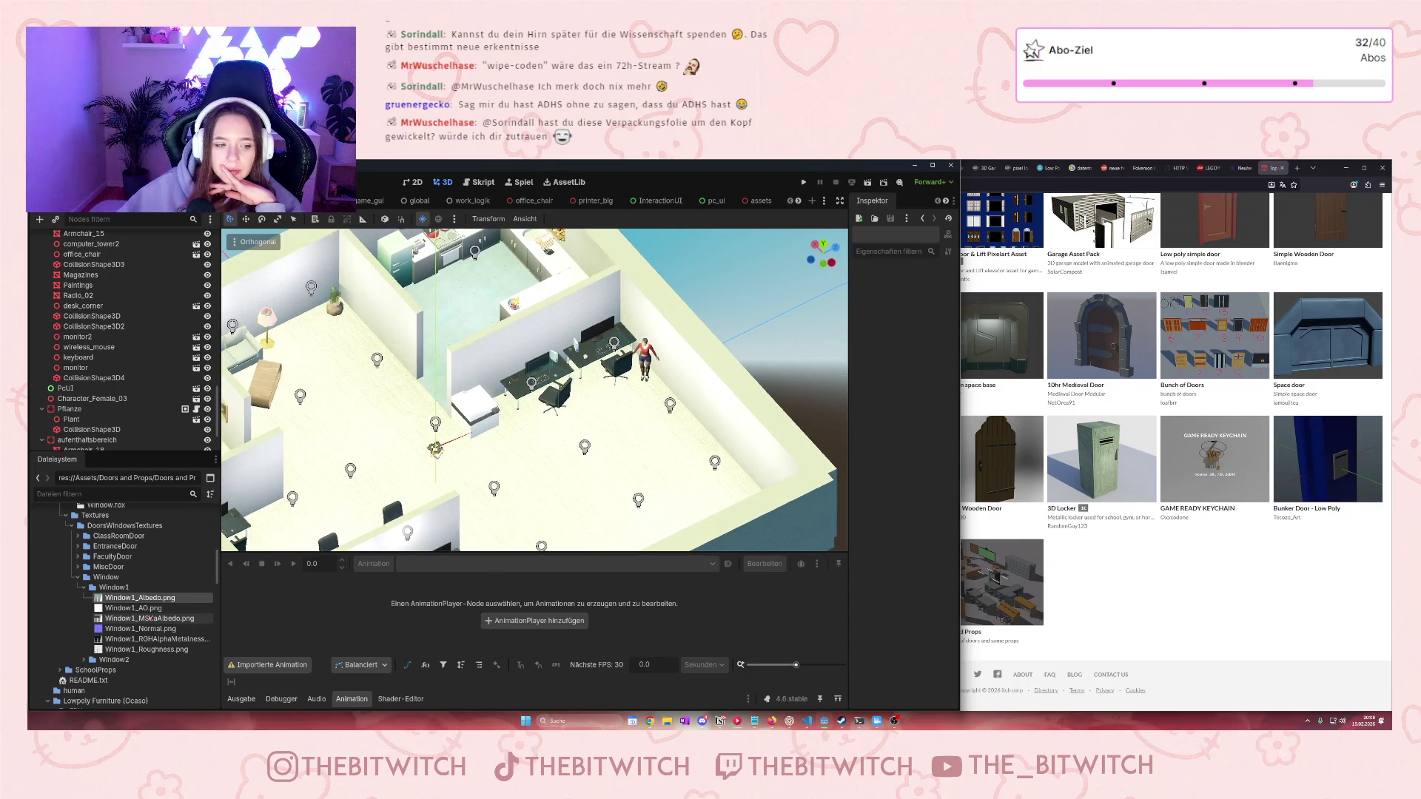
scroll(126, 599, "up", 2)
scroll(126, 600, "up", 2)
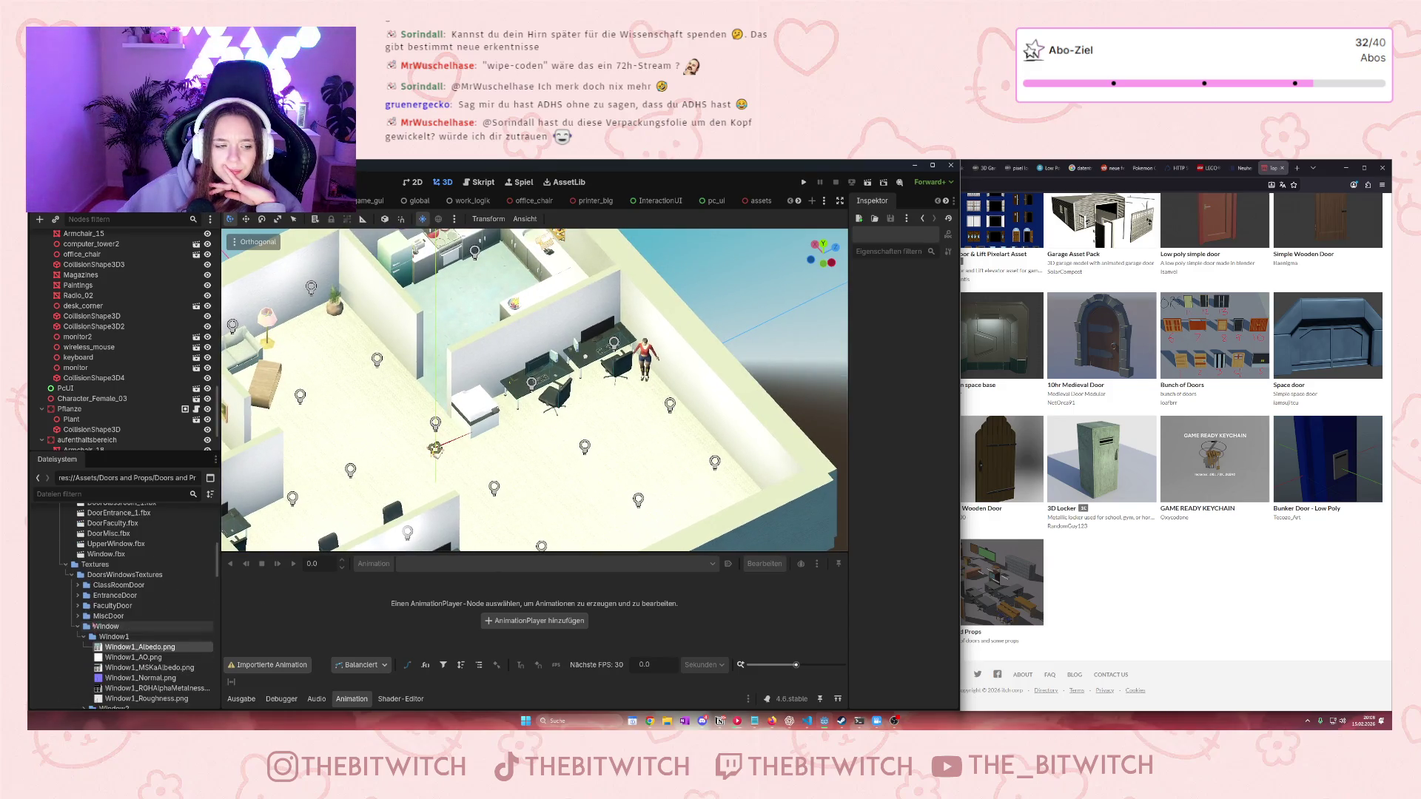
left_click_drag(554, 492, 775, 345)
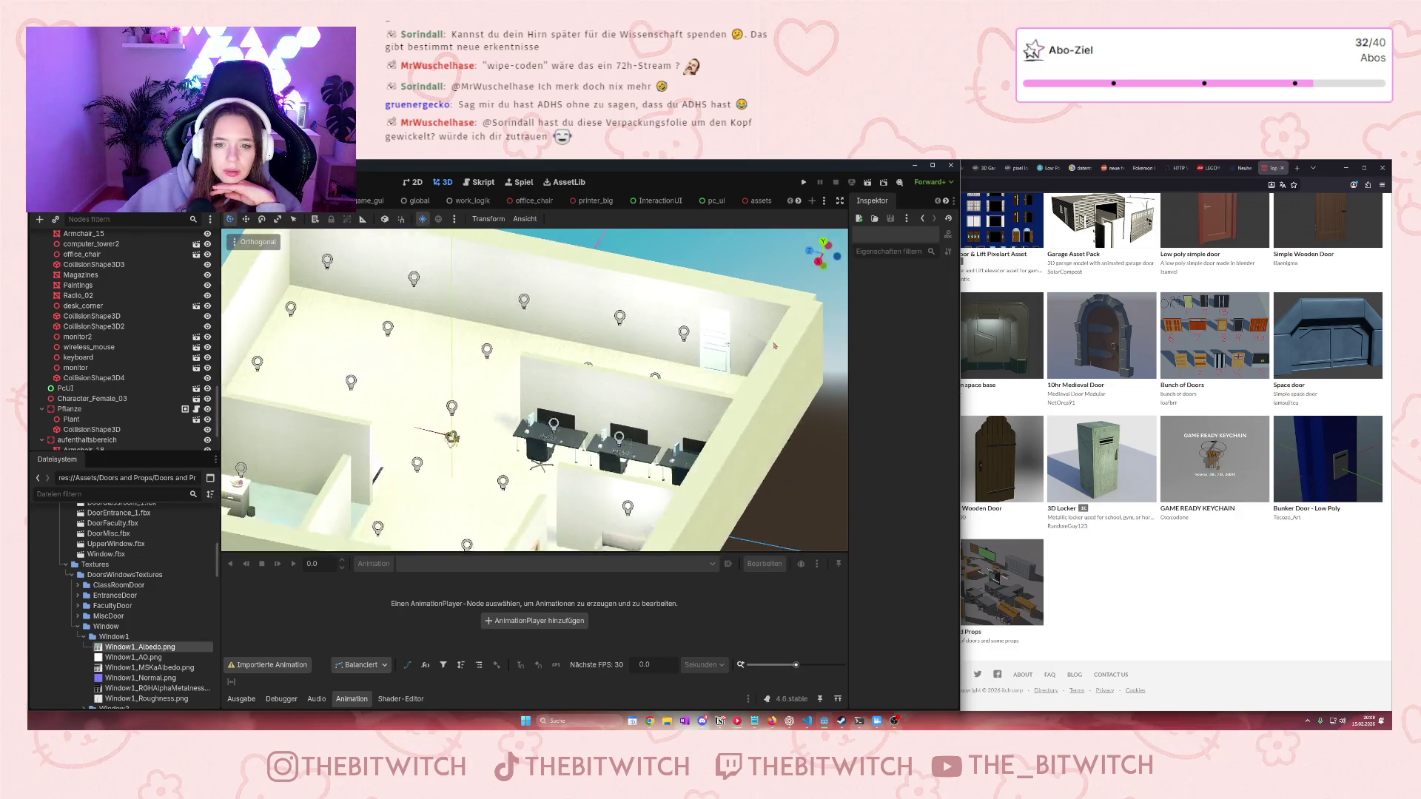
Select the CSGBox3D4 wall box and expand its StandardMaterial3D properties in the Inspector
left_click(728, 341)
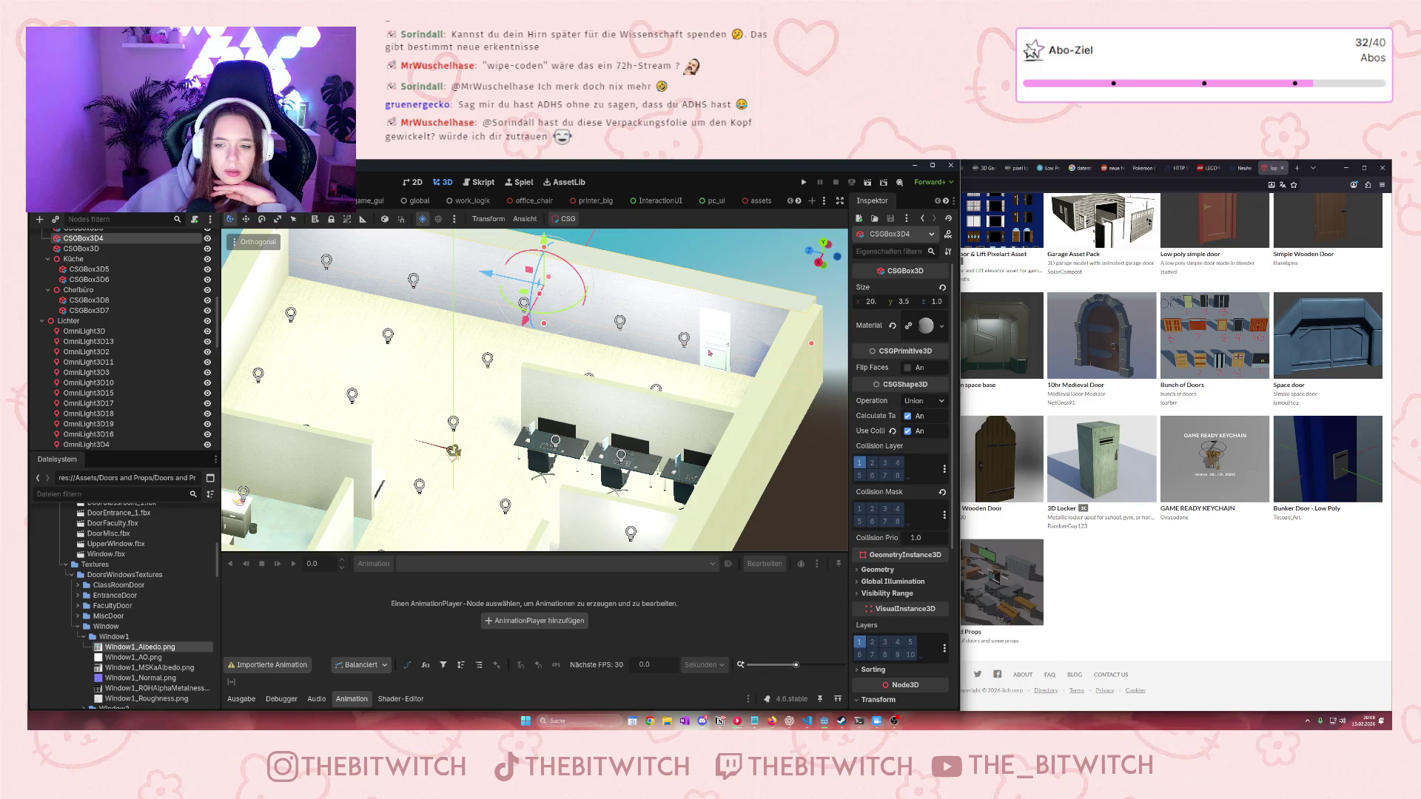
left_click(941, 327)
left_click(925, 325)
left_click(926, 326)
scroll(896, 438, "down", 5)
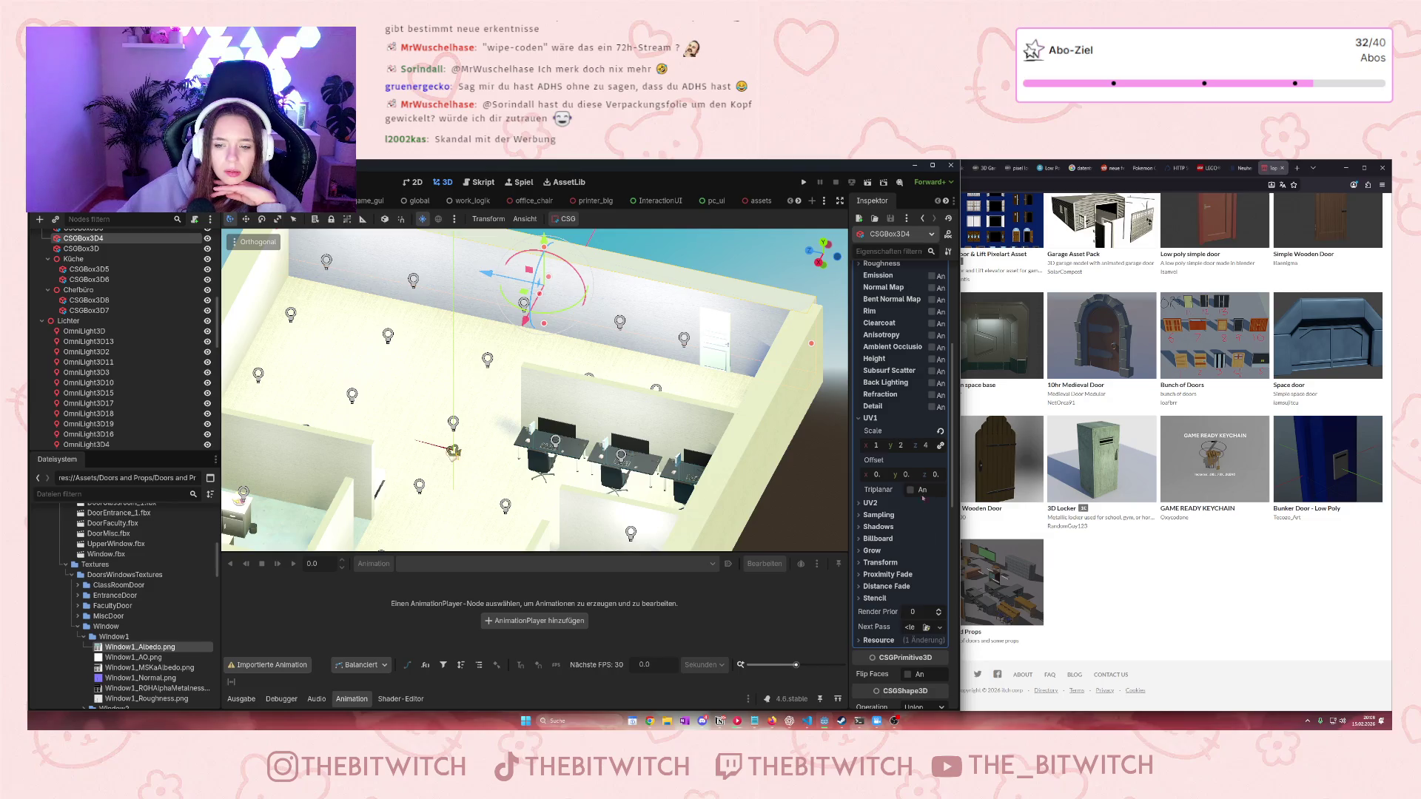
scroll(906, 494, "up", 5)
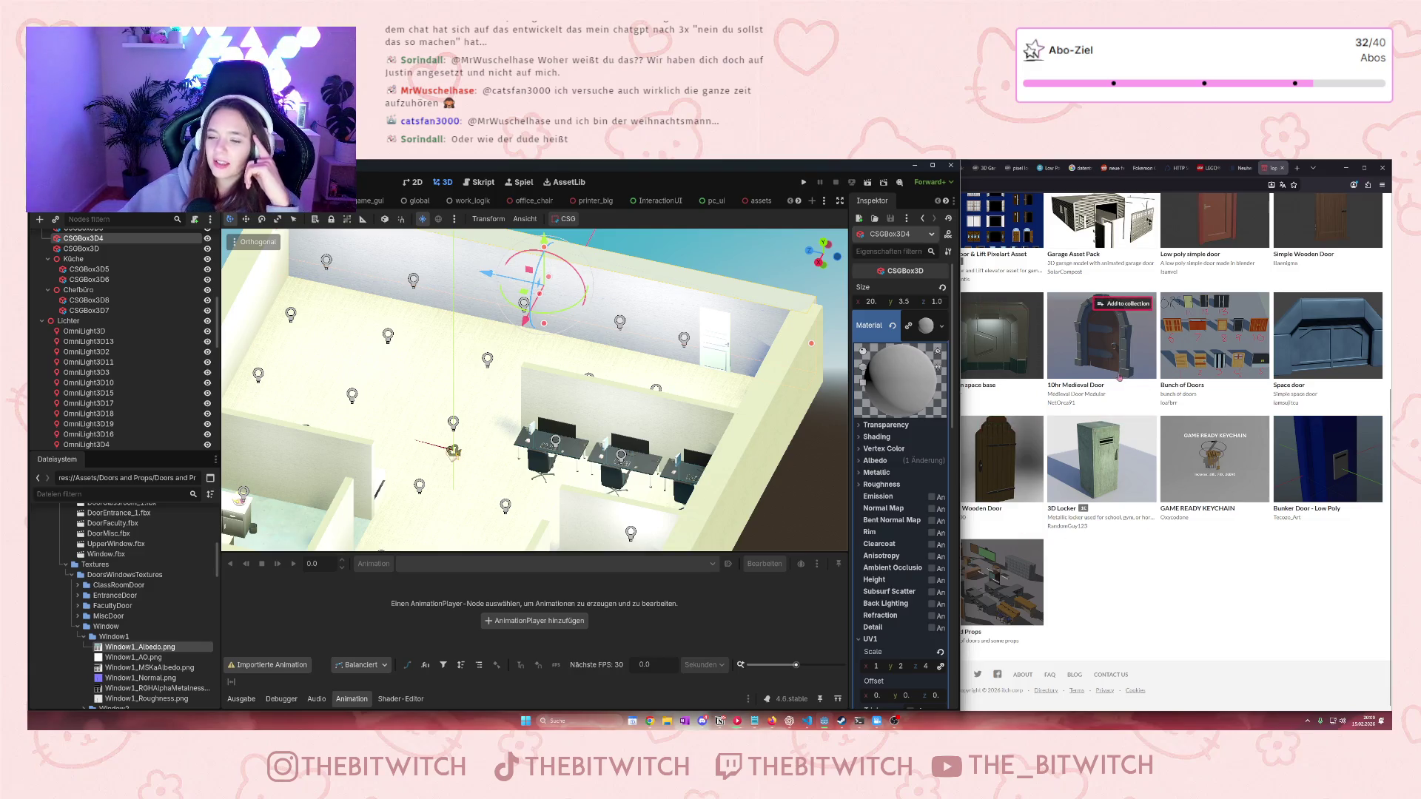
mouse_move(1117, 375)
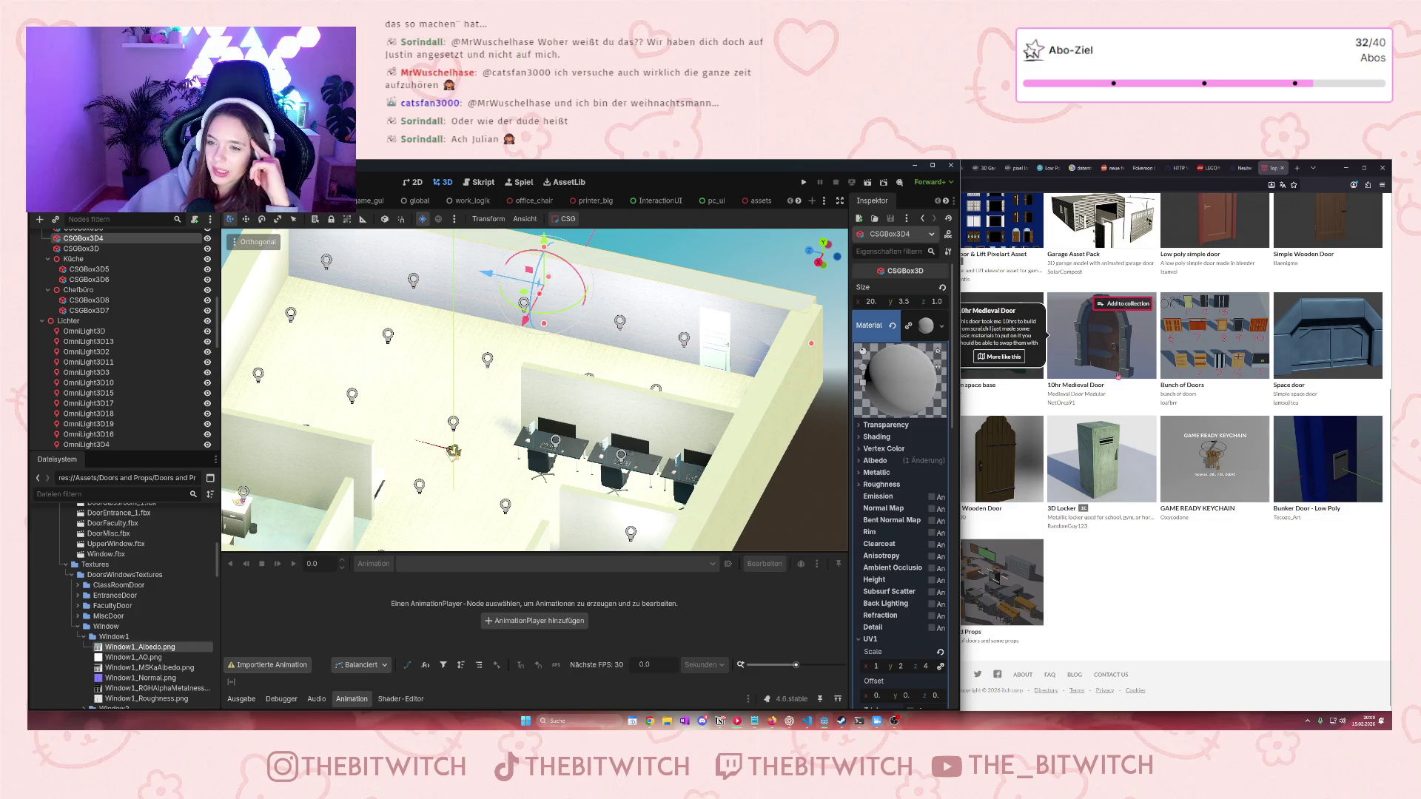
key("super+Right")
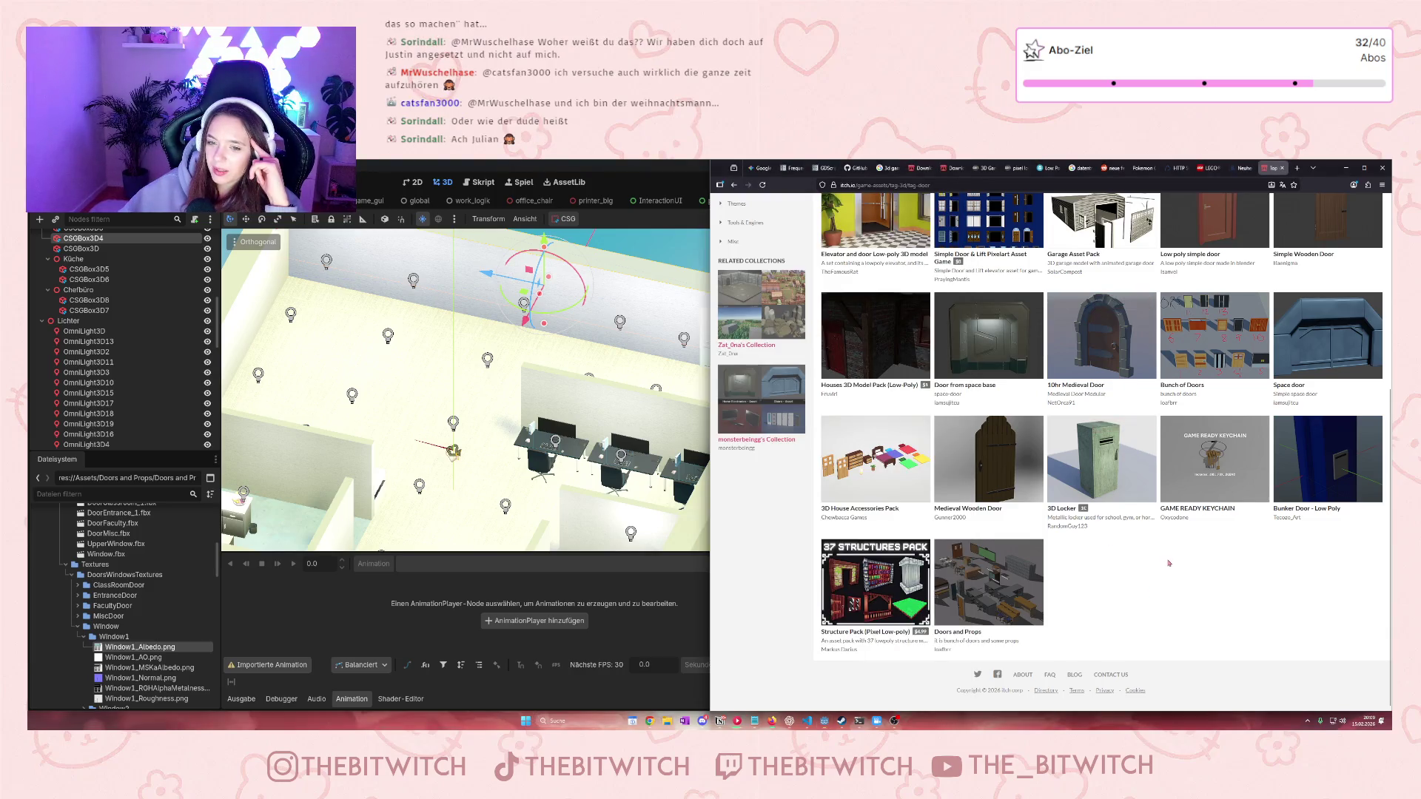
scroll(1166, 566, "up", 5)
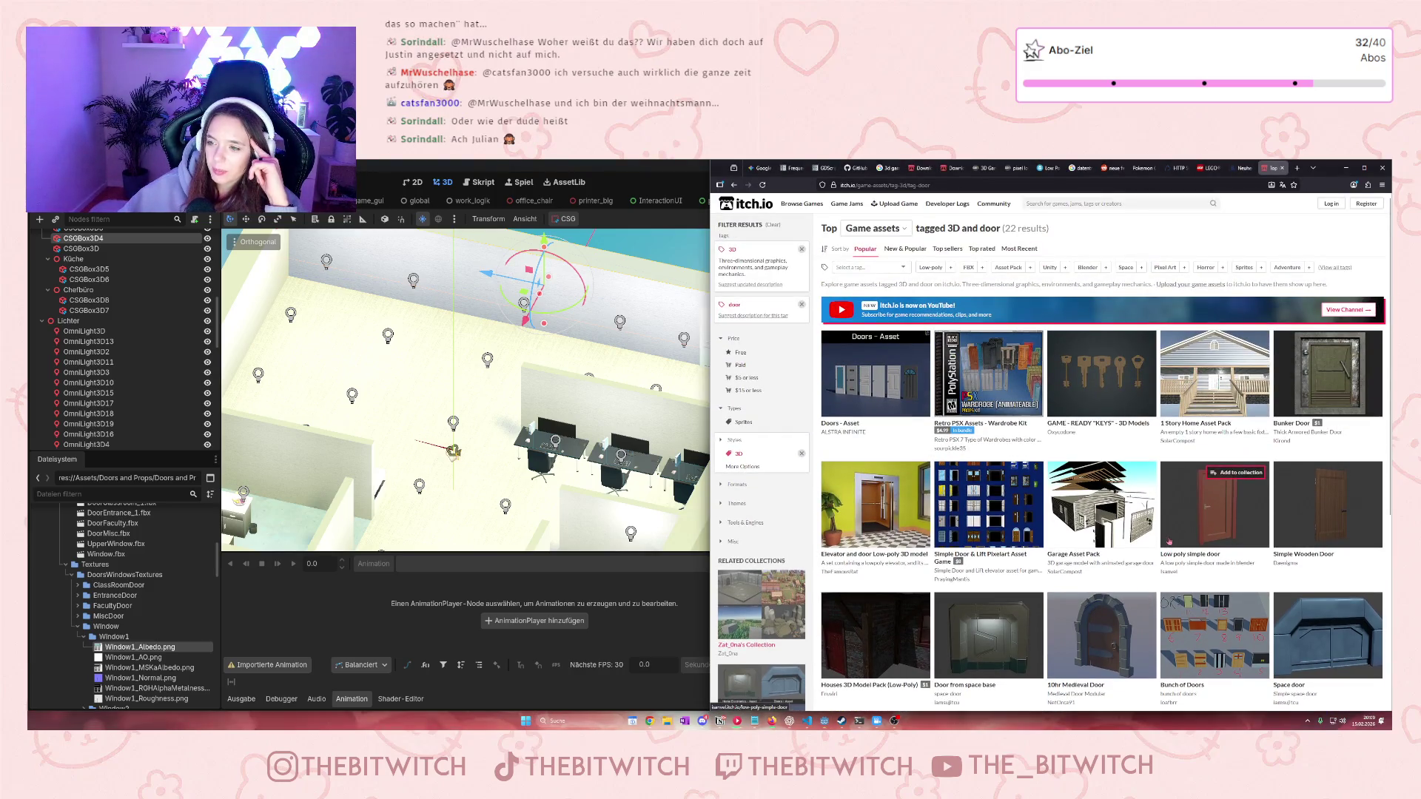
scroll(1177, 562, "down", 3)
scroll(1191, 583, "down", 3)
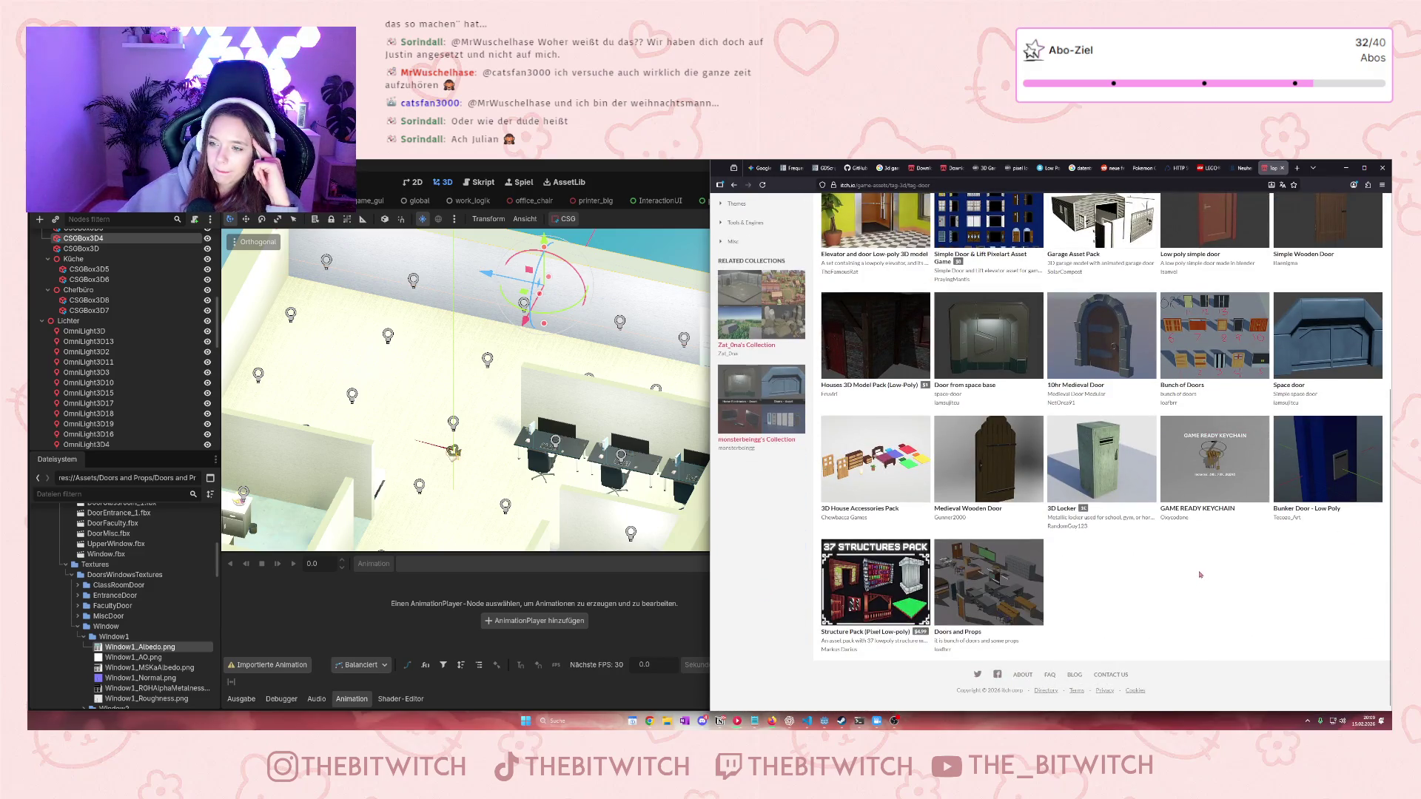
scroll(1109, 563, "up", 5)
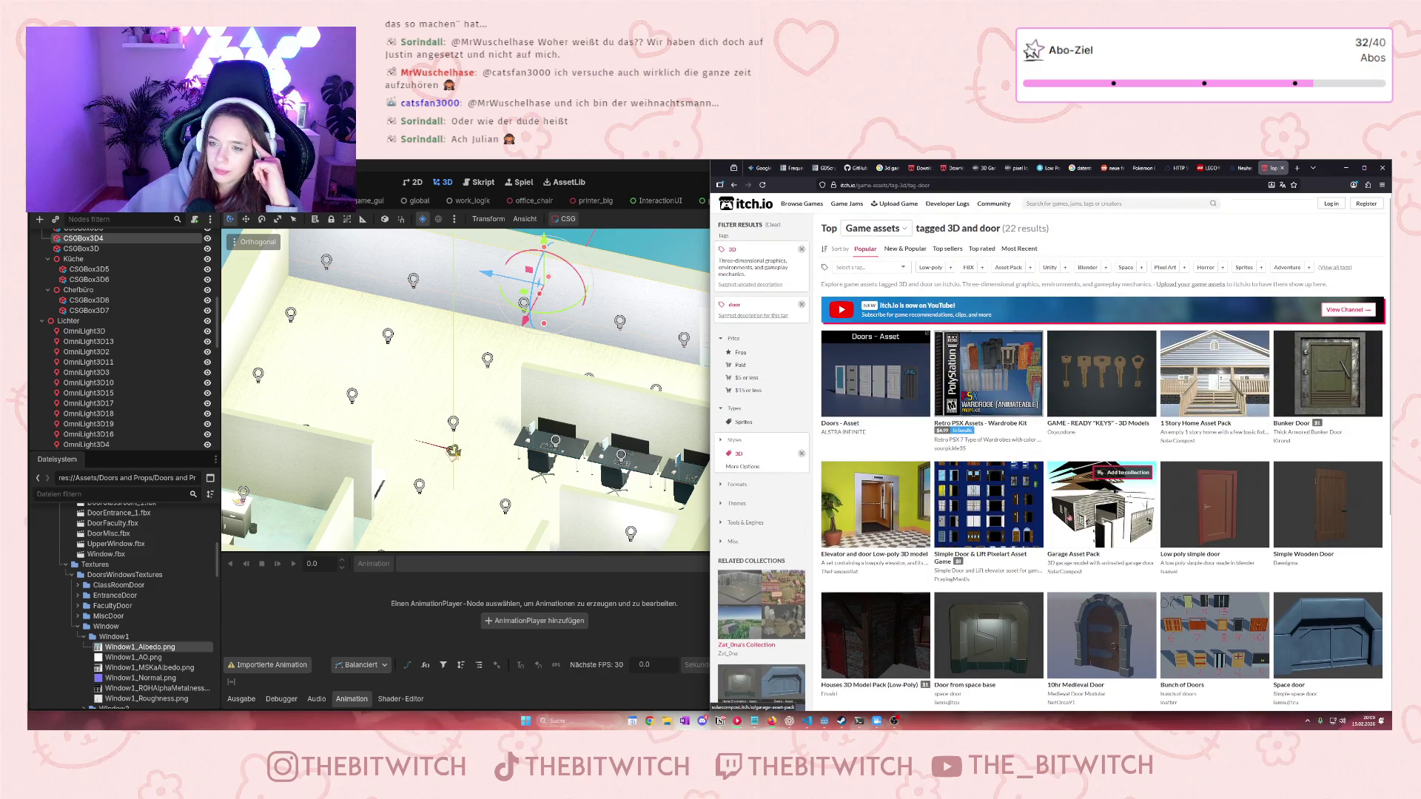
scroll(1128, 503, "down", 5)
scroll(1131, 492, "up", 5)
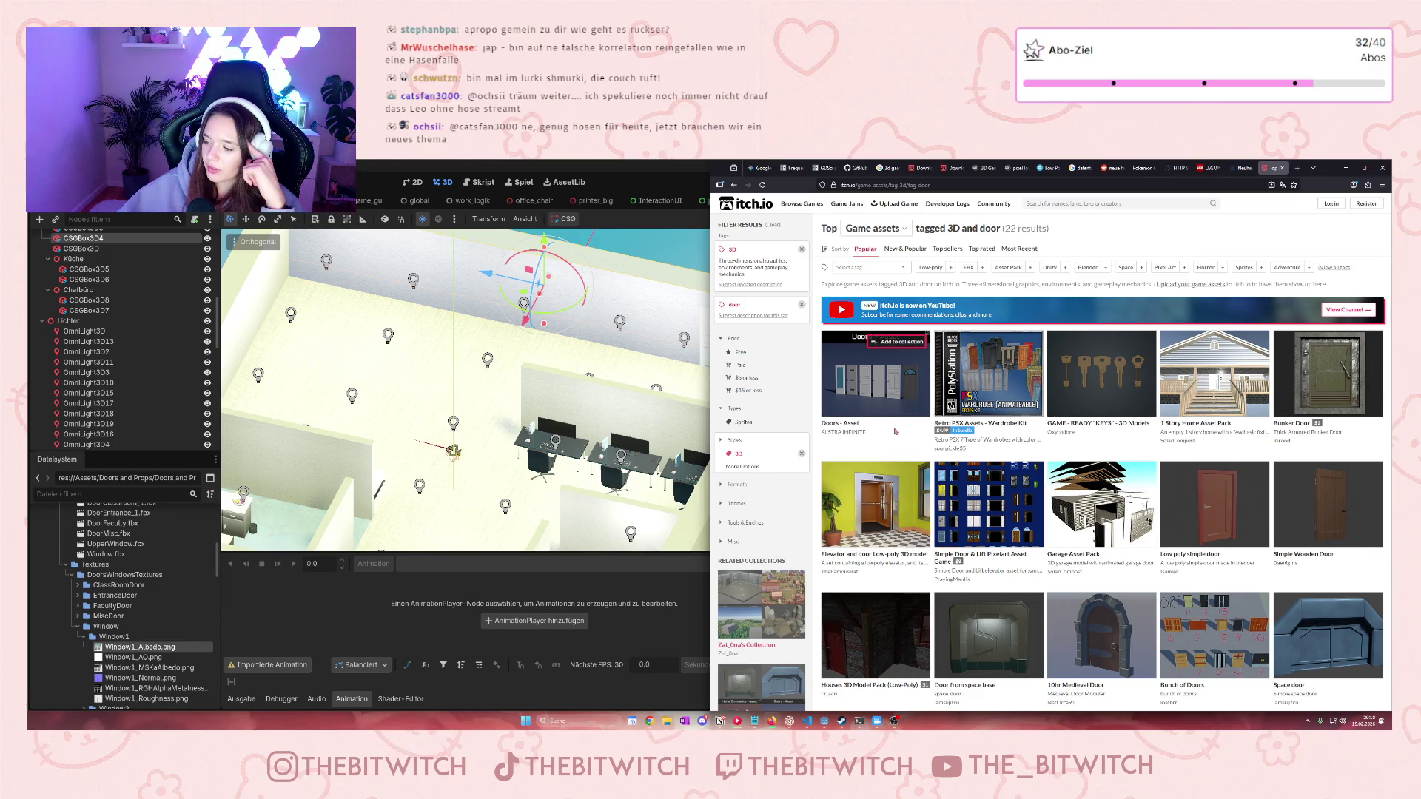
scroll(895, 431, "down", 3)
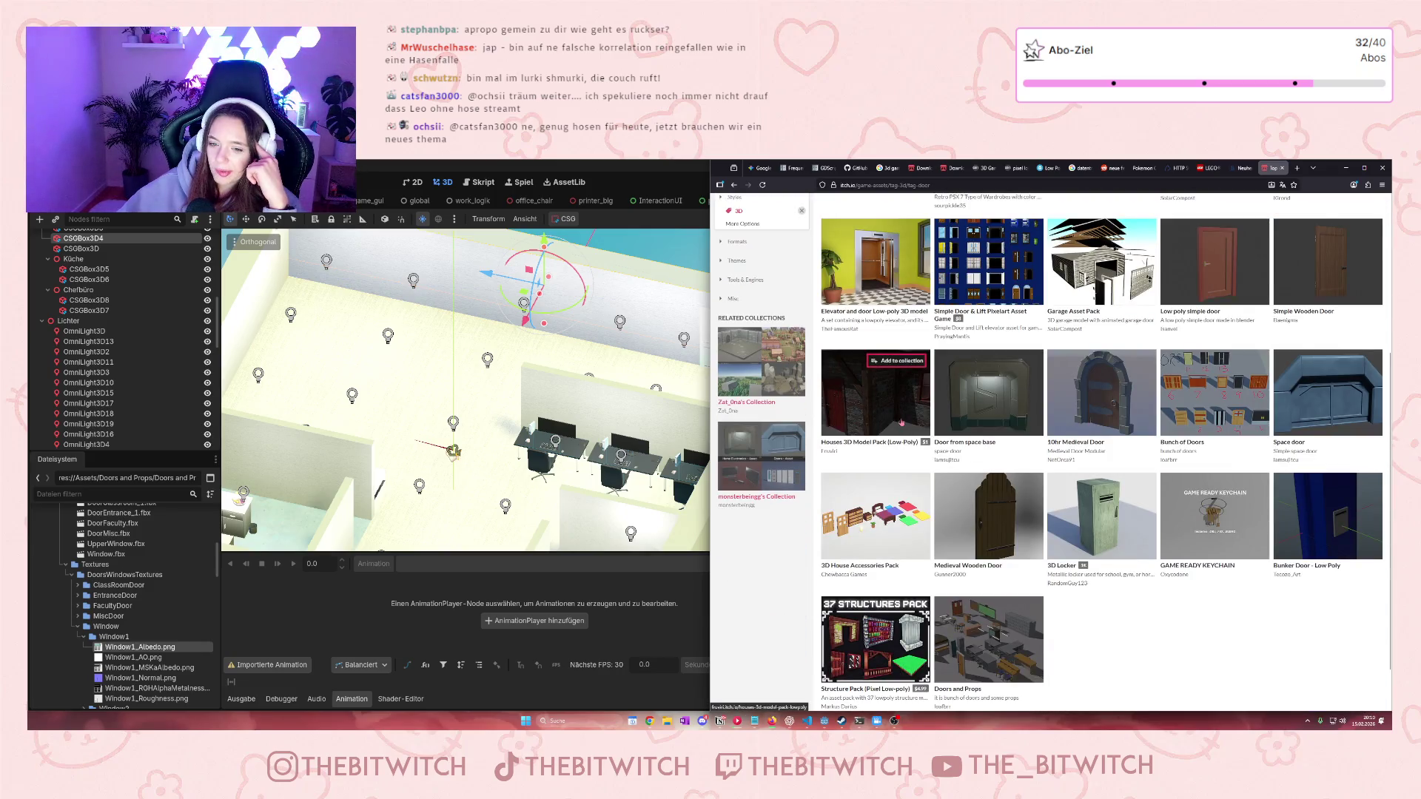
scroll(901, 422, "down", 1)
left_click(631, 367)
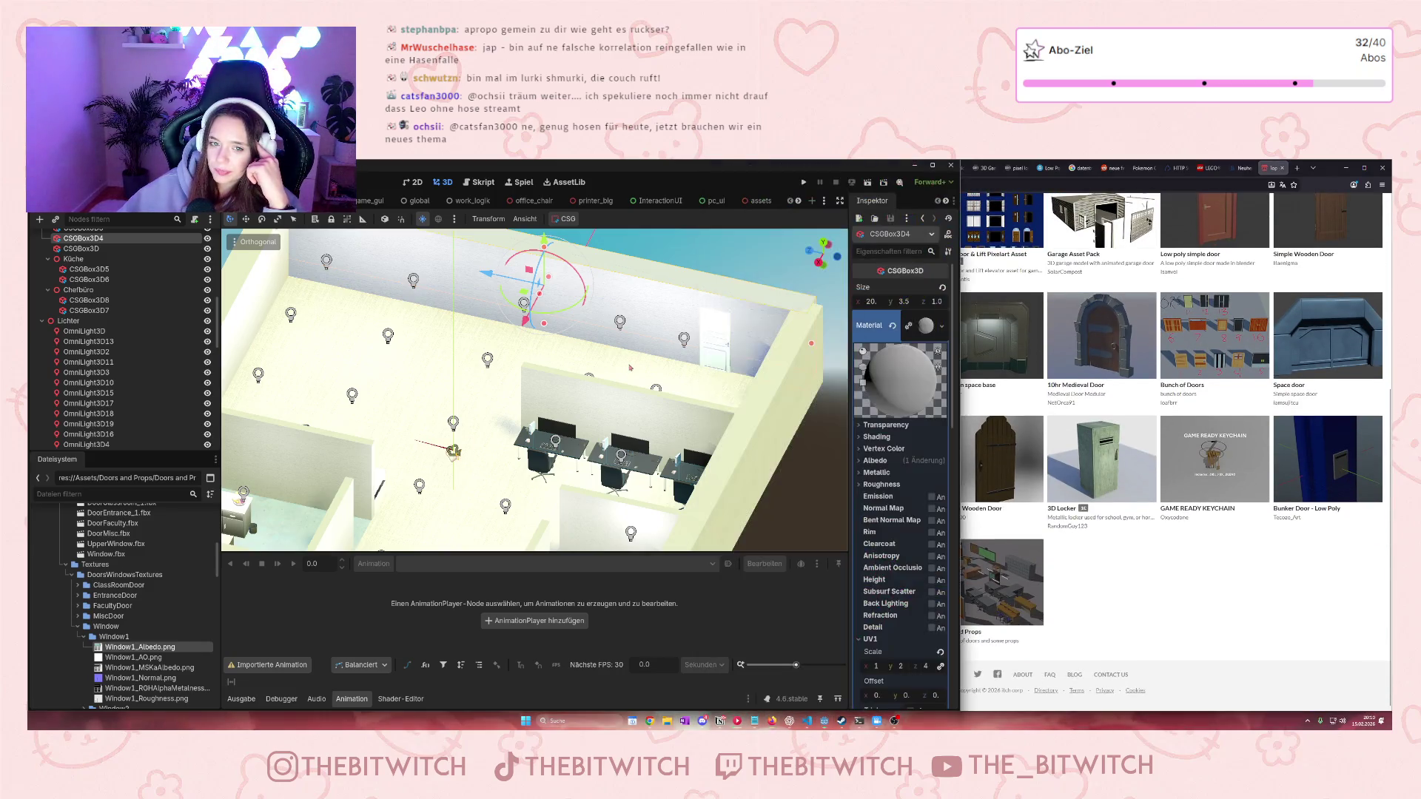
left_click(725, 335)
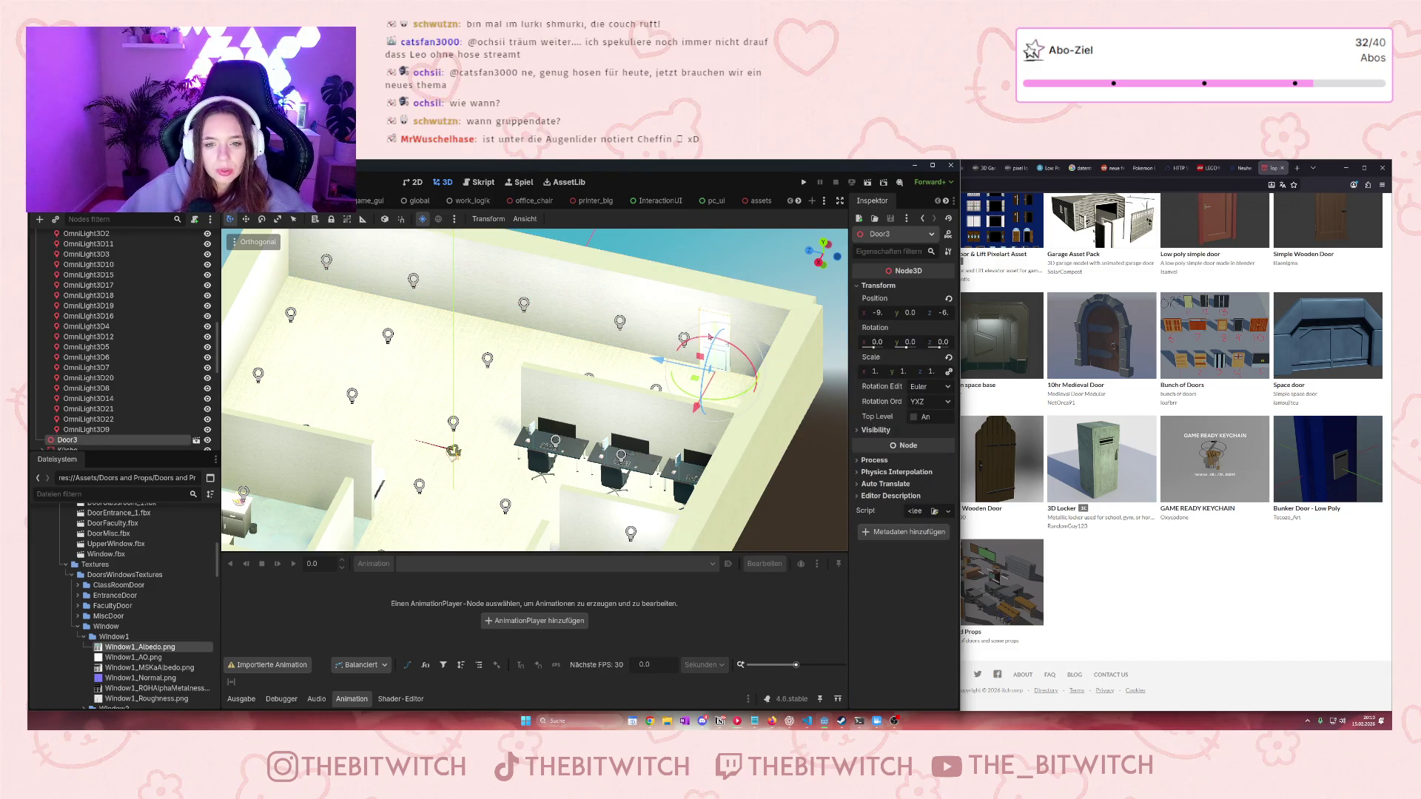
Expand the ClassRoomDoor and MiscDoor texture folders in the FileSystem dock
scroll(148, 643, "down", 1)
scroll(151, 643, "down", 1)
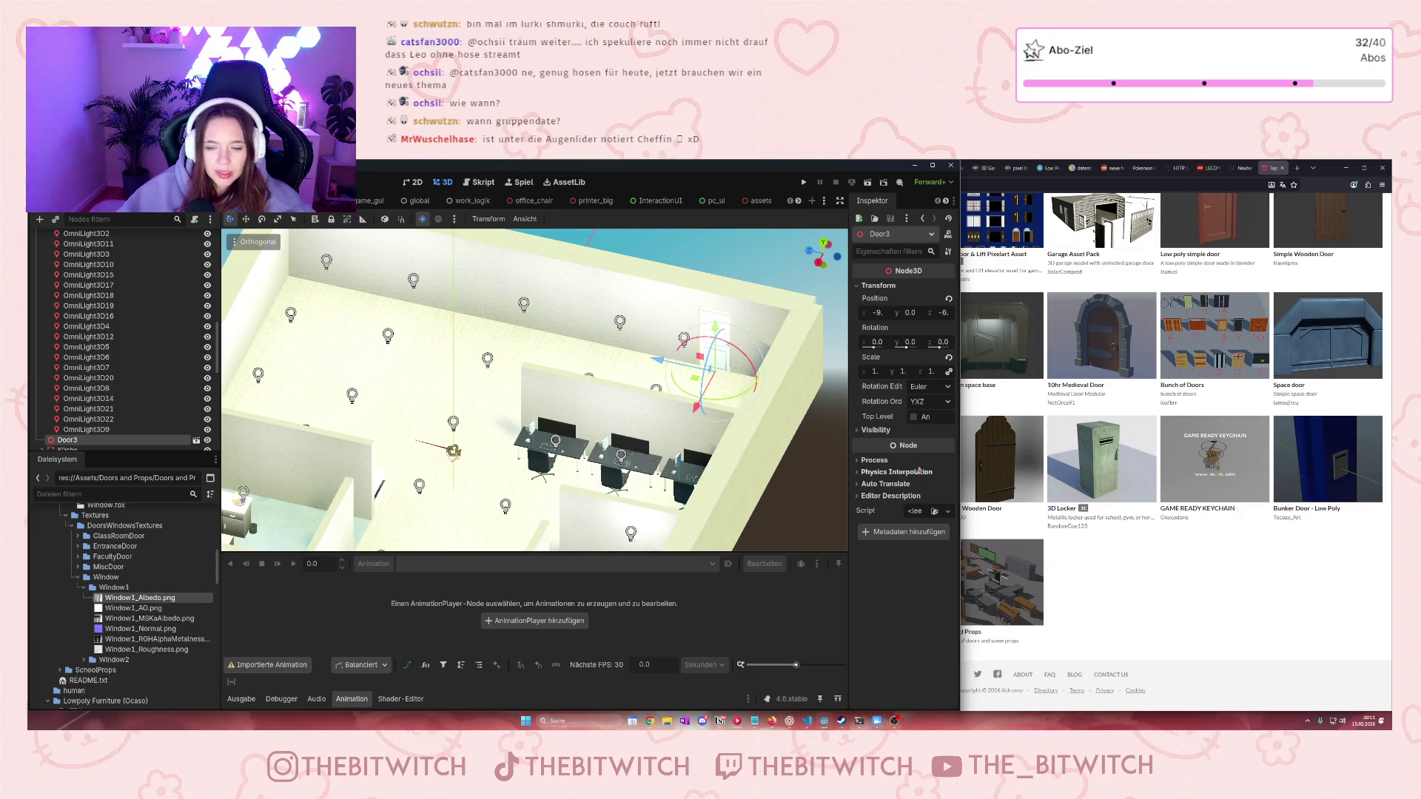
key("super+Right")
scroll(1073, 415, "up", 10)
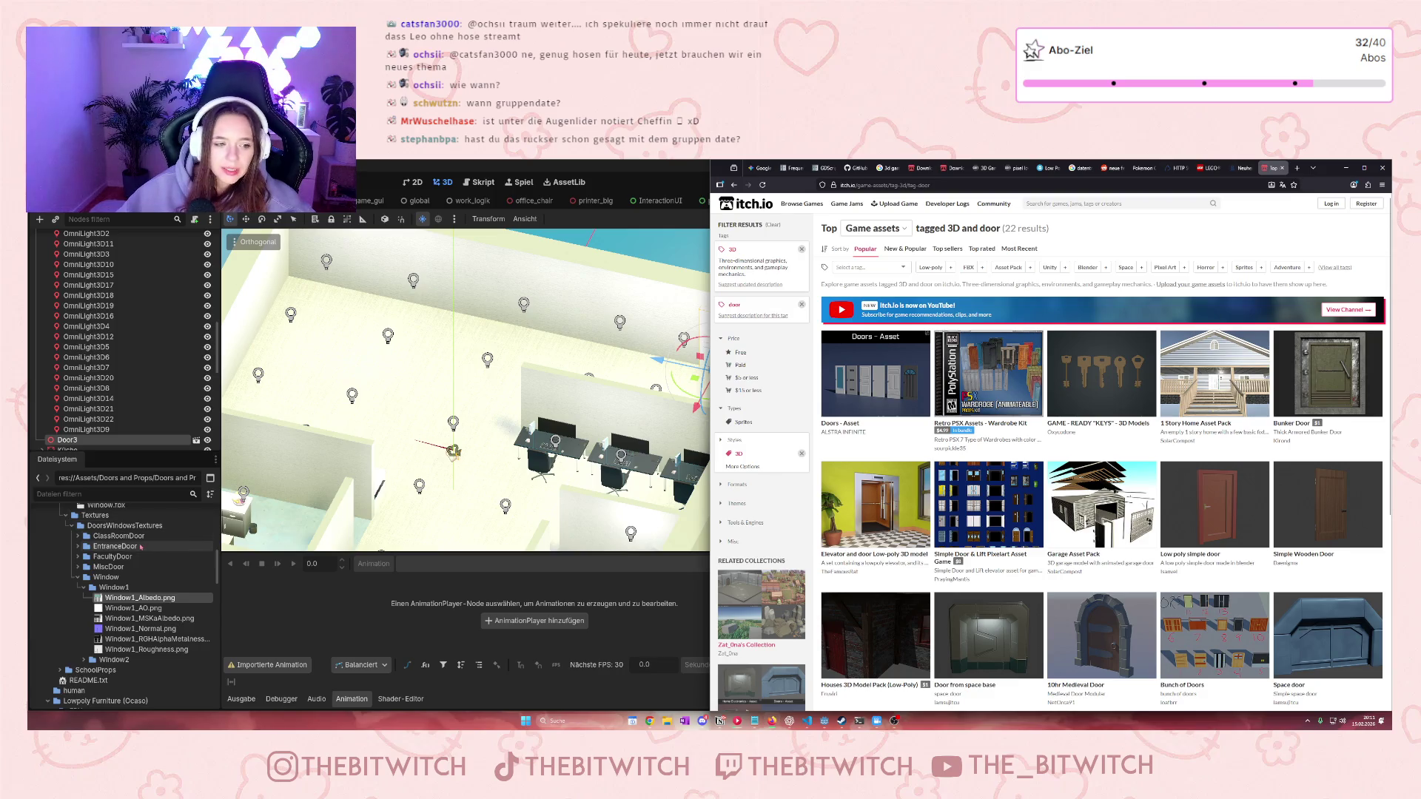
left_click(78, 536)
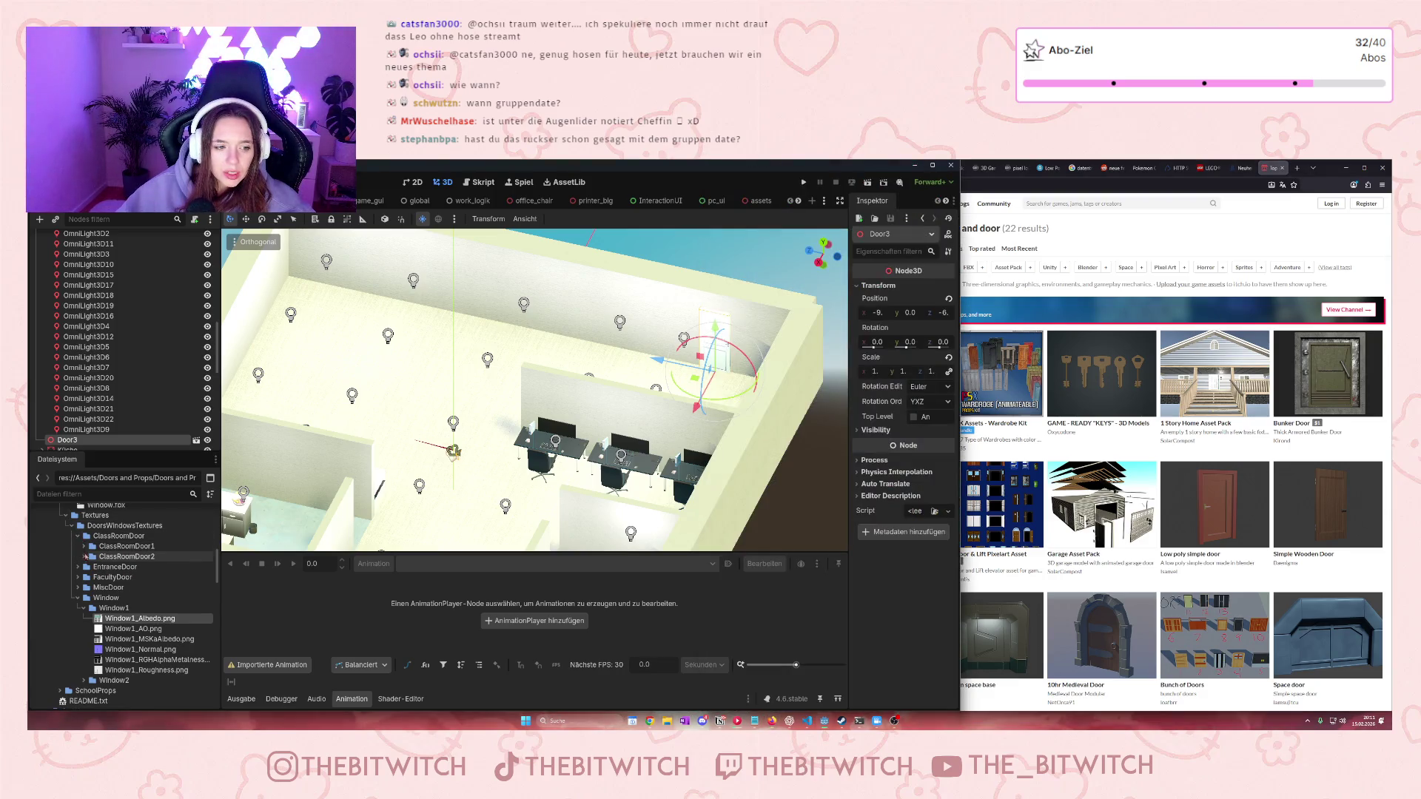
left_click(78, 588)
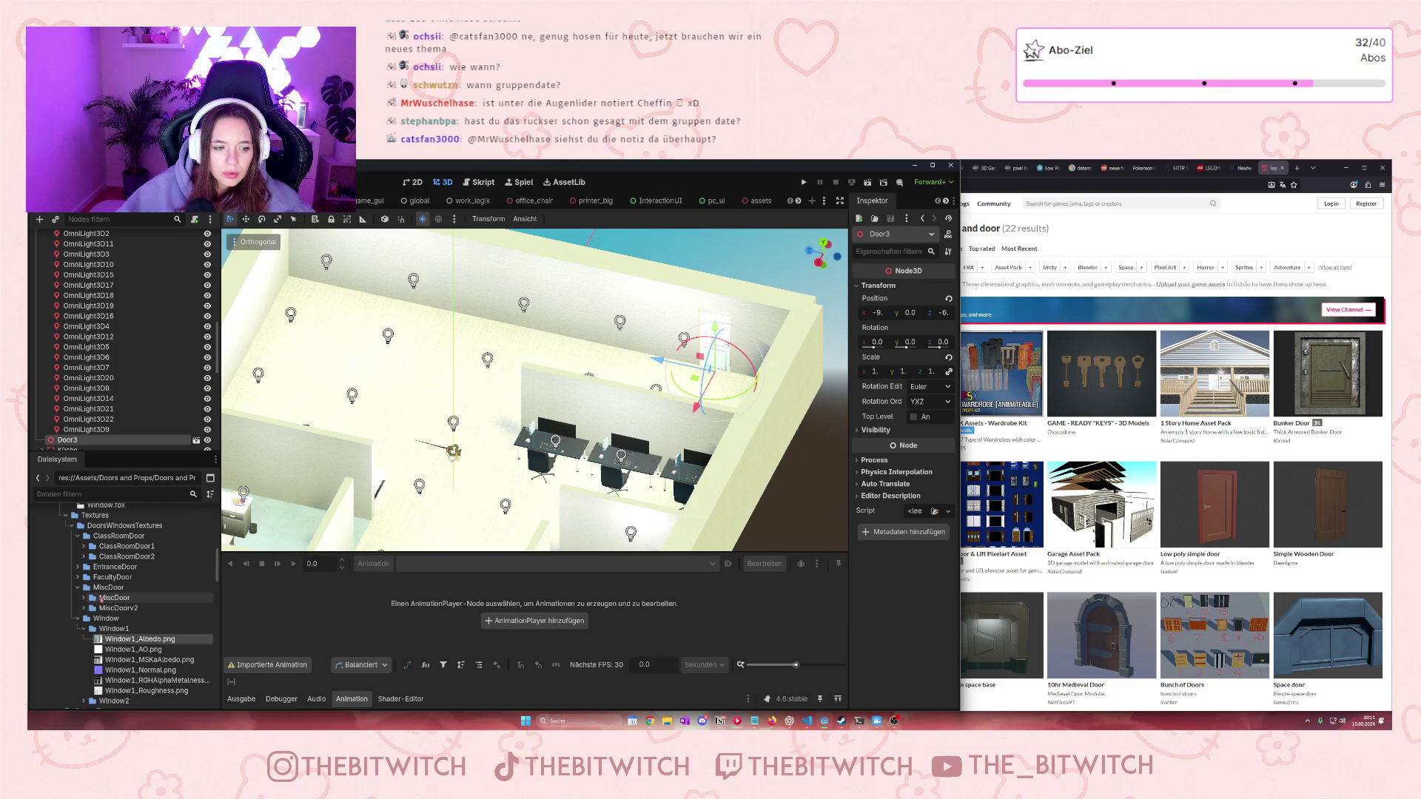
left_click(83, 598)
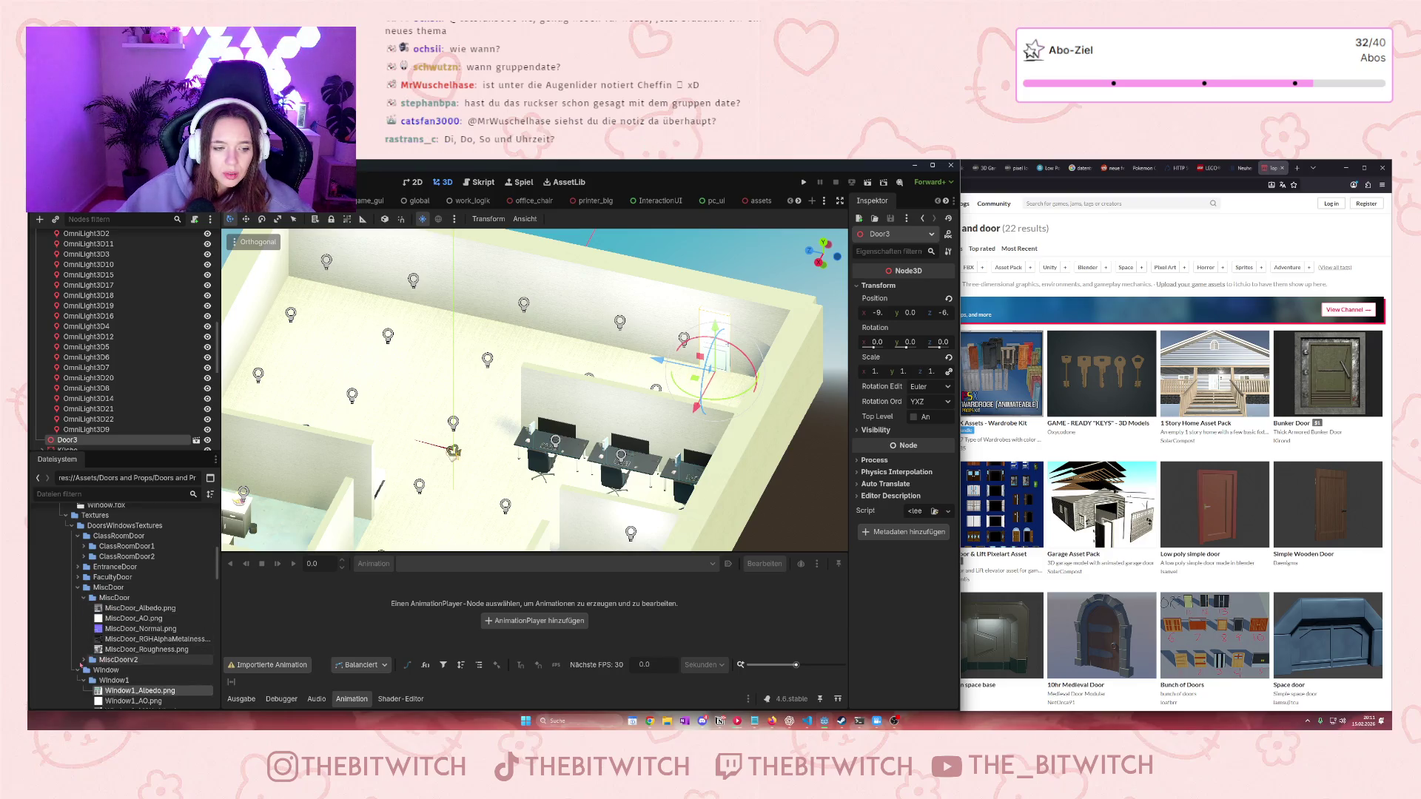
scroll(120, 643, "up", 10)
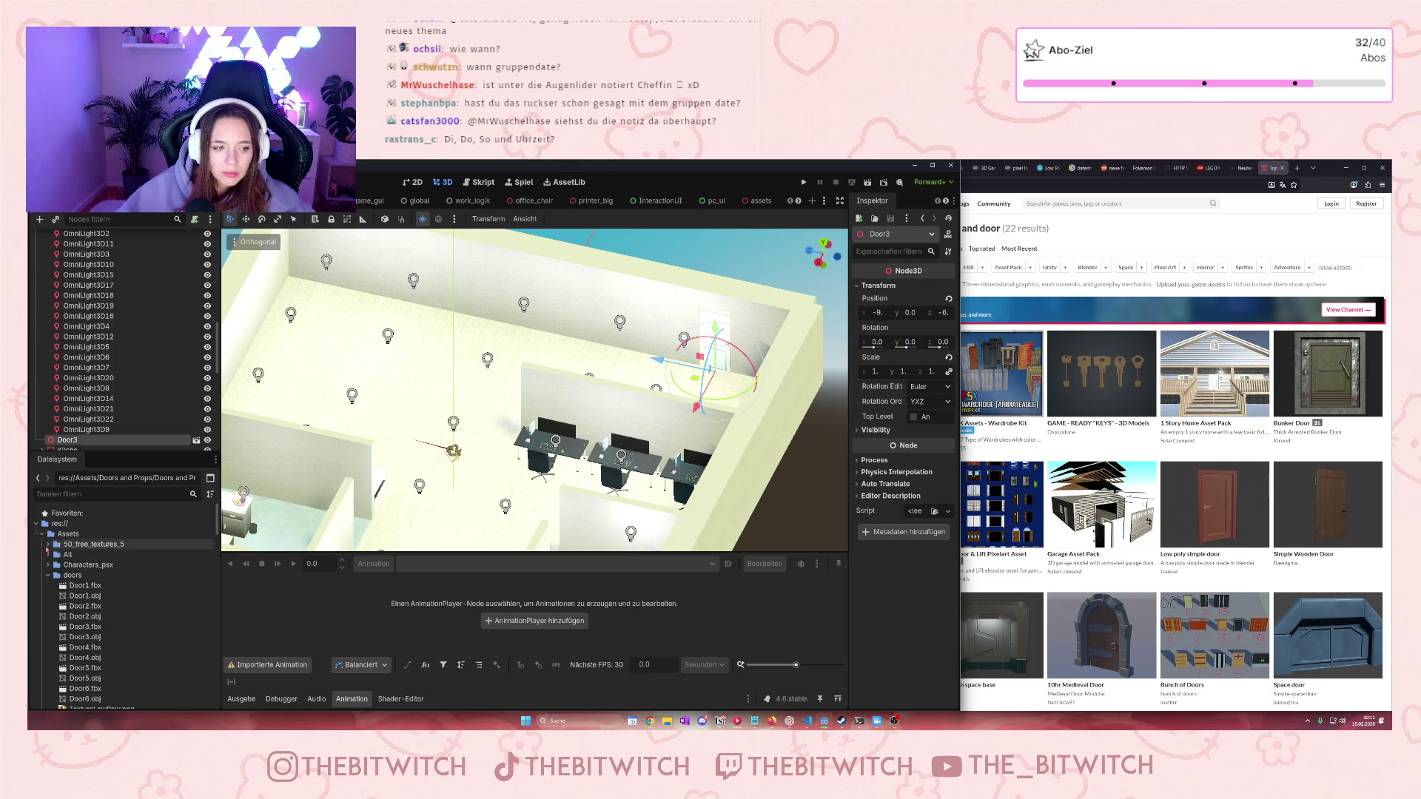
left_click(49, 554)
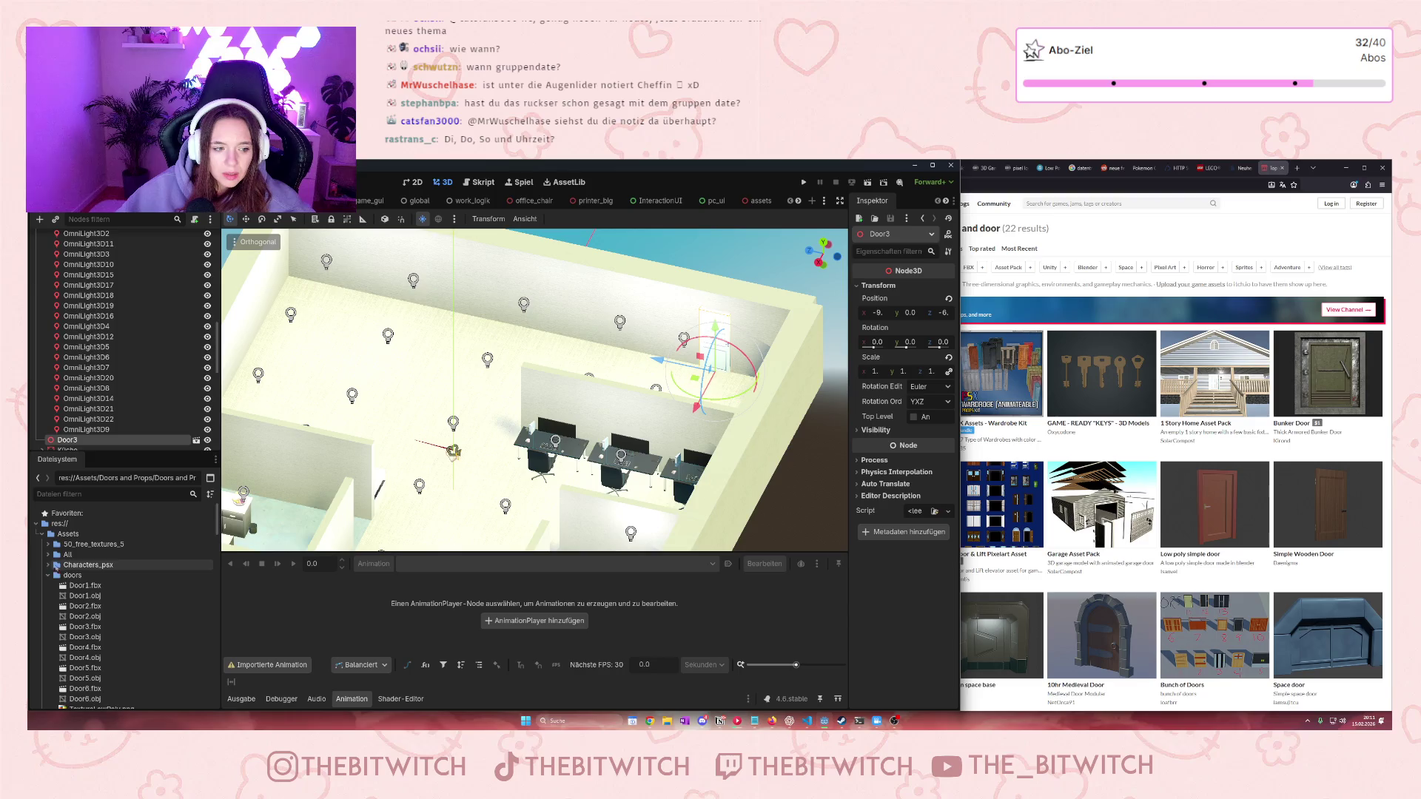
left_click(49, 555)
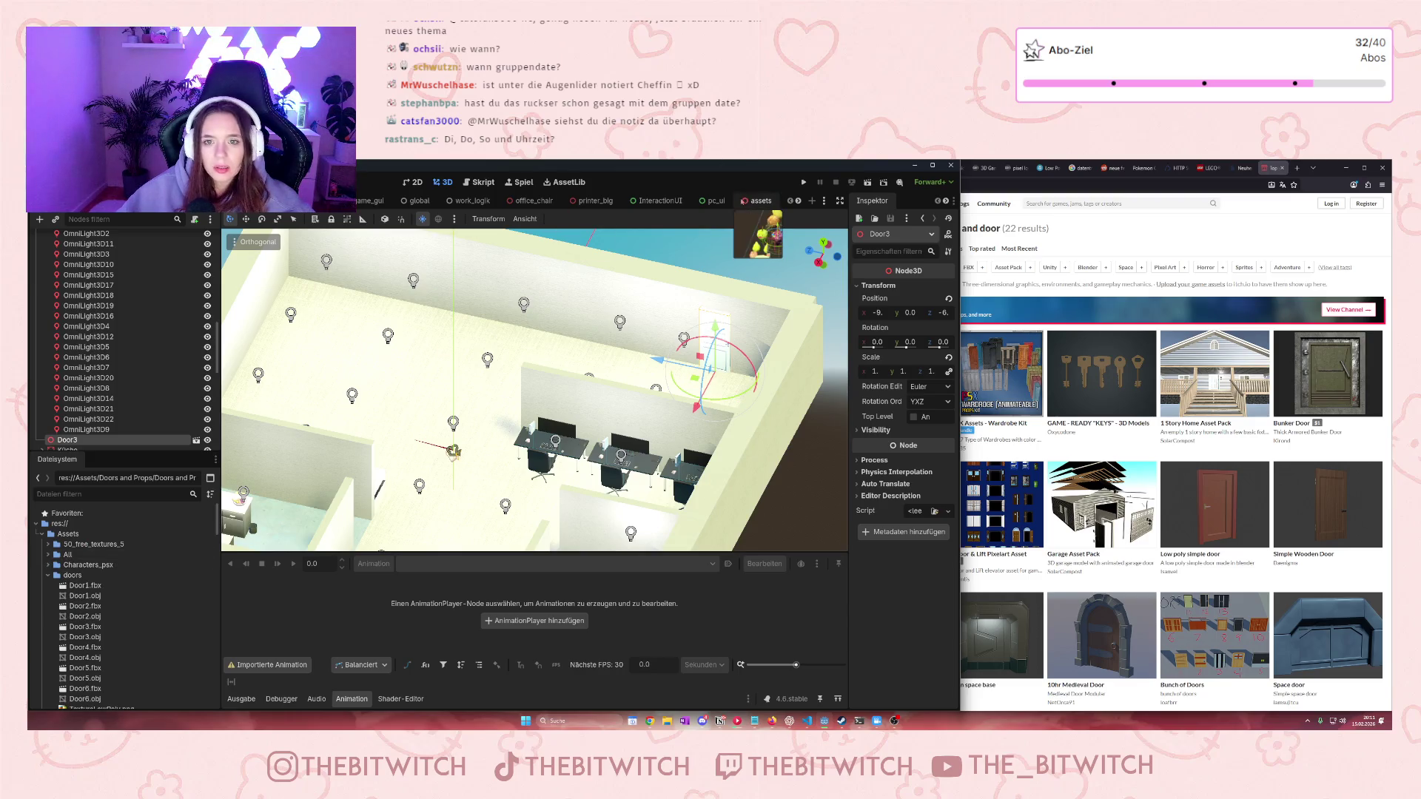
Switch to the assets scene and frame the whole All furniture collection
left_click(748, 201)
key("f")
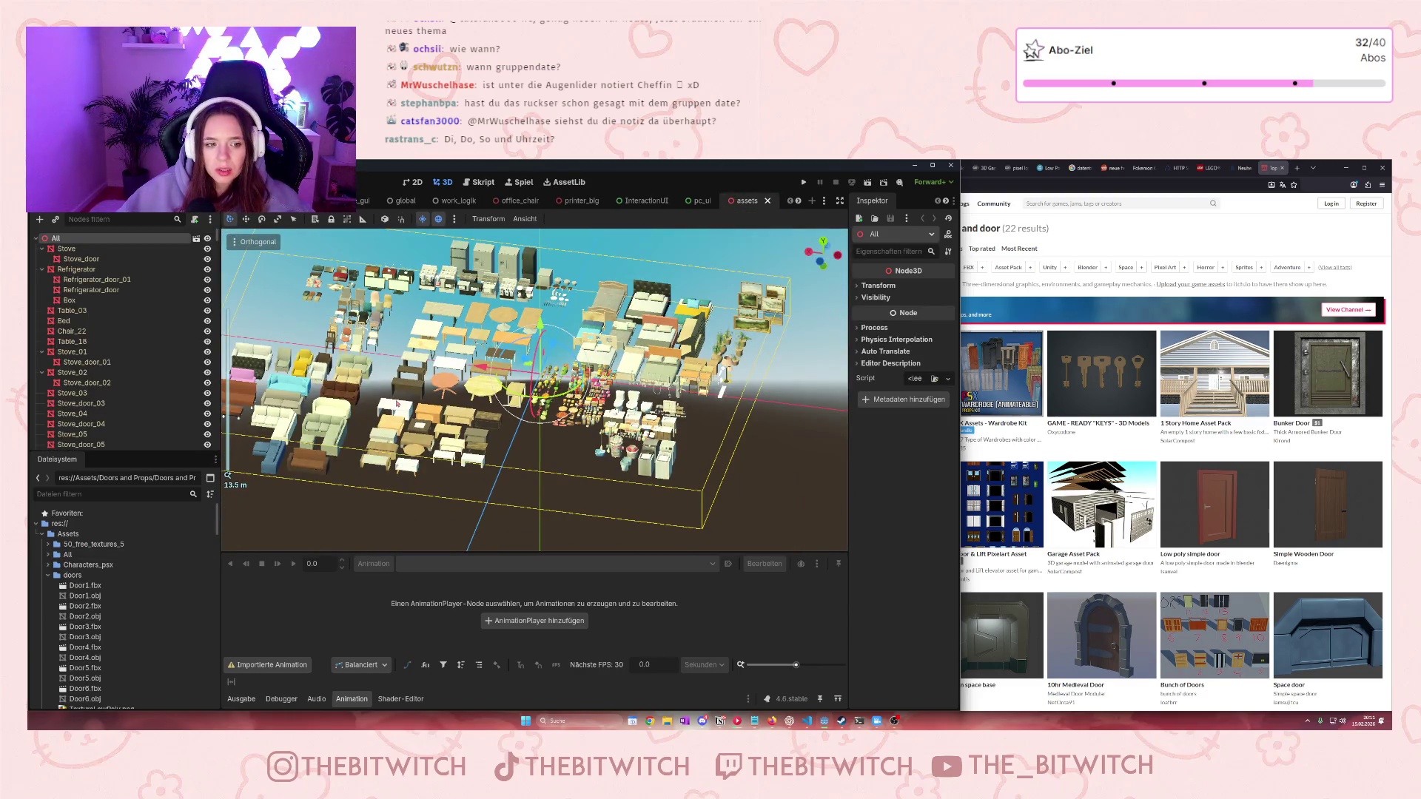
scroll(478, 431, "up", 2)
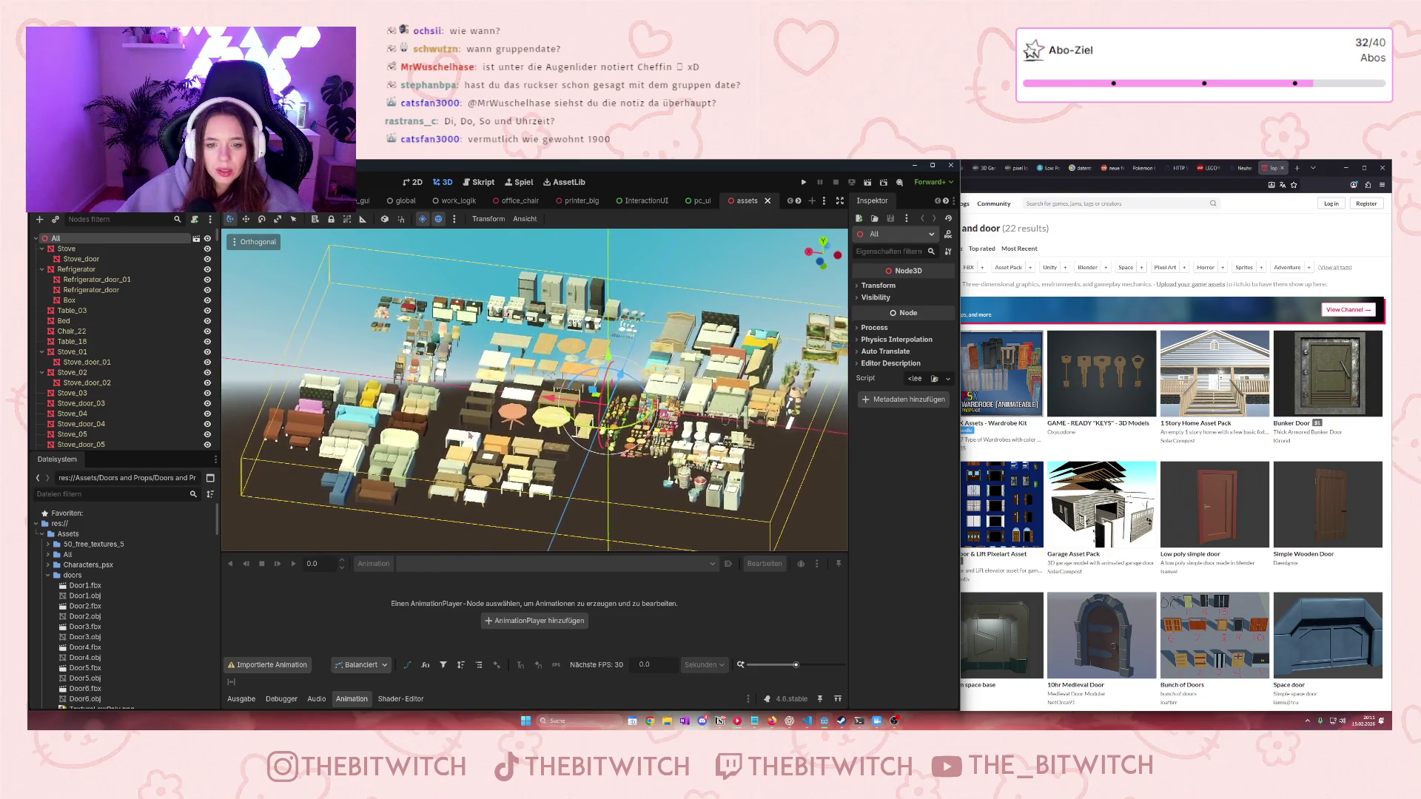
scroll(478, 431, "up", 1)
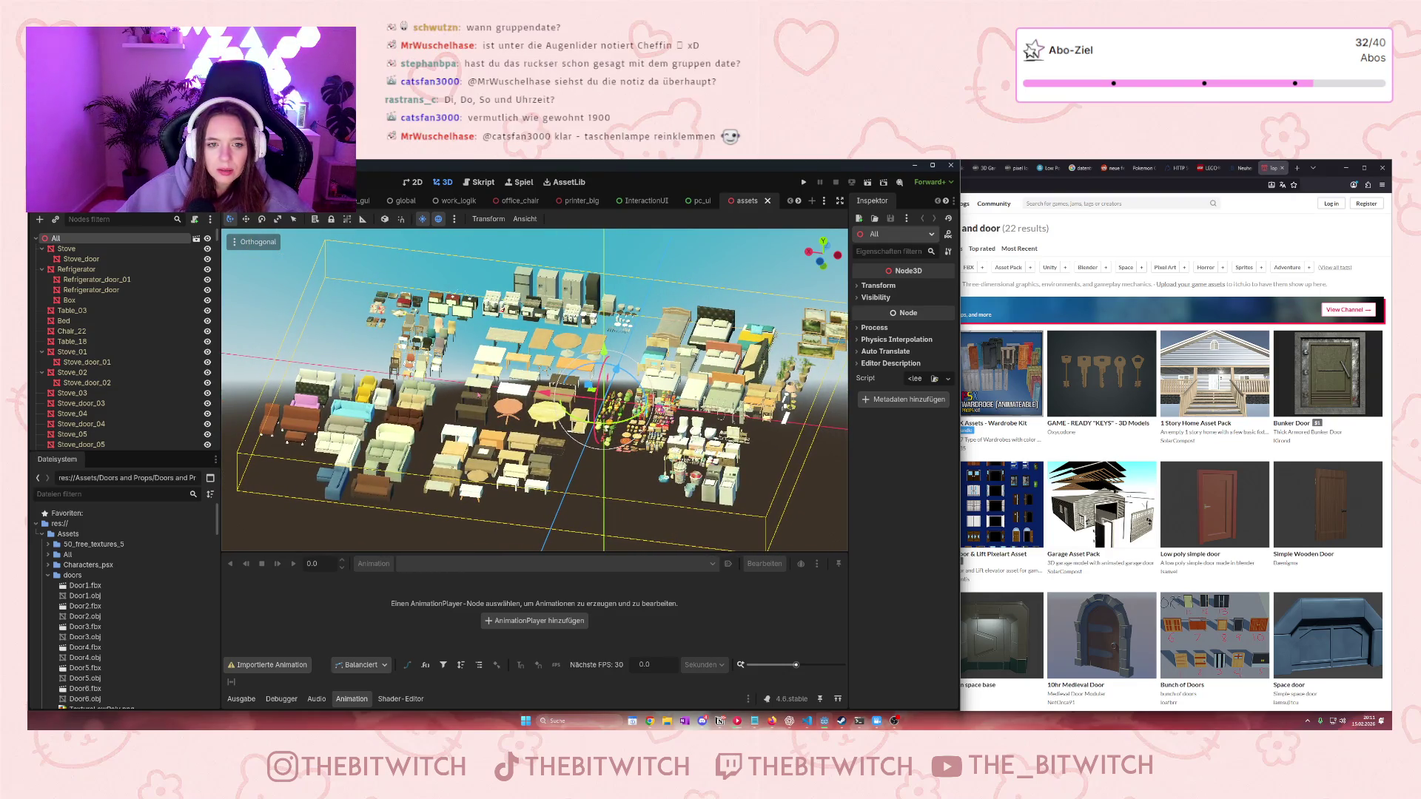
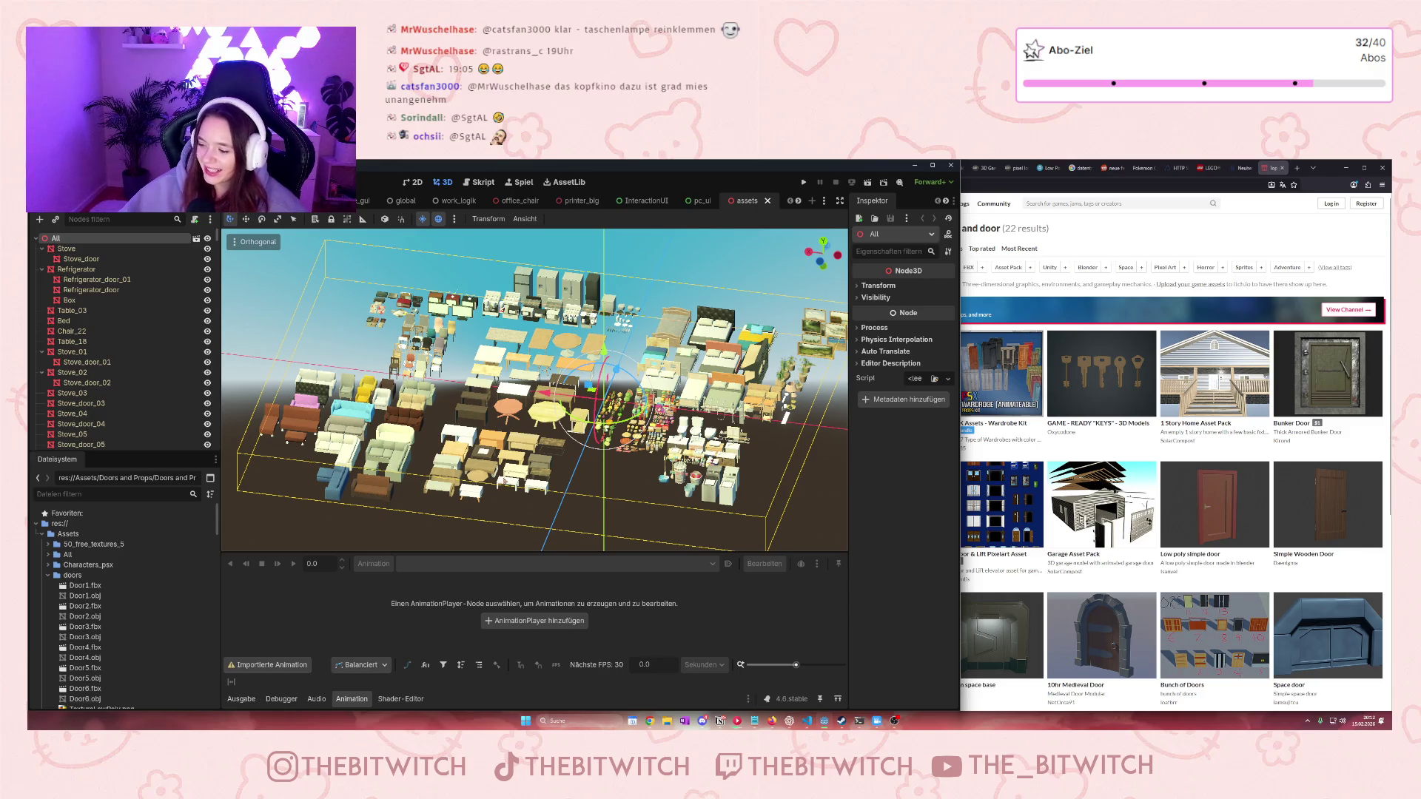
Zoom and pan the assets viewport onto the group of chair models
scroll(752, 361, "up", 3)
scroll(752, 361, "up", 5)
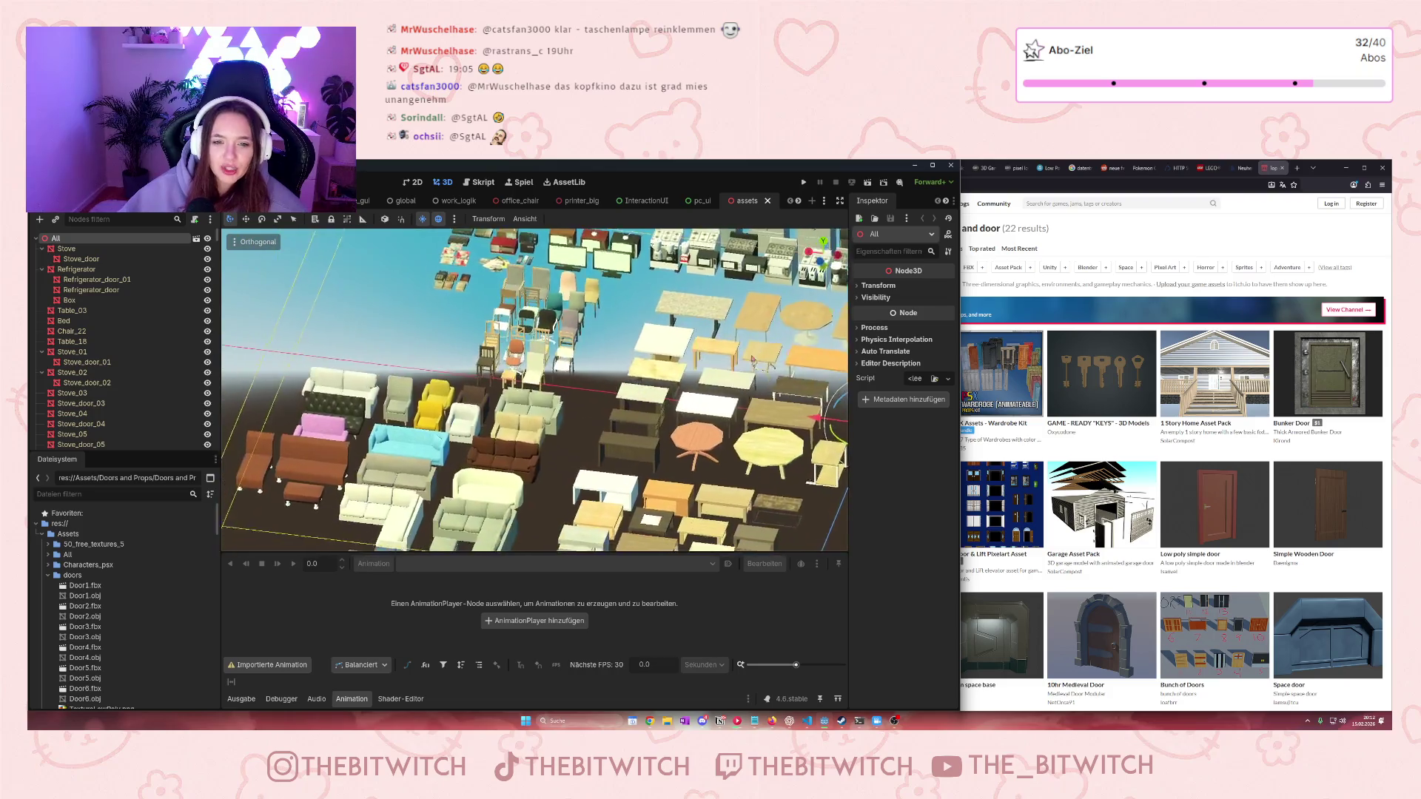
left_click_drag(752, 360, 714, 508)
scroll(578, 333, "up", 8)
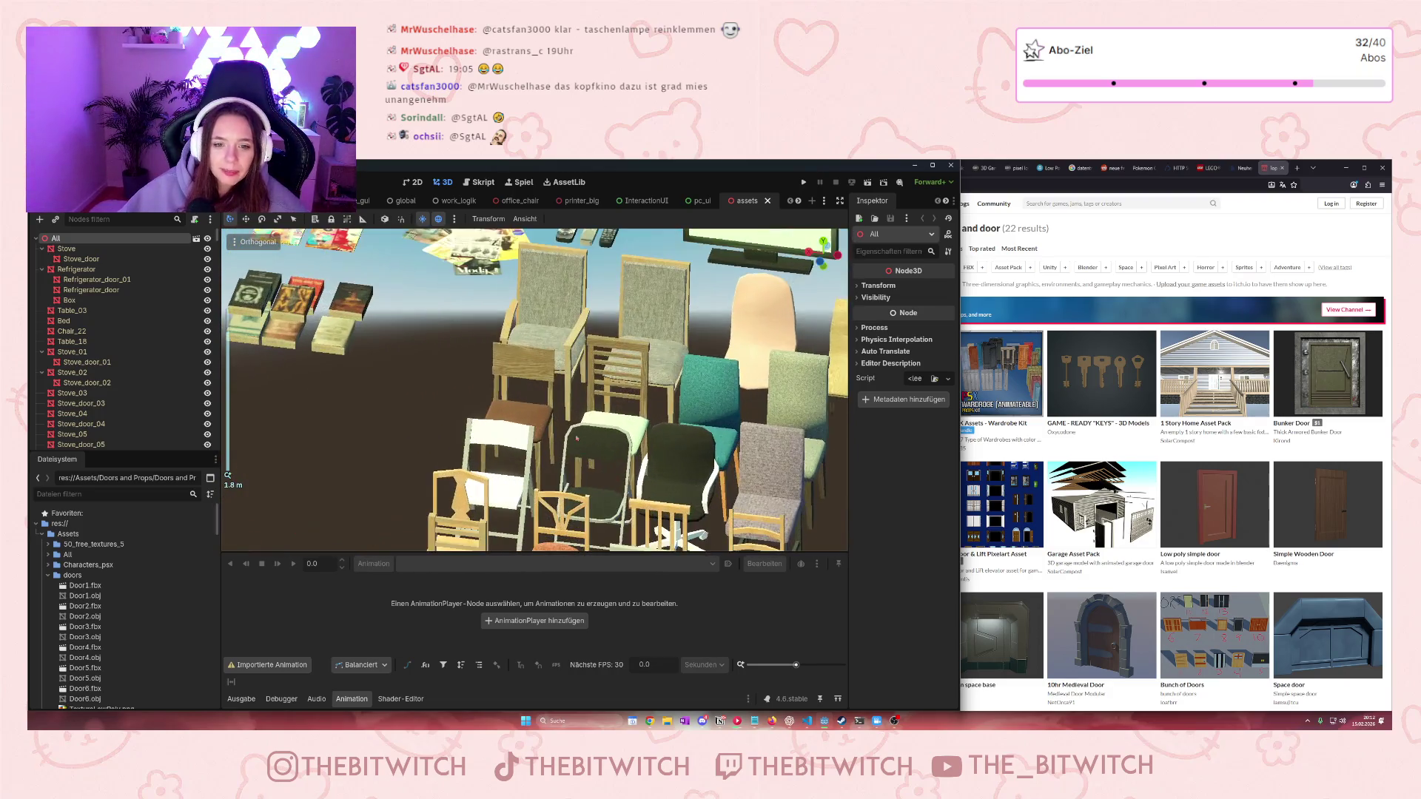
left_click_drag(578, 333, 537, 472)
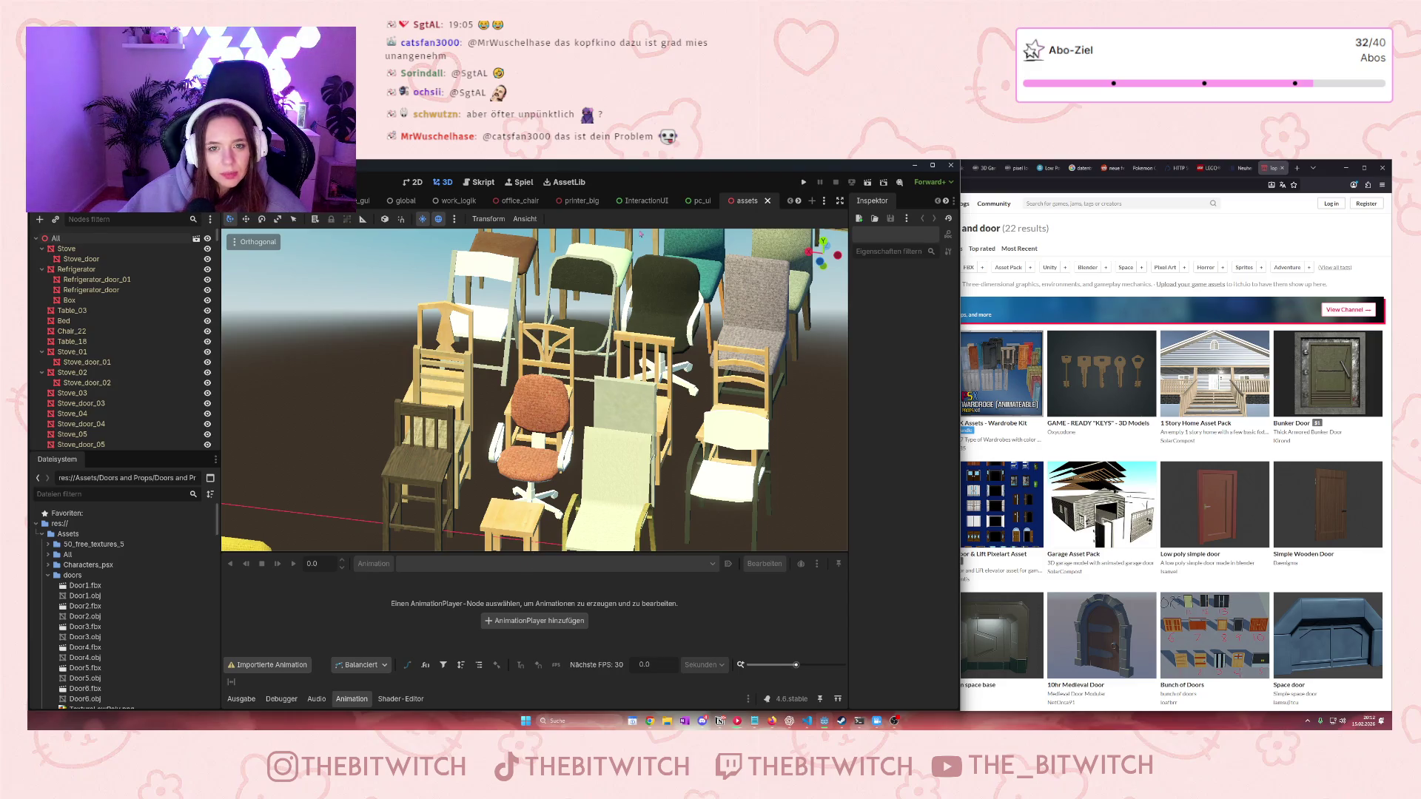
left_click(734, 223)
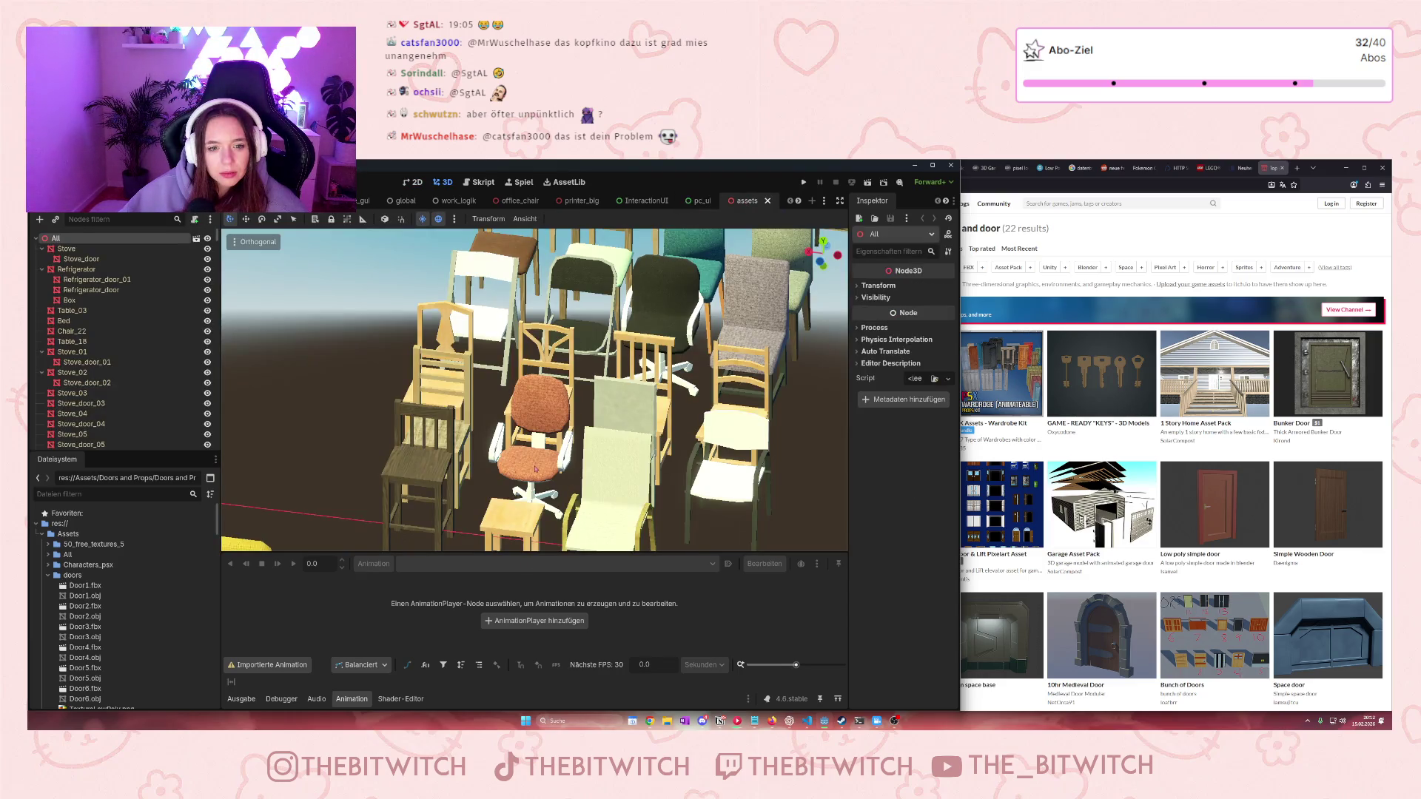
left_click(535, 468)
Check the Chair_10 and Chair_14 nodes, then pick the orange swivel chair in the viewport
scroll(533, 468, "down", 6)
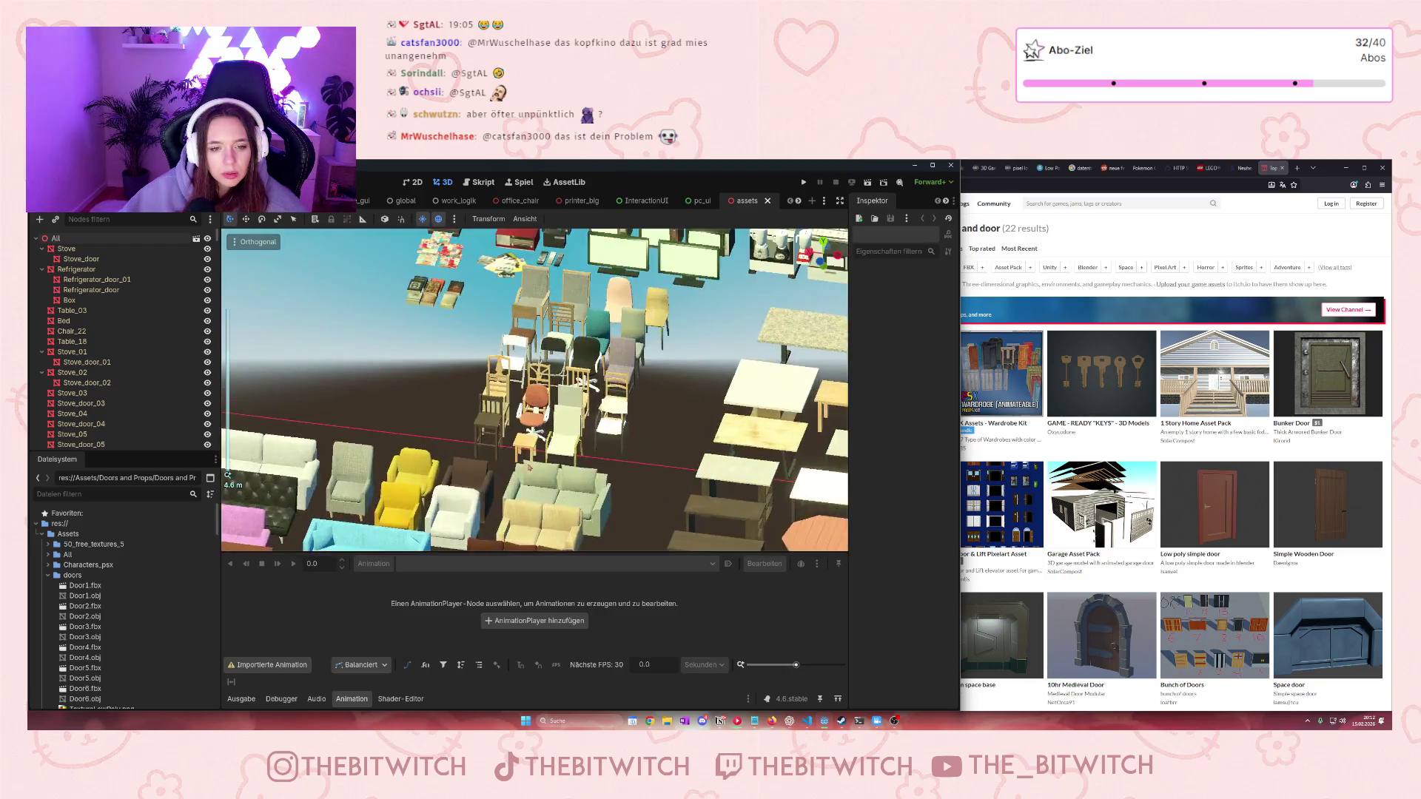
scroll(548, 403, "up", 8)
scroll(103, 355, "down", 10)
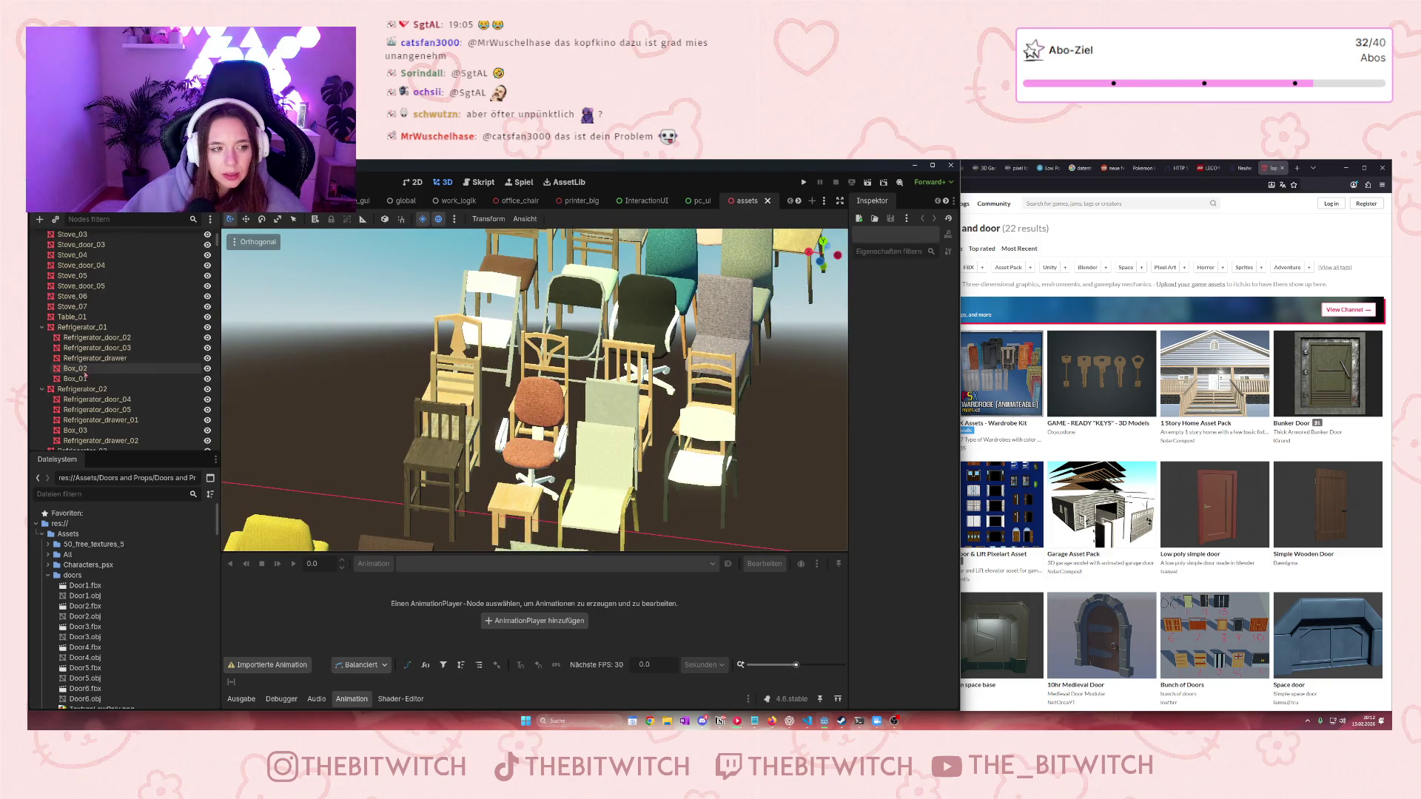
left_click(97, 391)
left_click(93, 410)
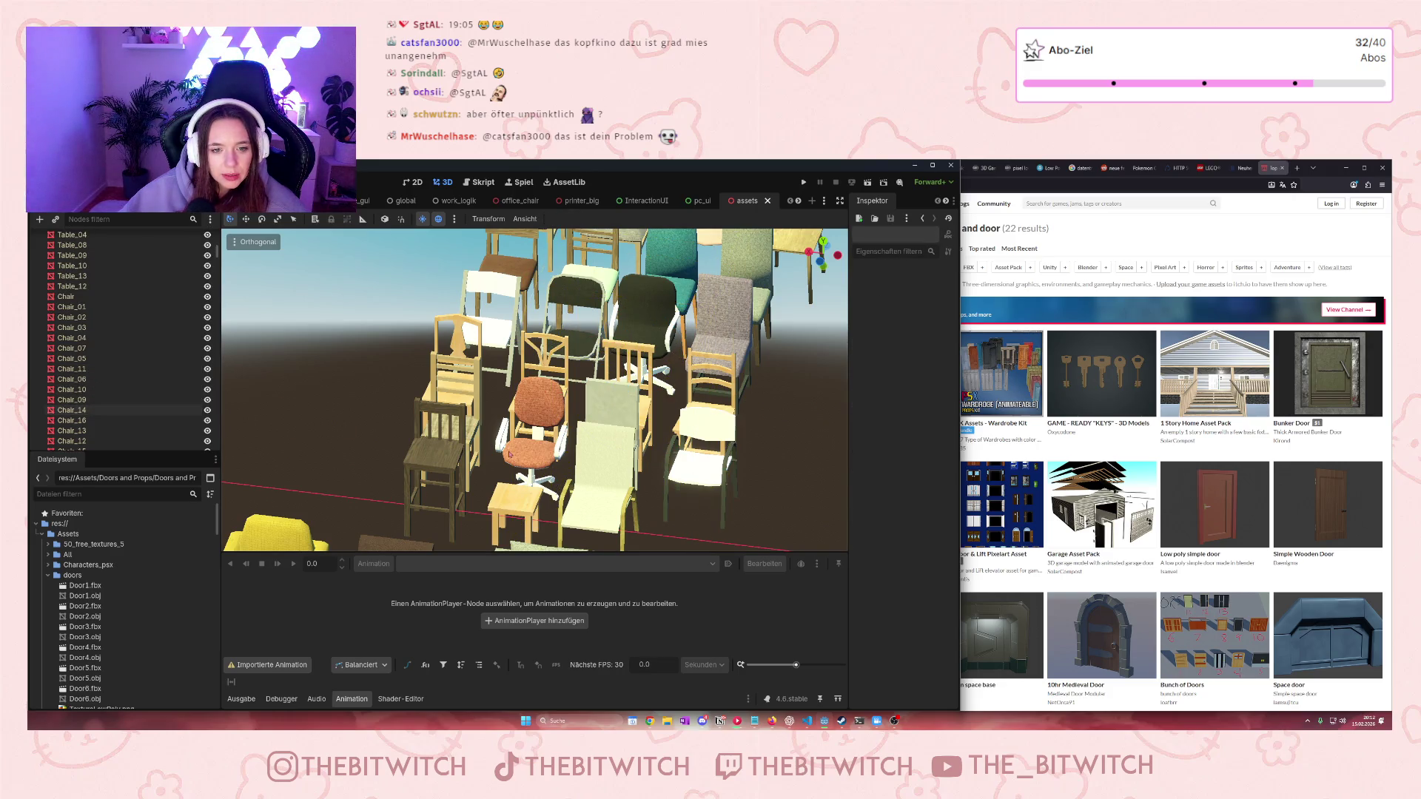
scroll(509, 454, "down", 3)
scroll(528, 456, "up", 3)
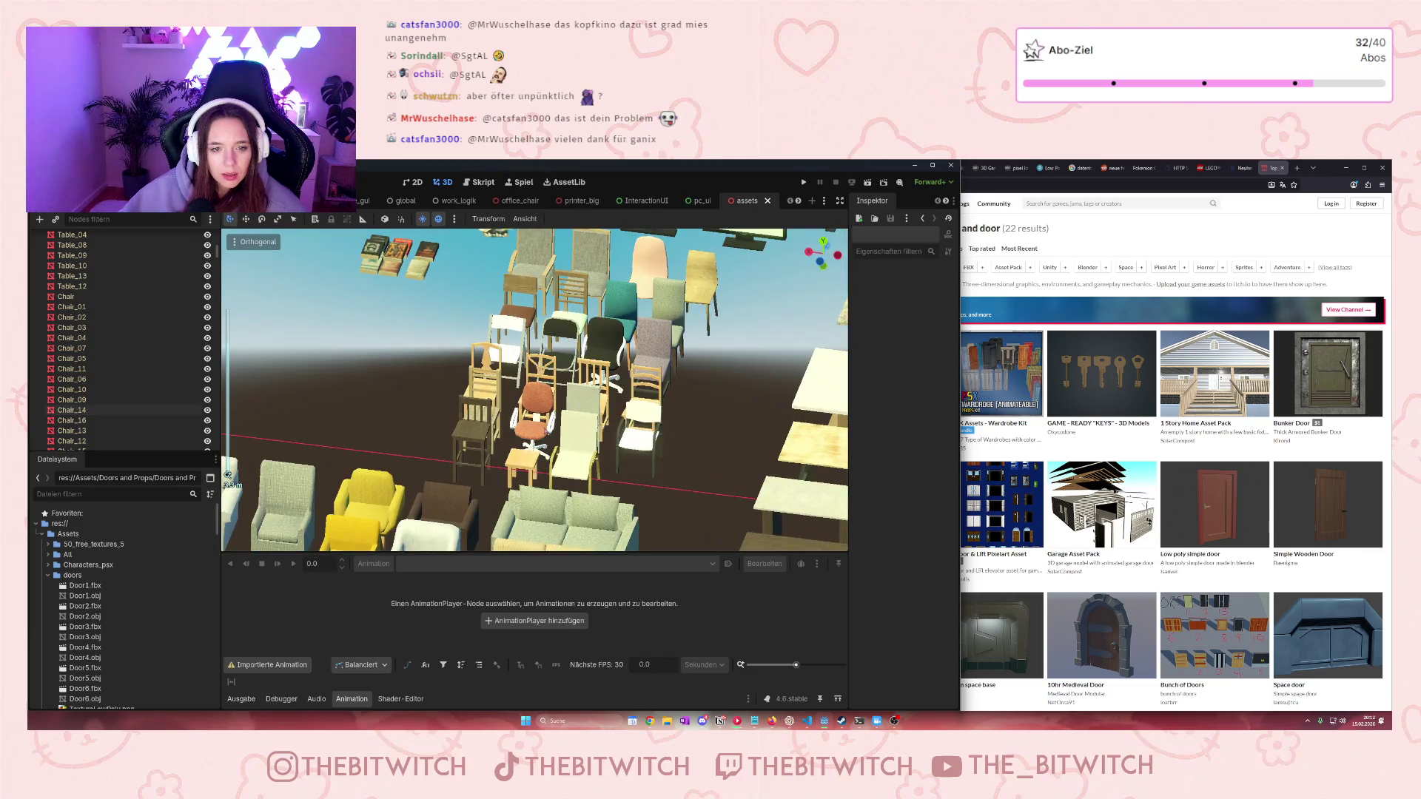
scroll(545, 454, "up", 5)
left_click(541, 467)
Orbit down onto the orange swivel chair's seat to inspect it
scroll(541, 466, "down", 3)
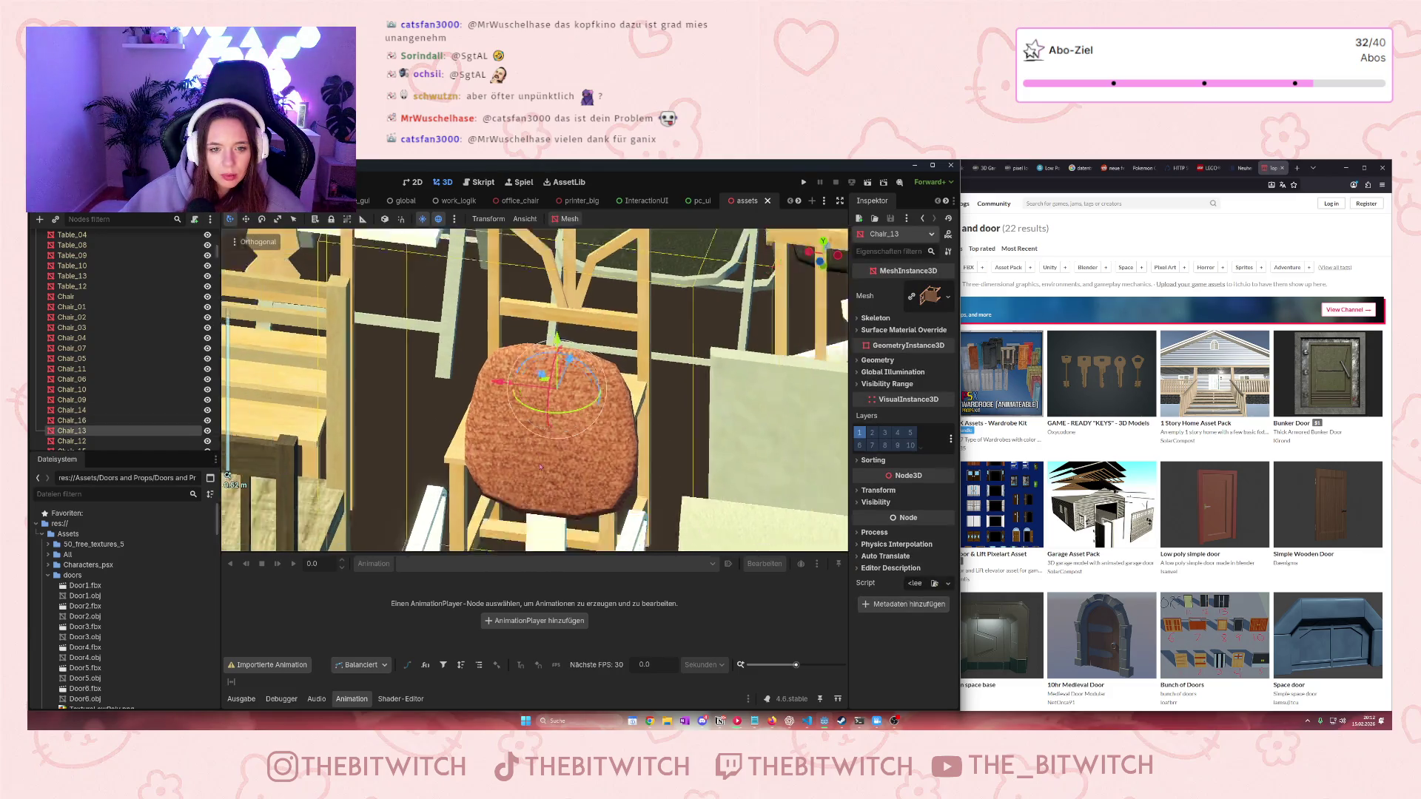
scroll(541, 467, "up", 8)
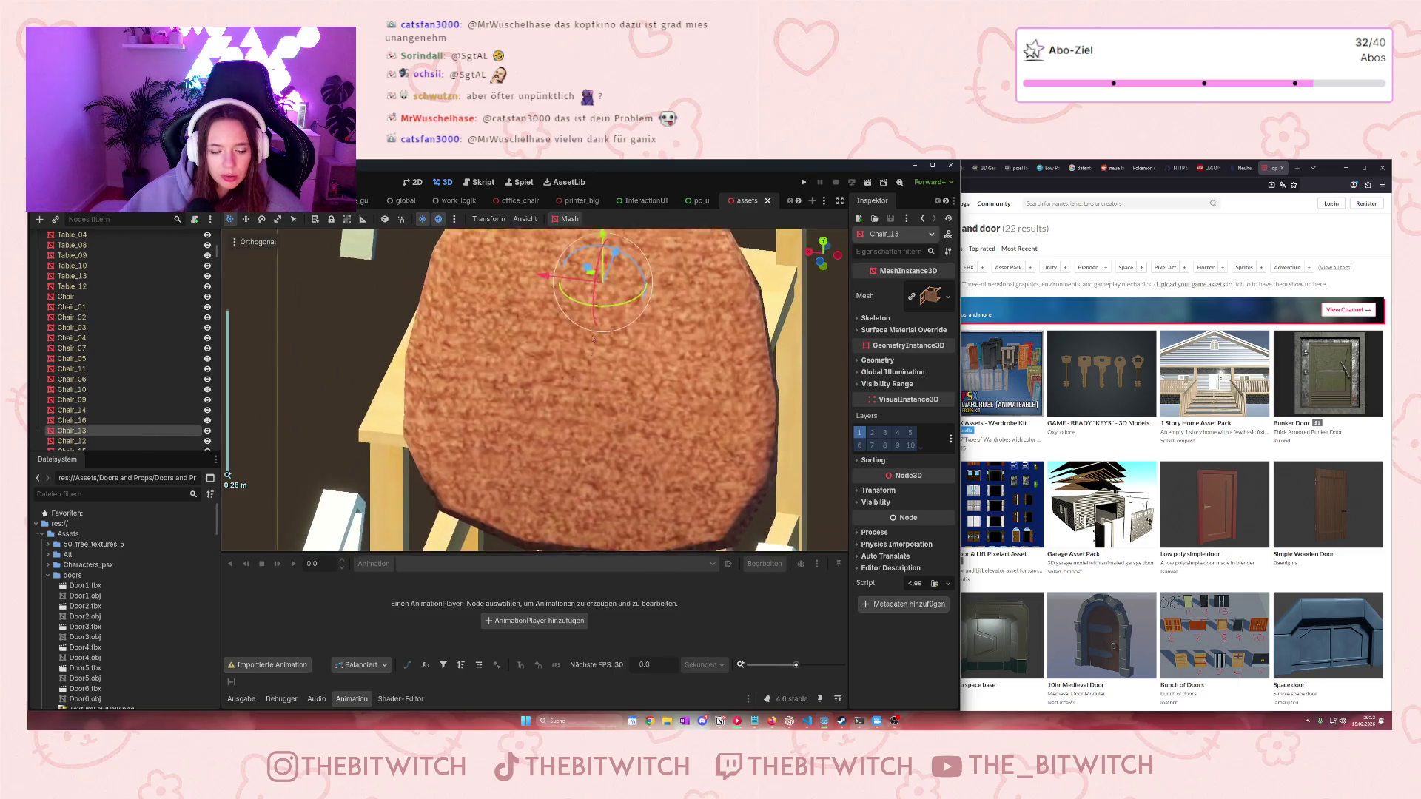
left_click_drag(624, 564, 643, 413)
left_click(644, 412)
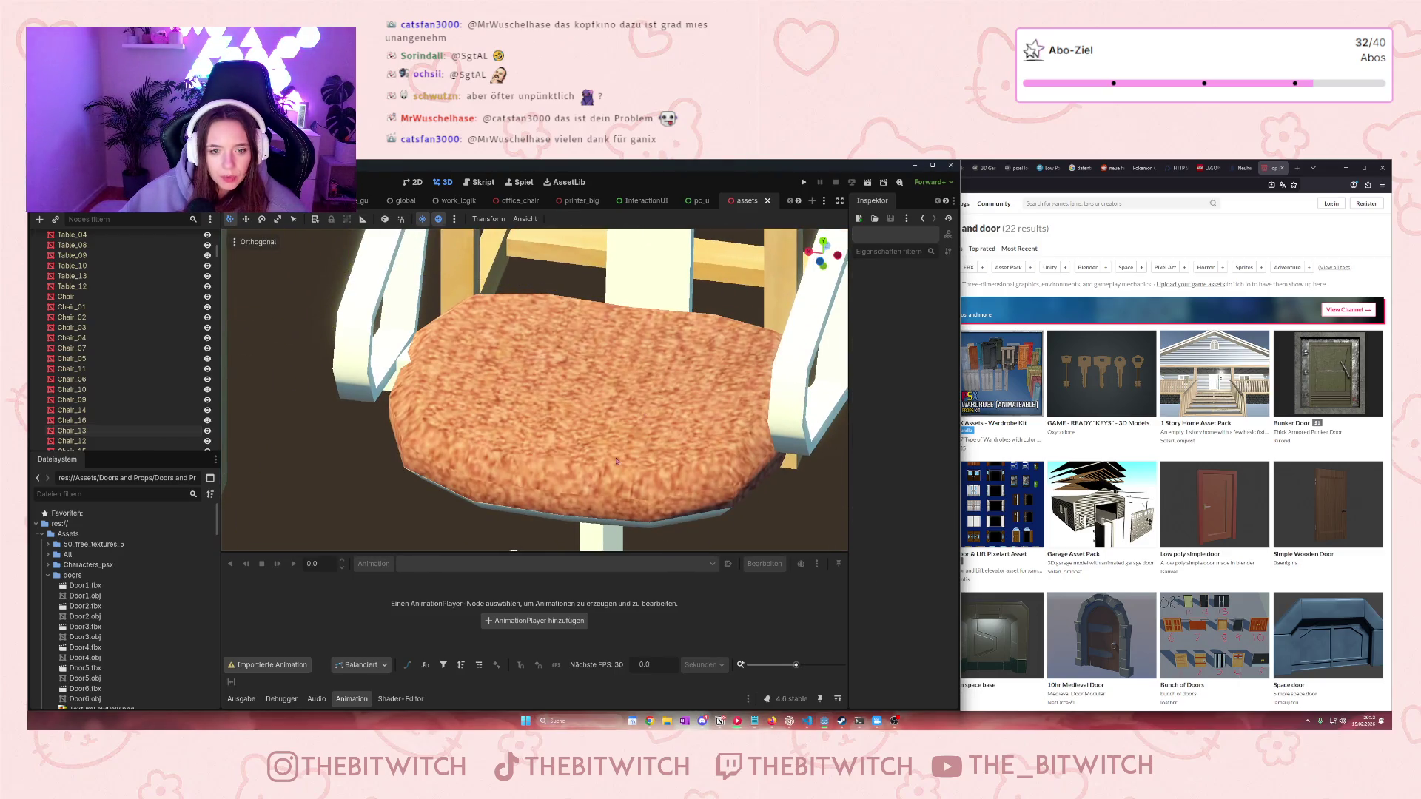
scroll(623, 458, "down", 3)
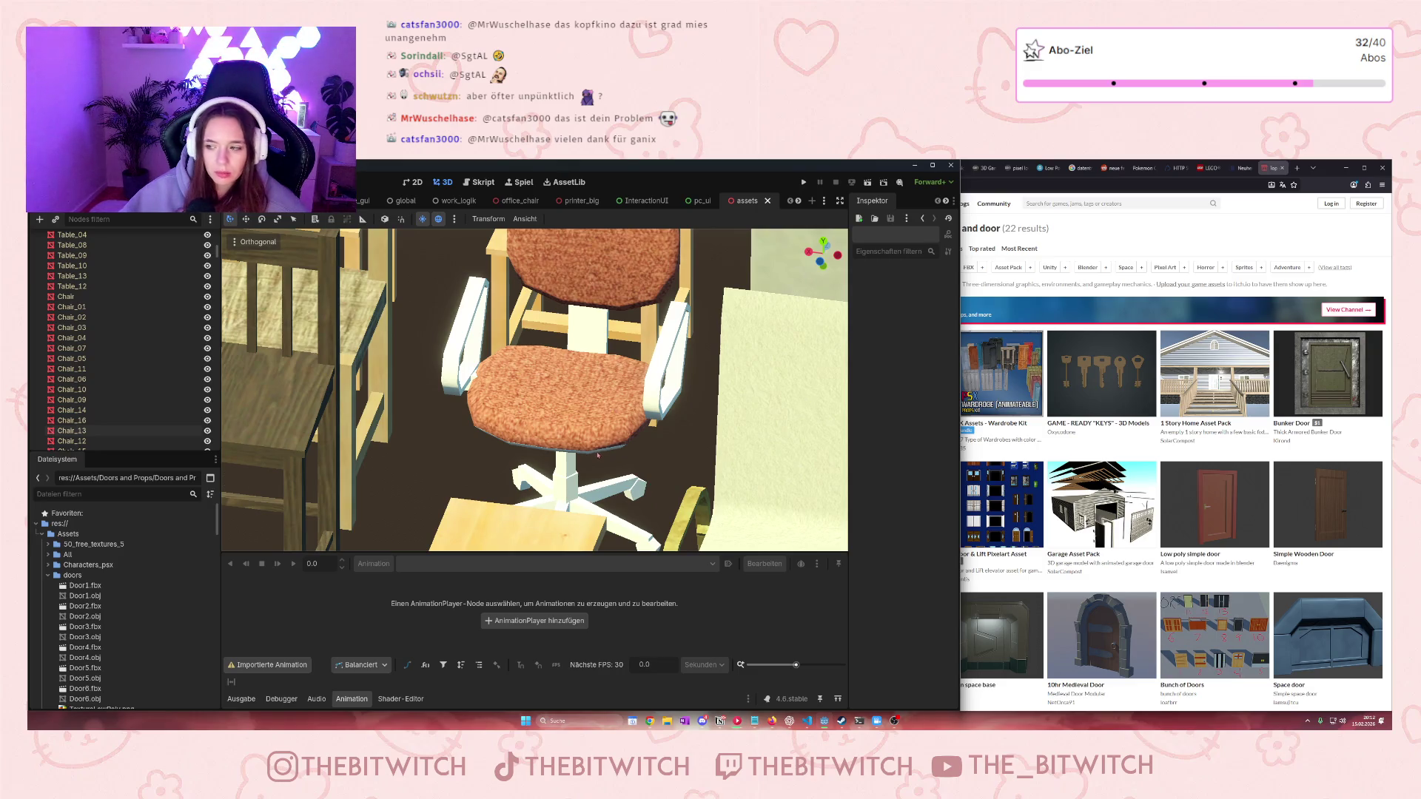
scroll(598, 455, "up", 3)
scroll(562, 463, "down", 10)
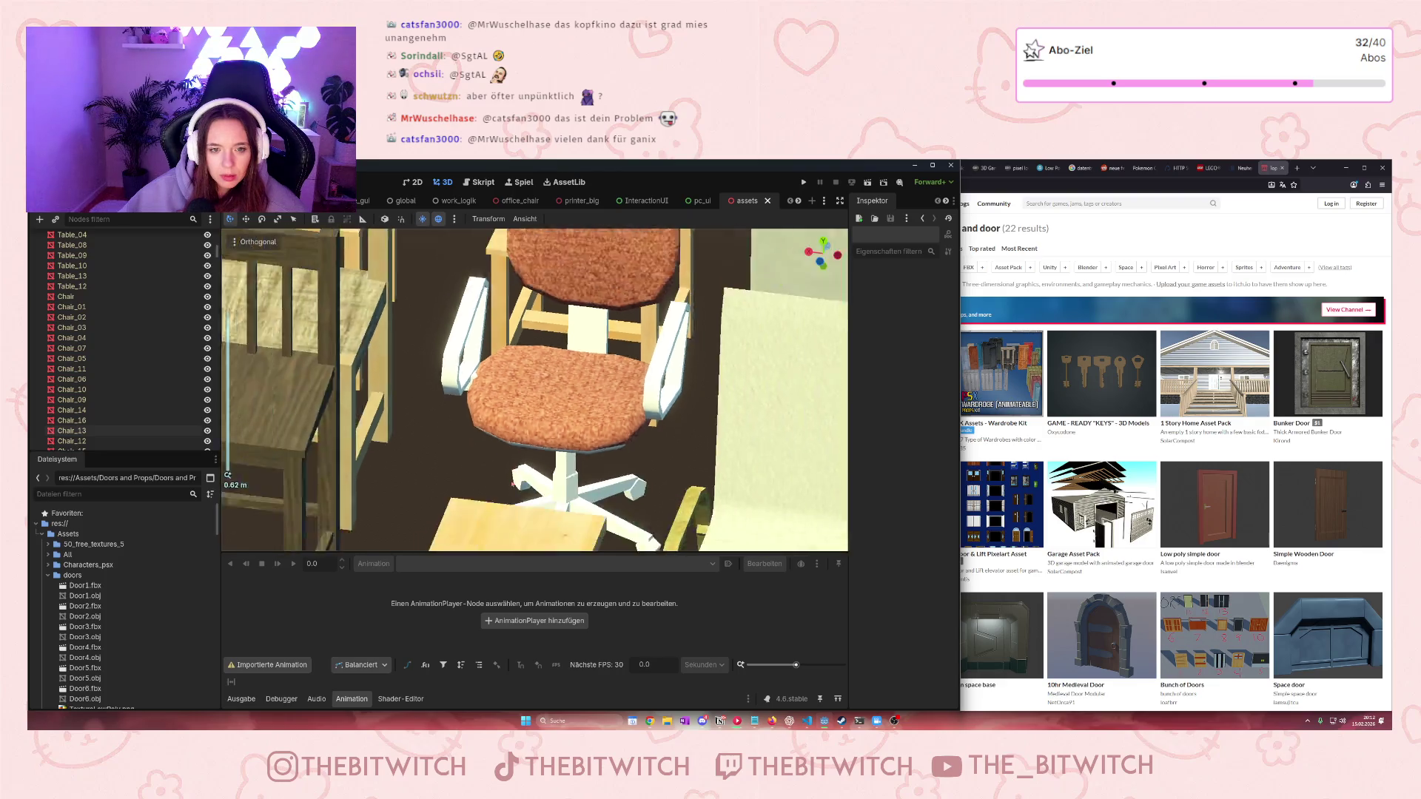
Step through Chair_15, Chair_08 and Table_11 in the Scene dock, ending on Chair_17
left_click(88, 442)
scroll(89, 414, "down", 3)
left_click(85, 399)
left_click(86, 408)
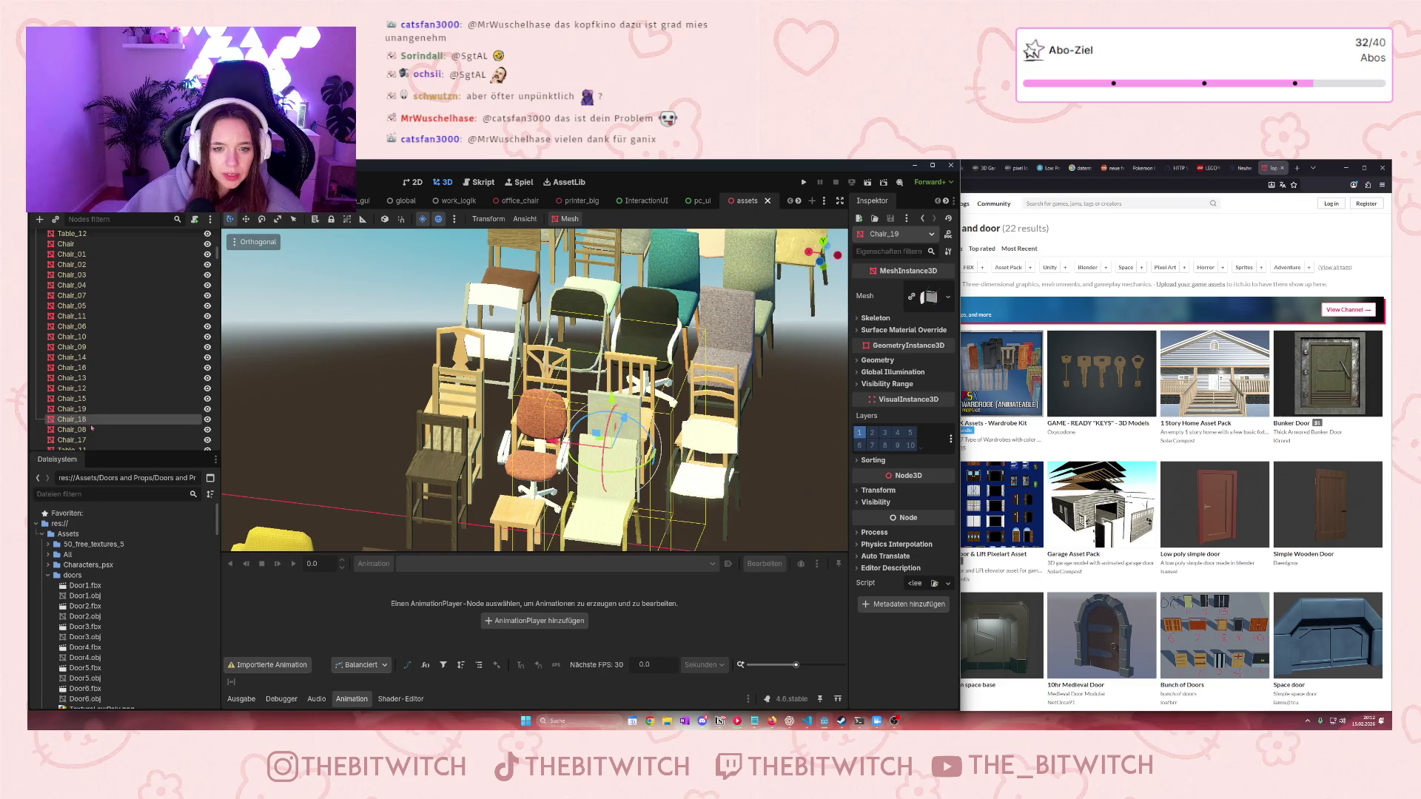
scroll(88, 409, "down", 1)
left_click(88, 403)
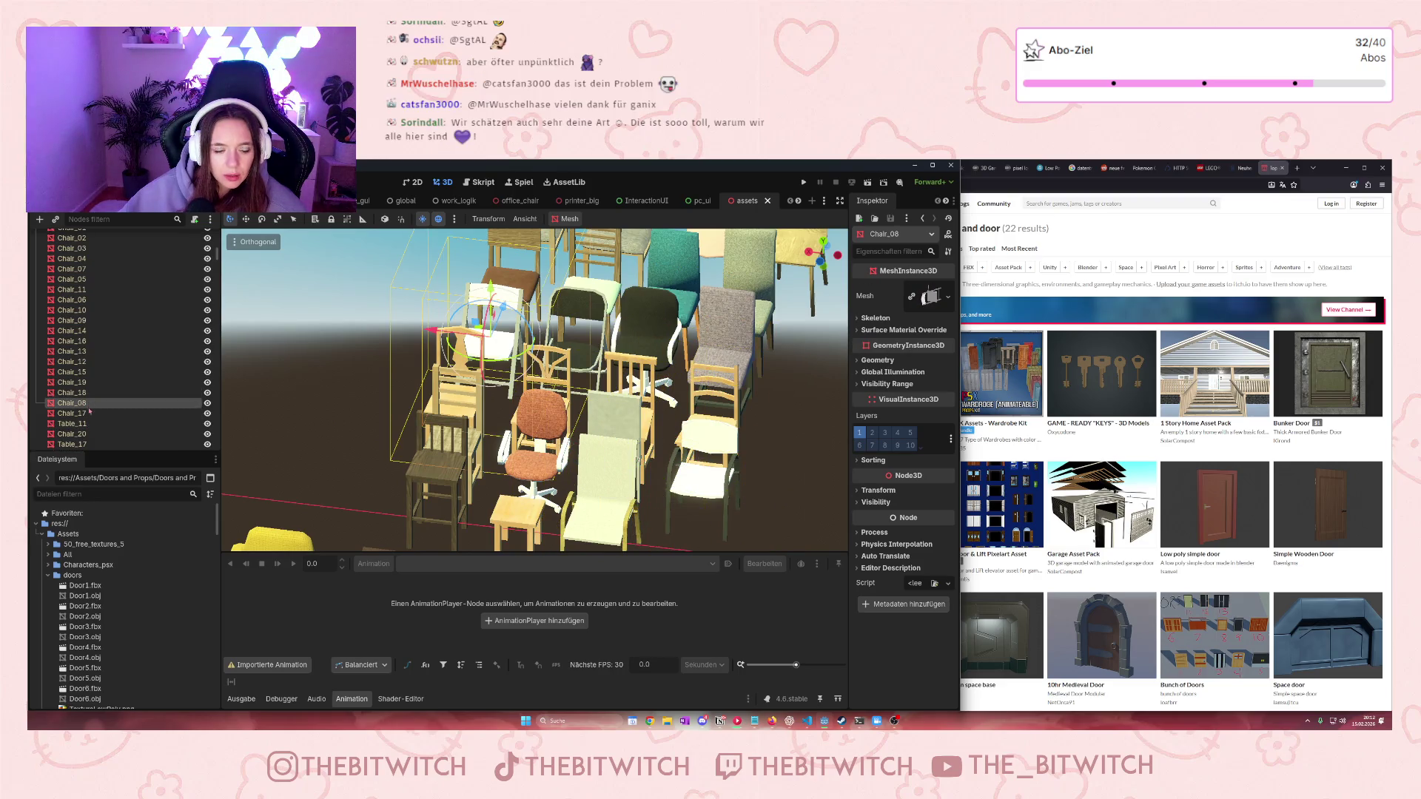
left_click(81, 413)
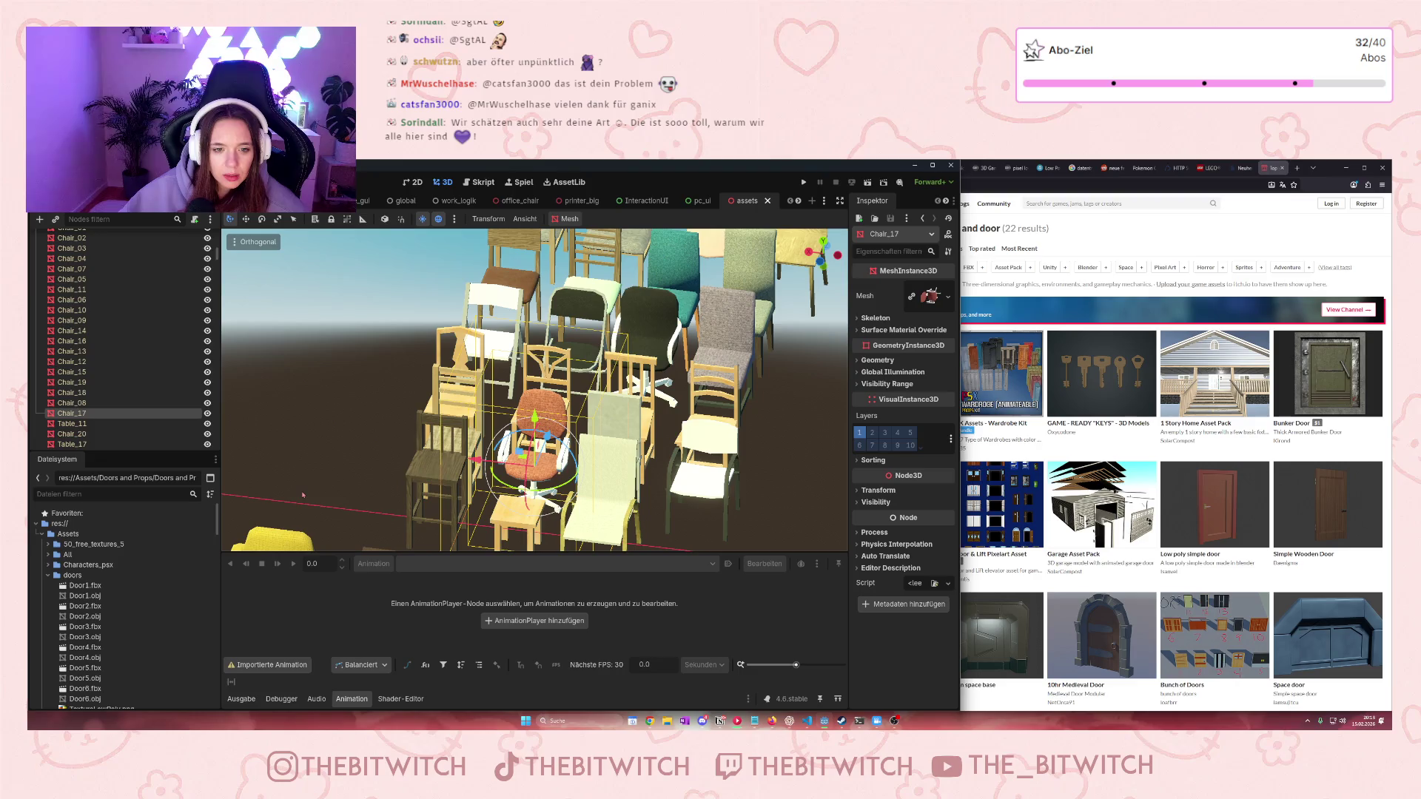
scroll(303, 494, "down", 3)
left_click(105, 425)
left_click(118, 412)
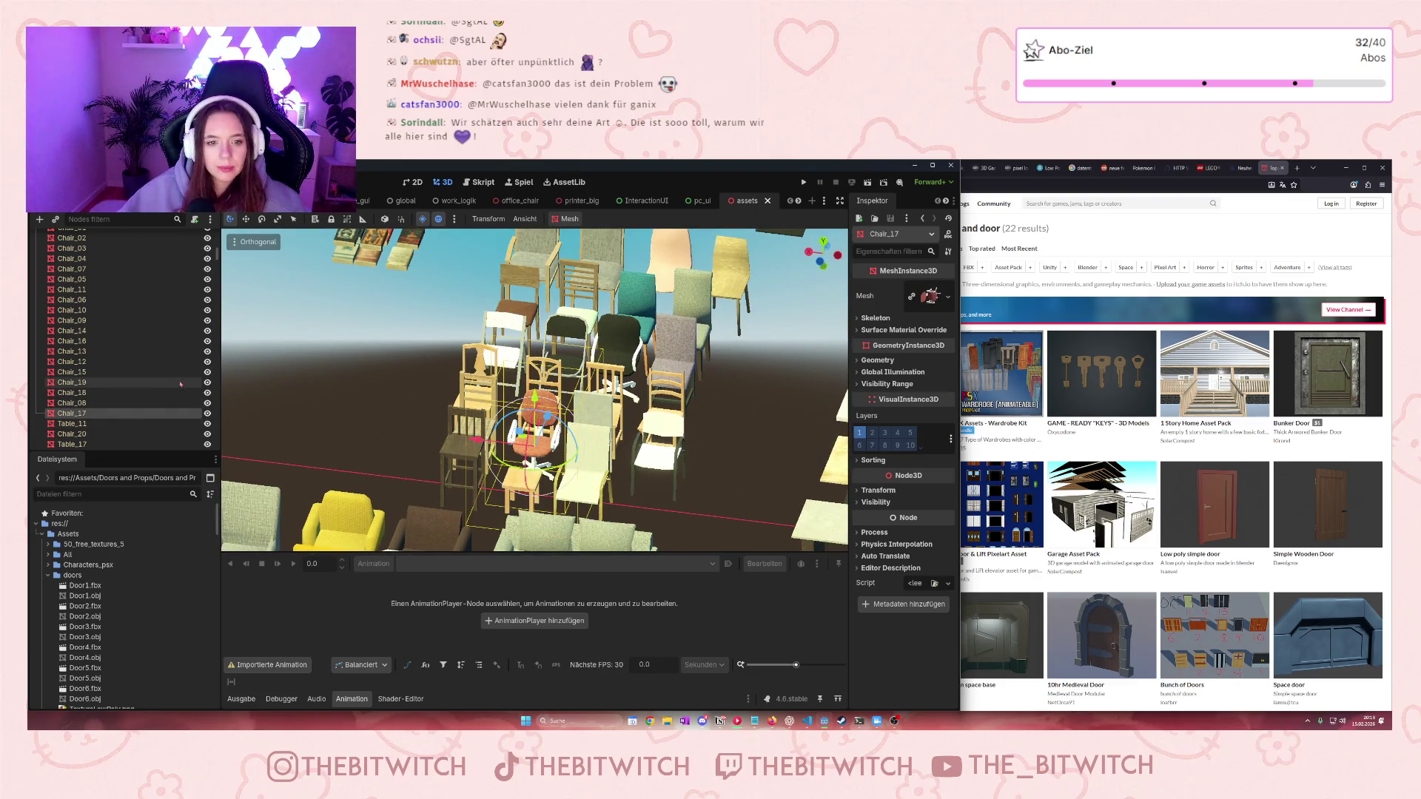
In the office scene, move Chair_17 to the top level directly under Welt
key("ctrl+Tab")
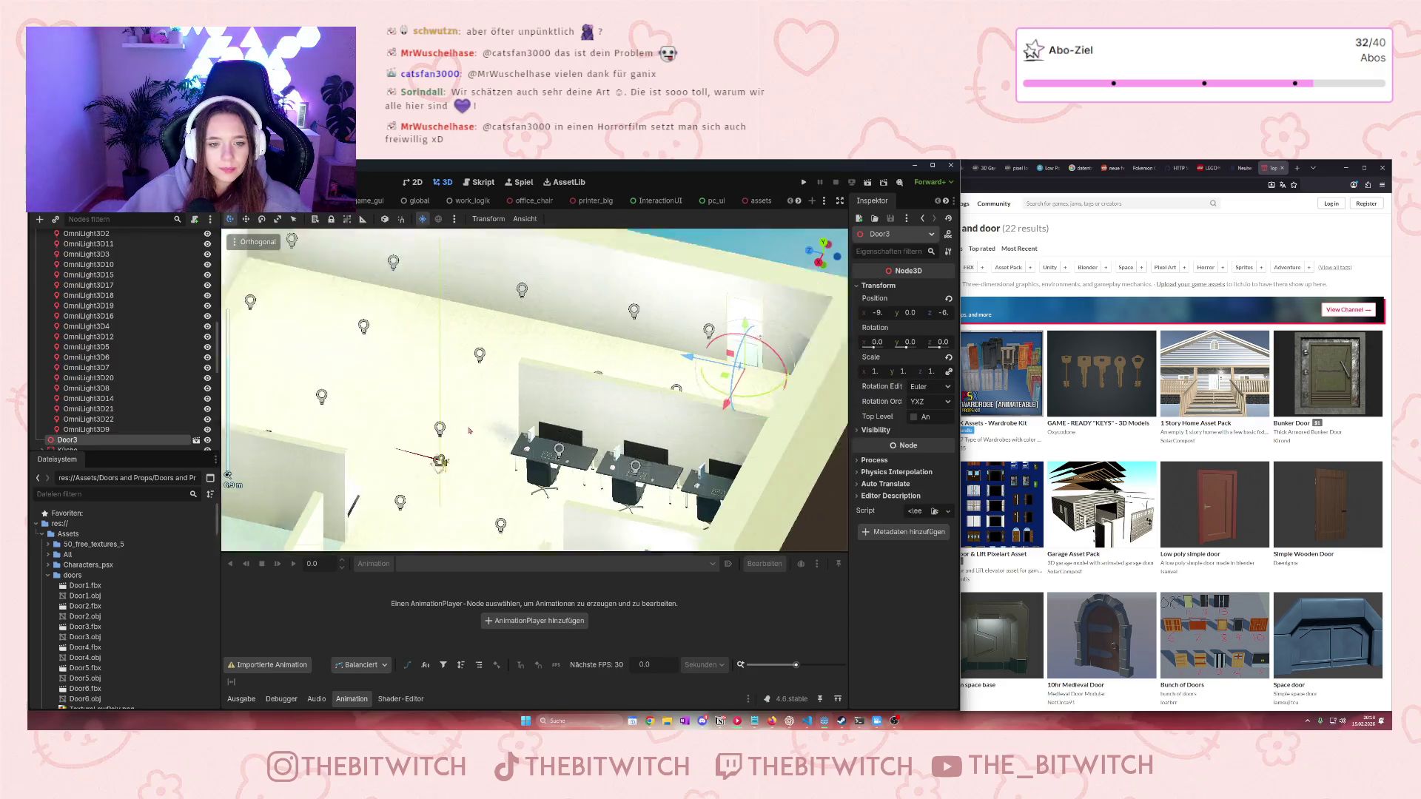
scroll(468, 429, "up", 2)
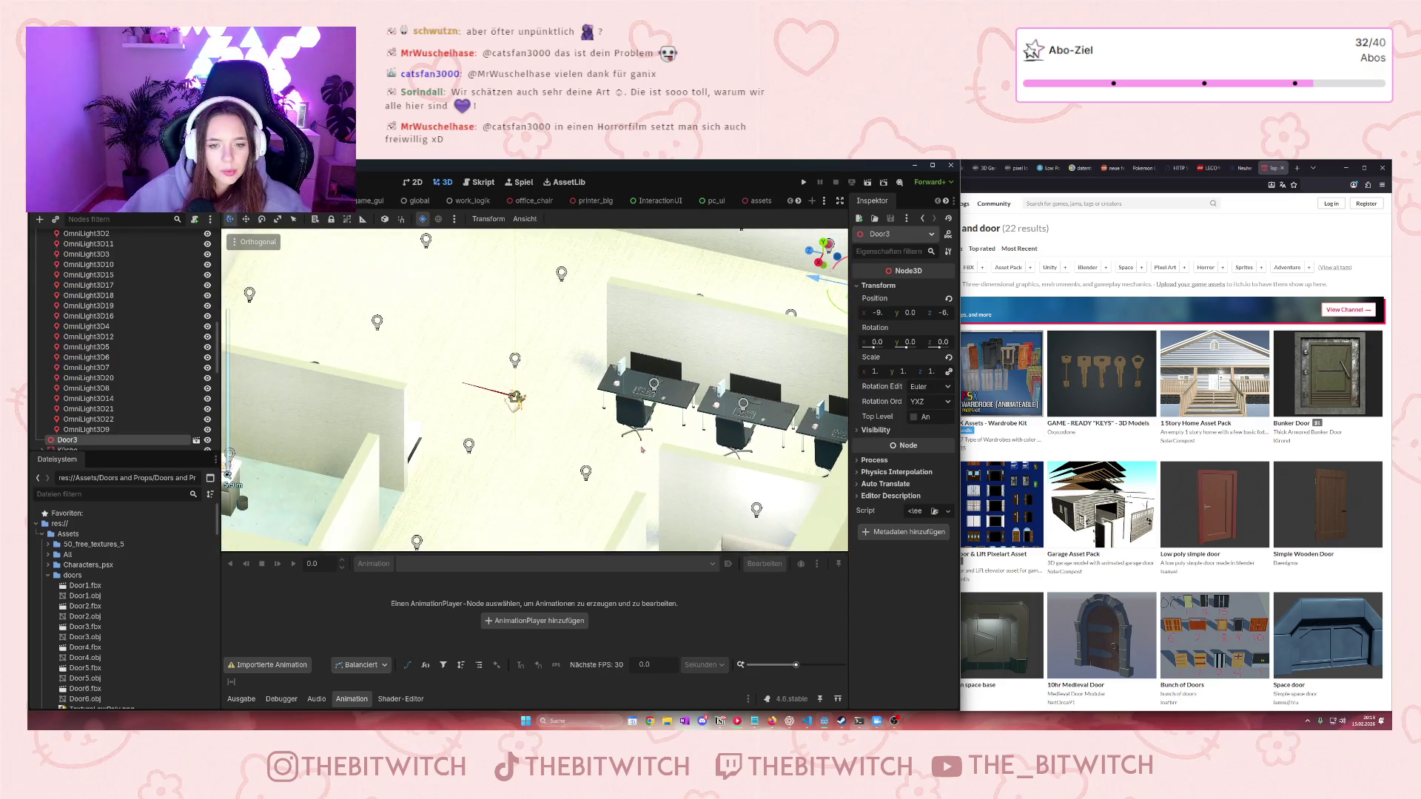
scroll(641, 449, "up", 4)
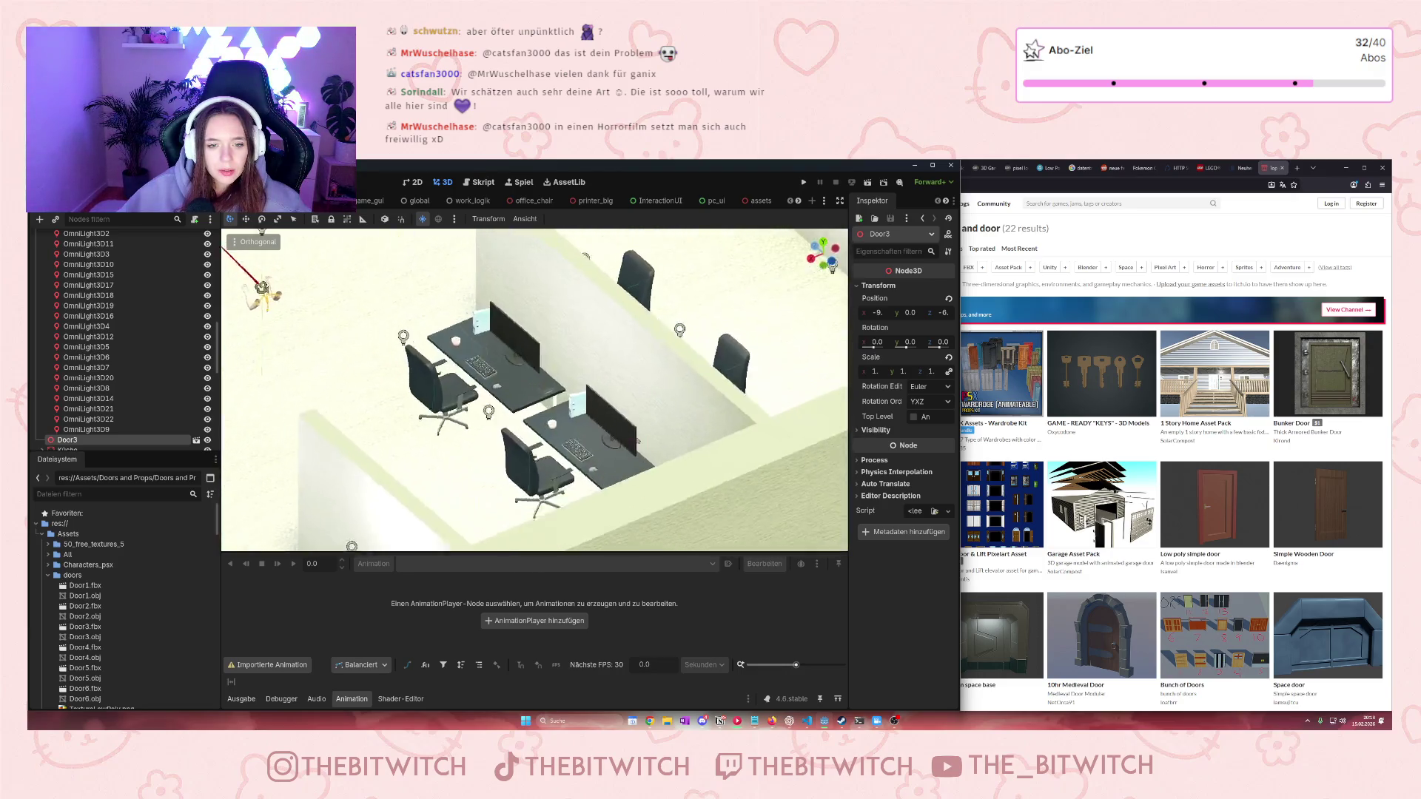
scroll(637, 441, "down", 4)
left_click(629, 438)
scroll(627, 438, "down", 2)
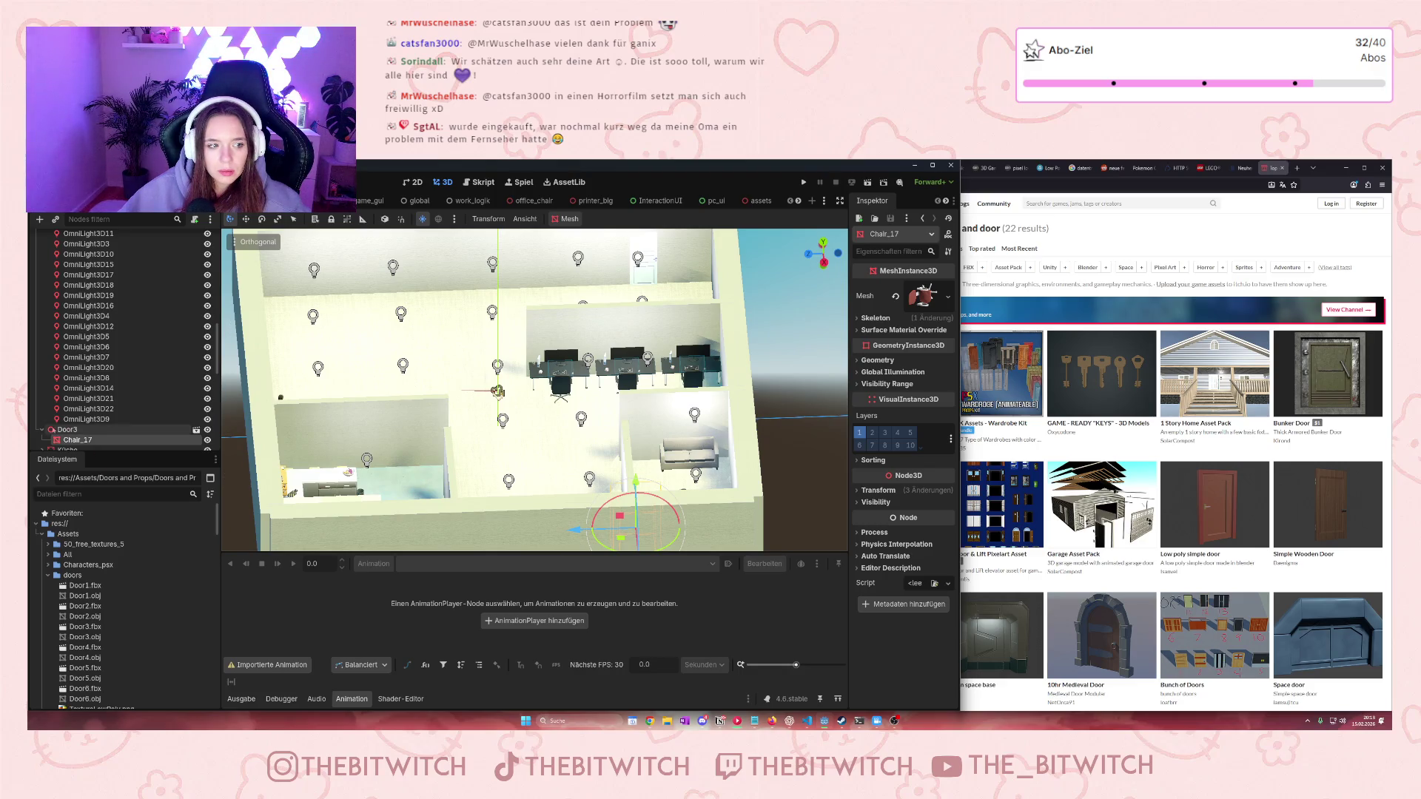
mouse_move(76, 439)
left_mouse_down()
mouse_move(85, 220)
mouse_move(80, 305)
mouse_move(79, 244)
left_mouse_up()
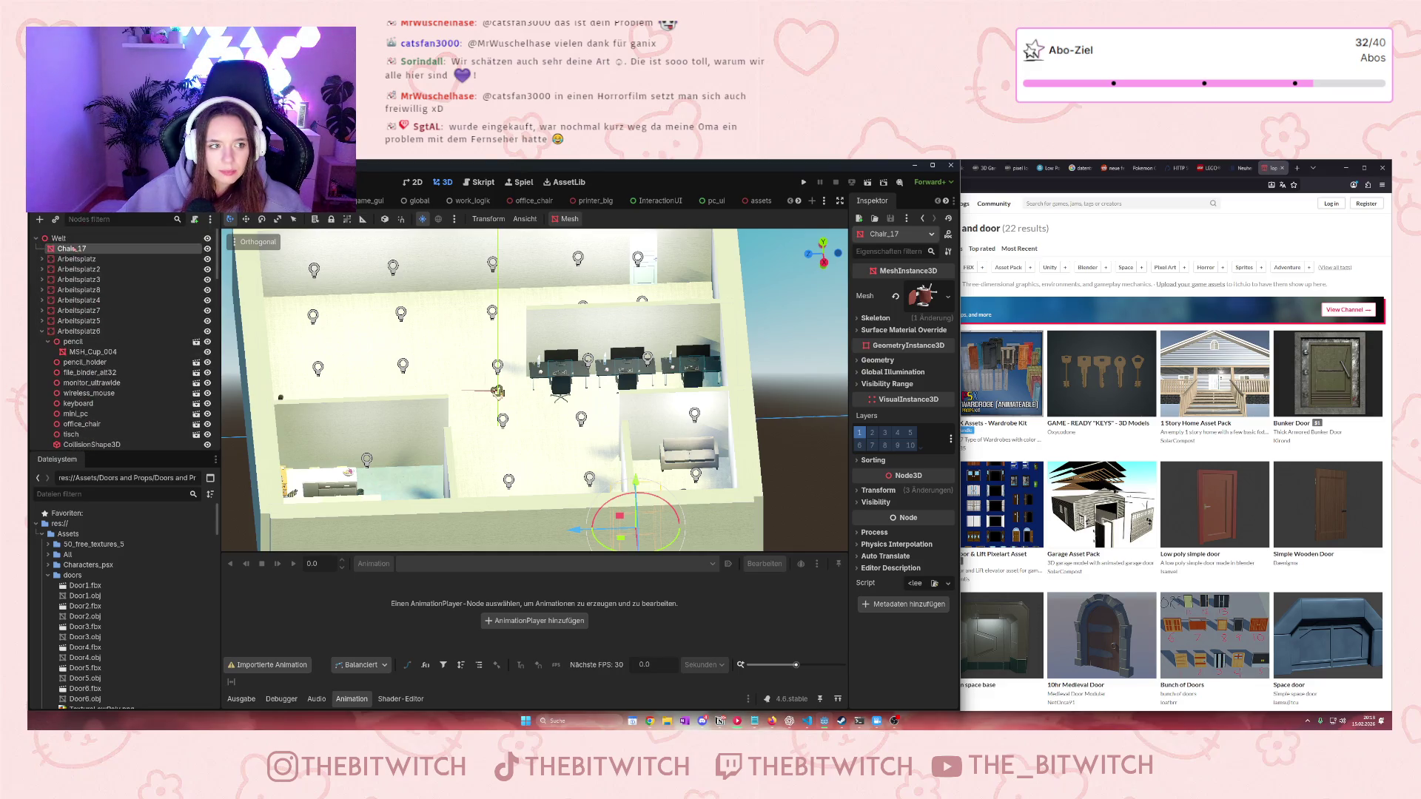
Go through the Arbeitsplatz workstation nodes to choose the desk for the chair
left_click(78, 269)
left_click(78, 280)
left_click(78, 300)
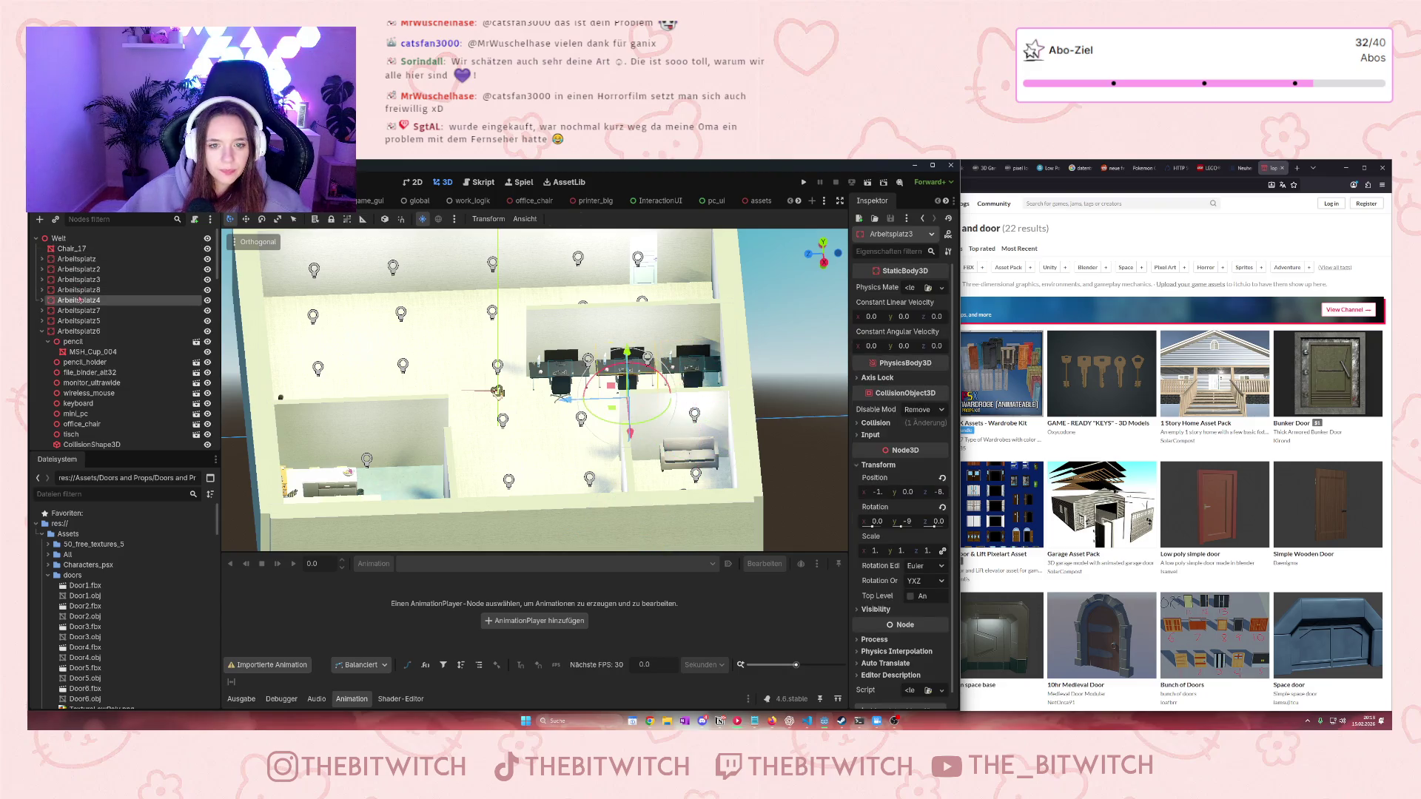
left_click(78, 310)
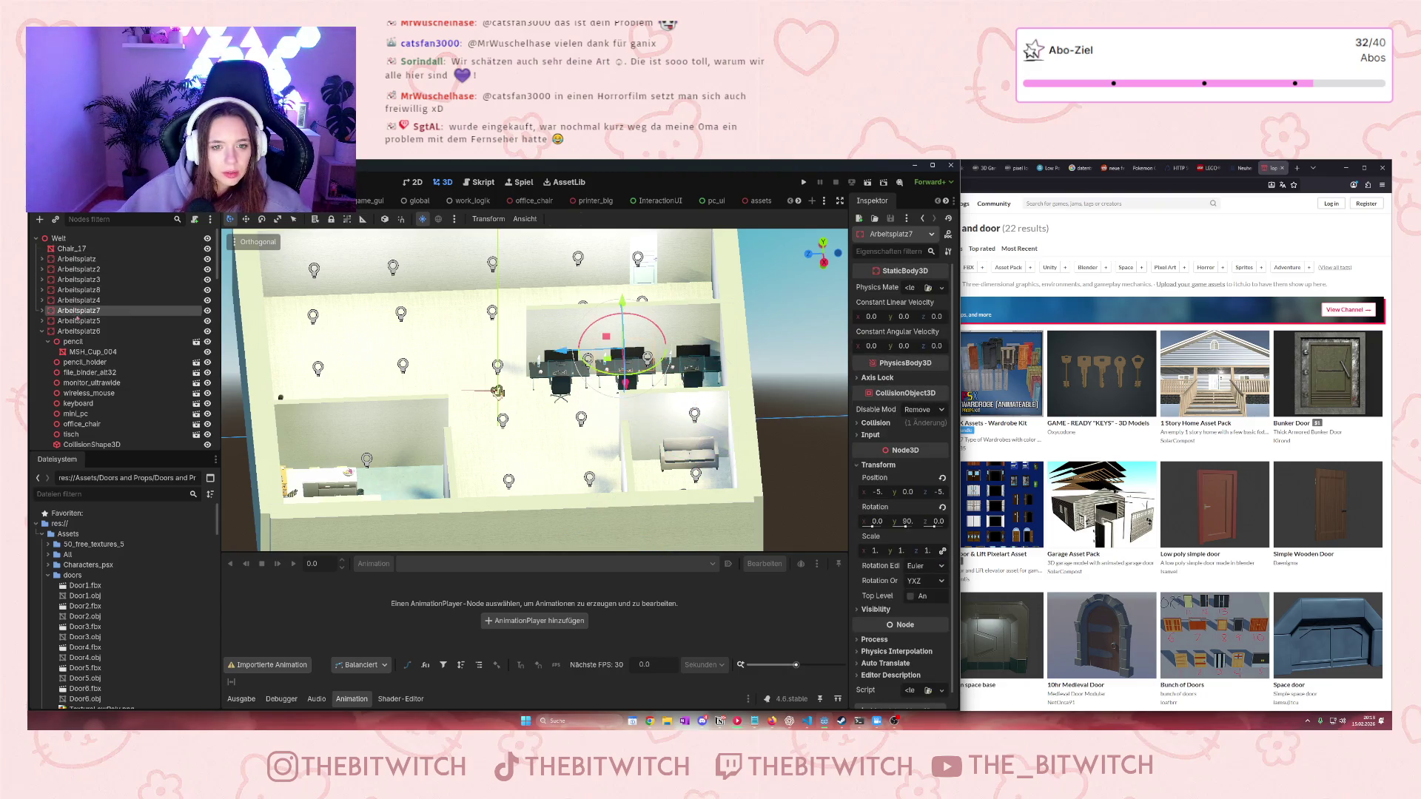
left_click(79, 321)
Parent Chair_17 to Arbeitsplatz5 and slide it to the desk's seat position
left_click_drag(72, 249, 94, 324)
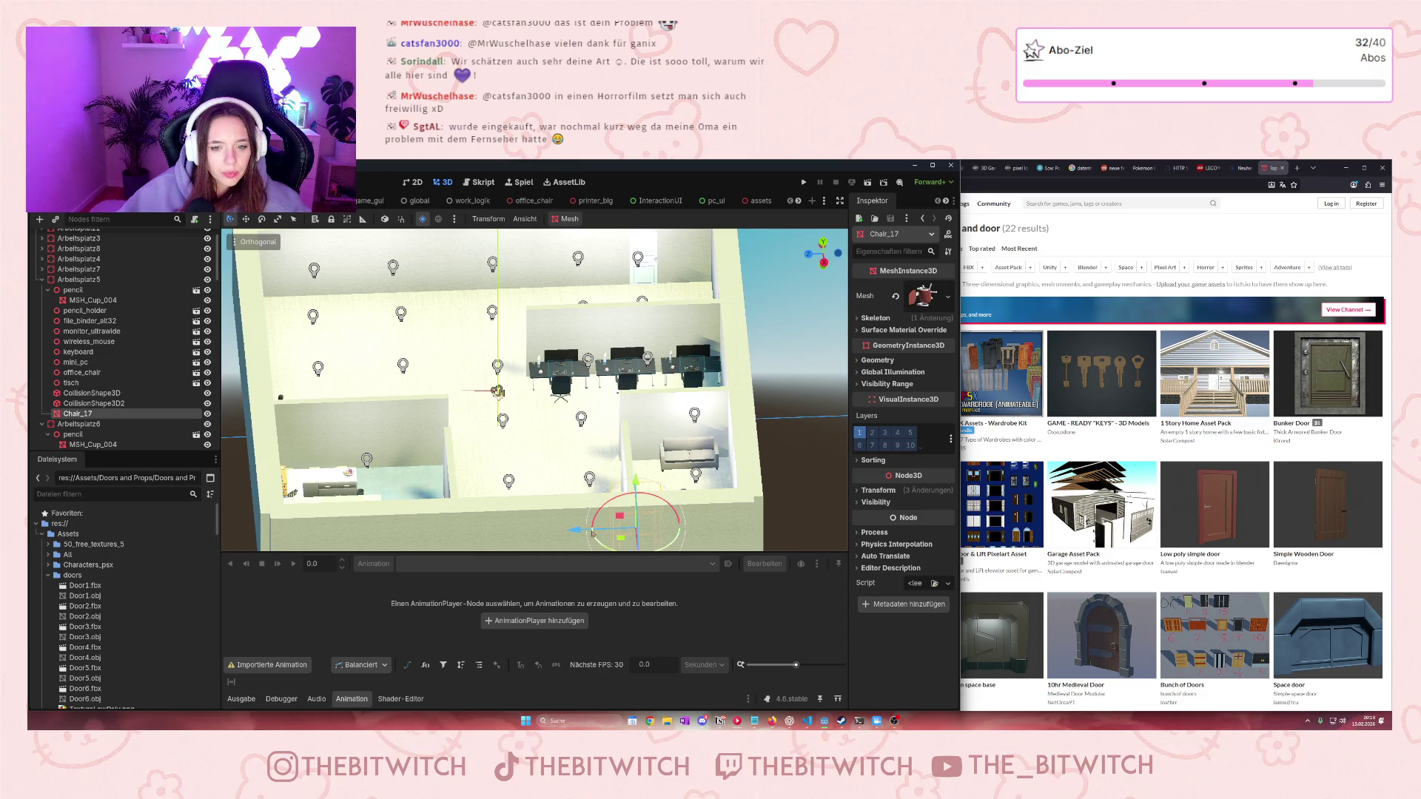
left_click_drag(574, 528, 457, 527)
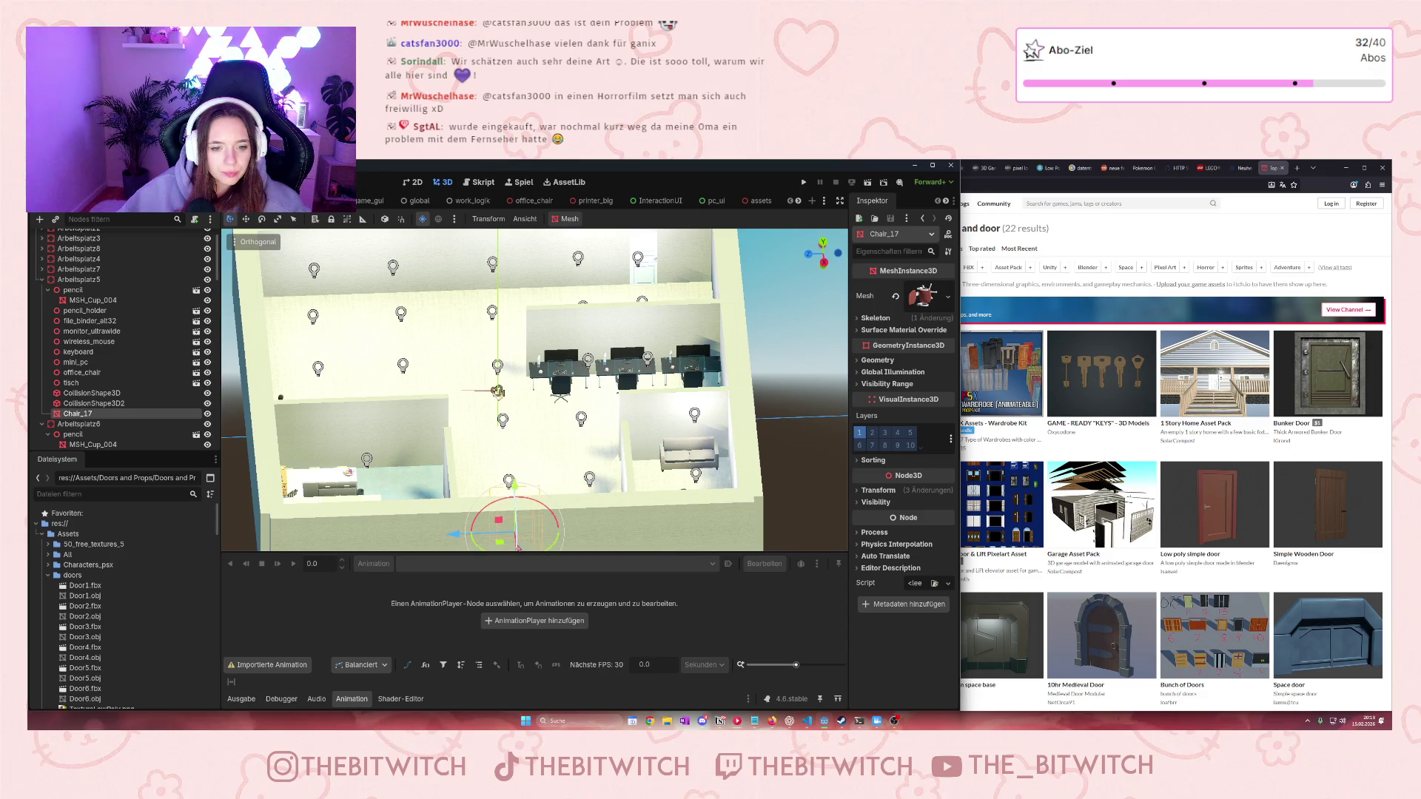
scroll(518, 518, "down", 3)
scroll(385, 366, "up", 5)
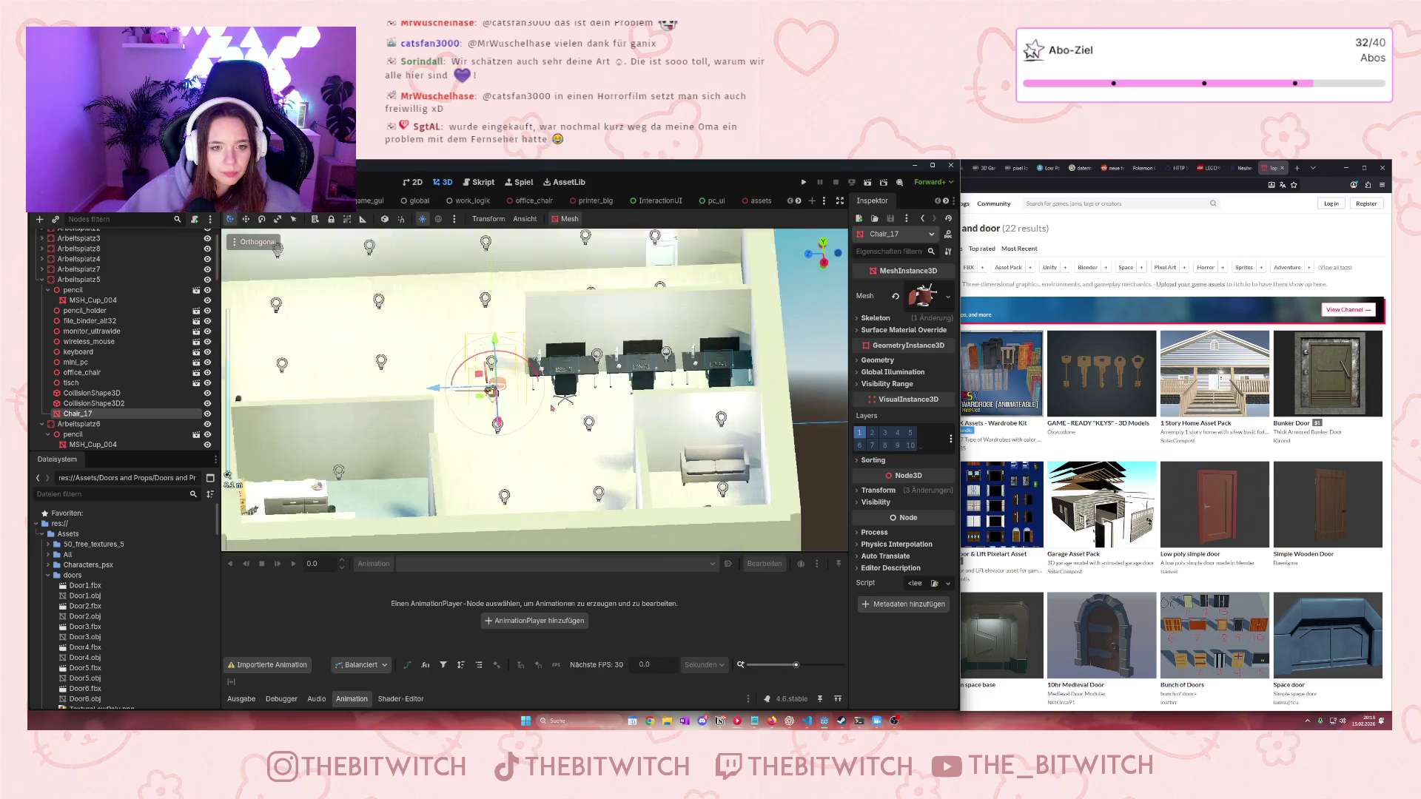
mouse_move(433, 411)
left_mouse_down()
mouse_move(496, 392)
mouse_move(591, 407)
mouse_move(598, 427)
left_mouse_up()
left_click_drag(594, 354, 480, 384)
scroll(439, 393, "up", 4)
mouse_move(447, 327)
left_mouse_down()
mouse_move(446, 314)
mouse_move(468, 448)
mouse_move(562, 358)
mouse_move(465, 449)
left_mouse_up()
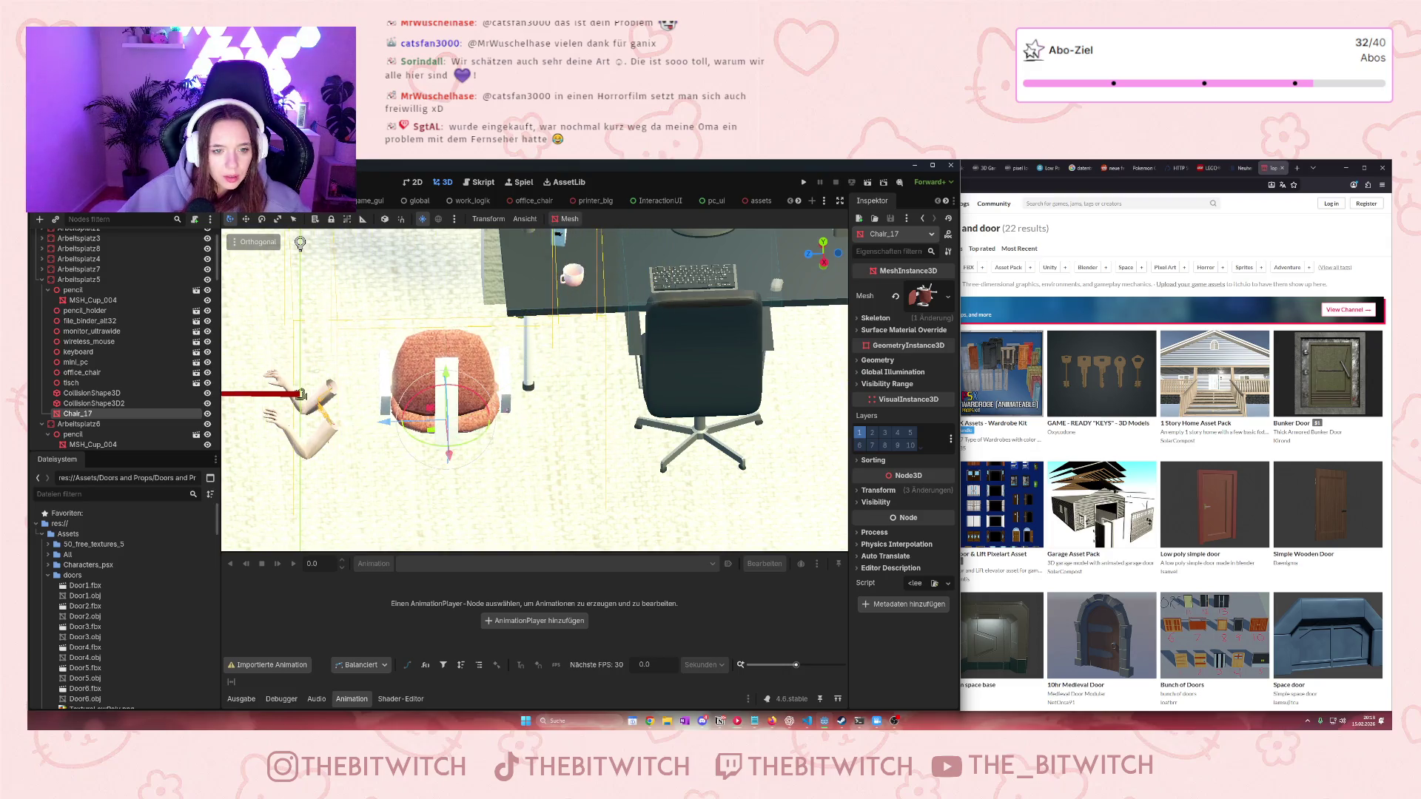
Push Chair_17 in under the desk and settle it back onto the floor
left_click_drag(445, 392, 468, 312)
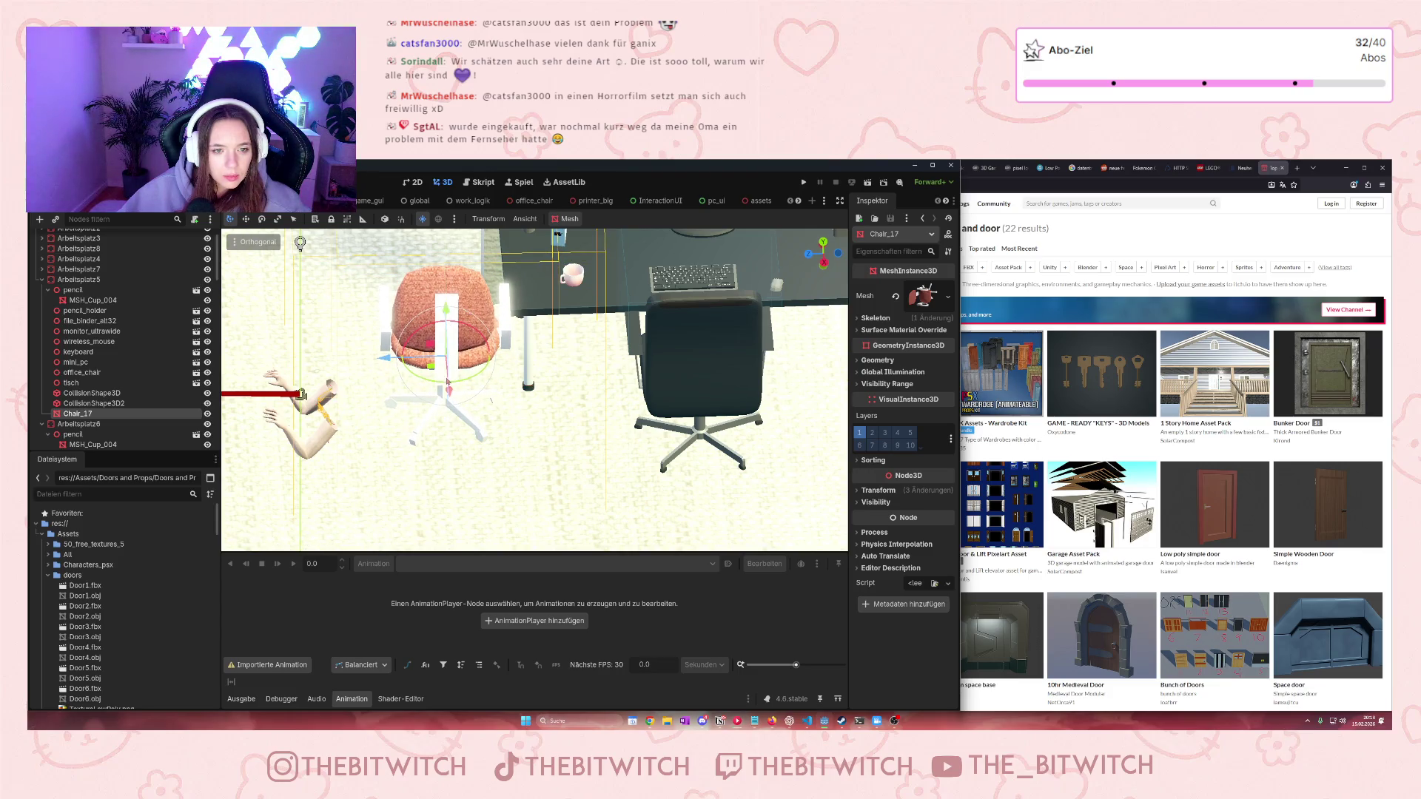
left_click_drag(453, 394, 646, 453)
left_click_drag(704, 378, 703, 333)
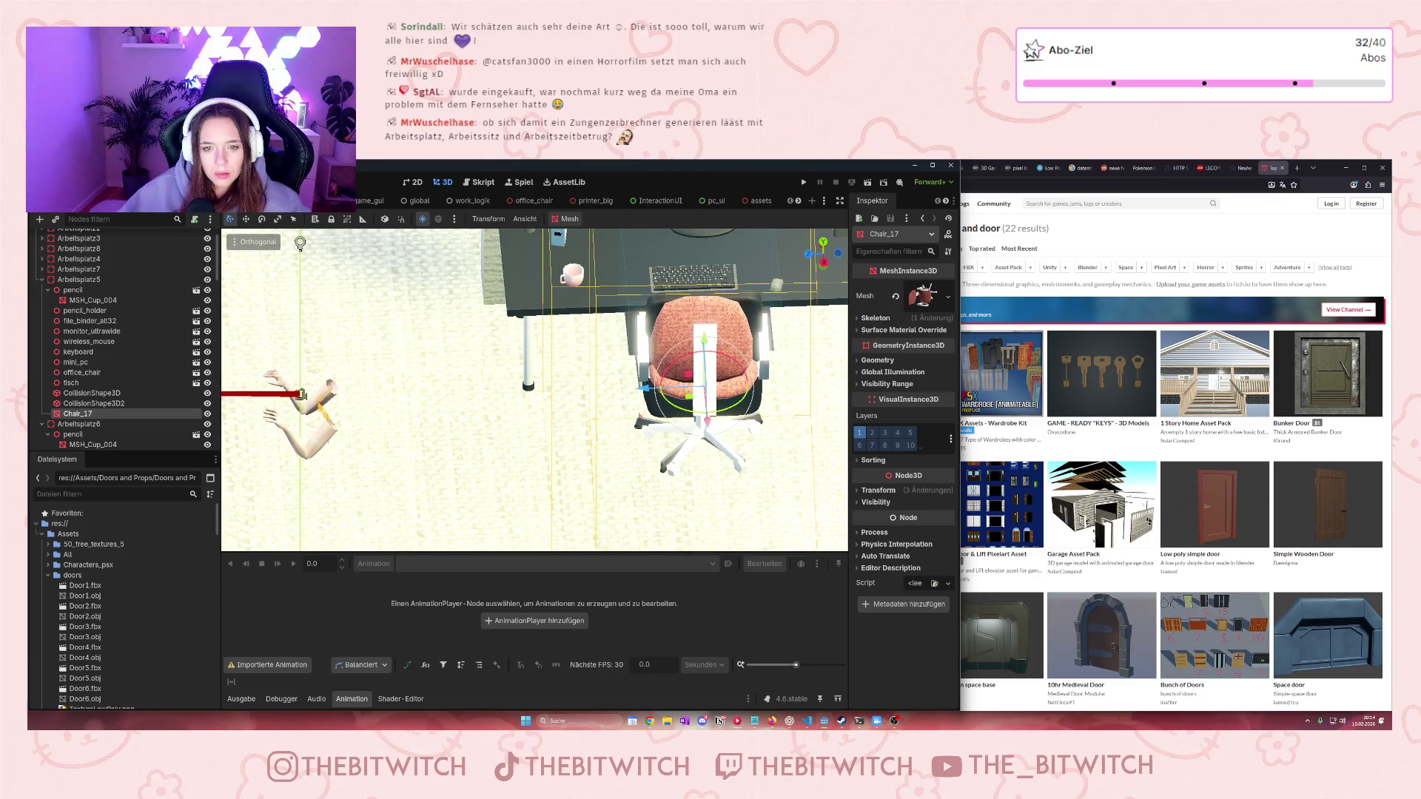
scroll(702, 385, "down", 3)
left_click_drag(702, 443, 681, 348)
mouse_move(733, 422)
left_mouse_down()
mouse_move(733, 441)
mouse_move(688, 461)
left_mouse_up()
scroll(688, 461, "up", 5)
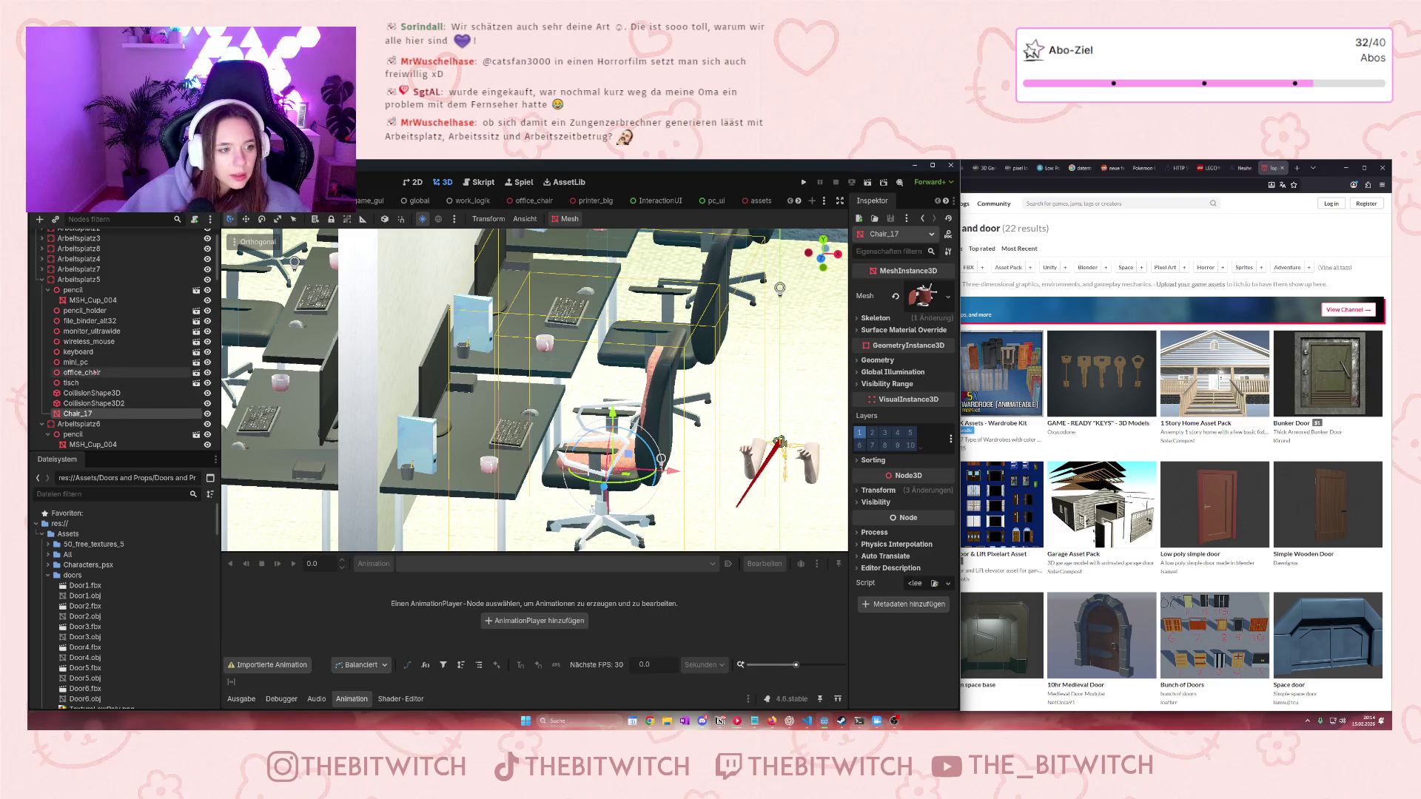
Delete Arbeitsplatz5's original office_chair
left_click(83, 373)
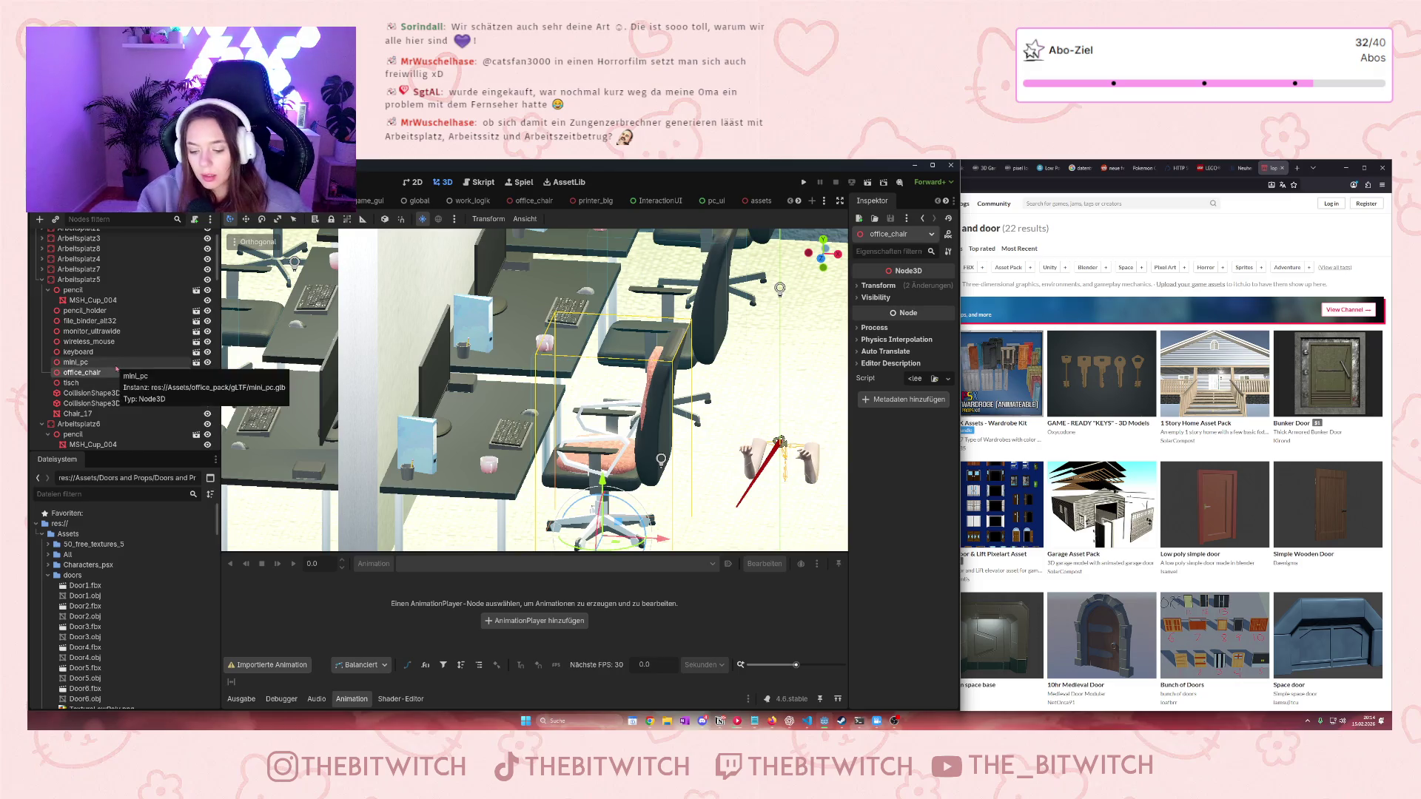
key("Delete")
left_click(681, 454)
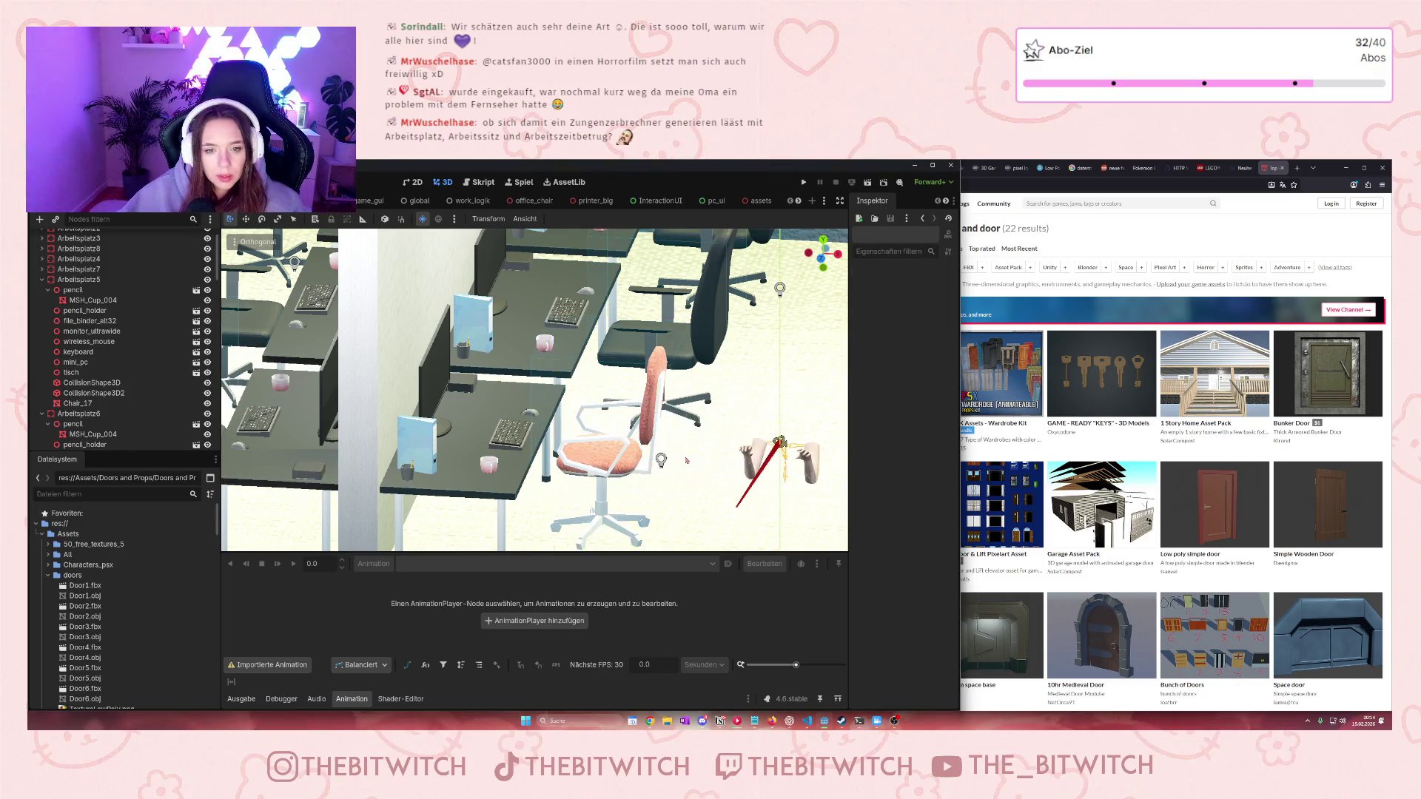
Orbit and zoom around the office desks and floor to check the new chair
scroll(670, 486, "down", 5)
scroll(670, 486, "up", 5)
mouse_move(670, 486)
left_mouse_down()
mouse_move(651, 528)
mouse_move(691, 464)
mouse_move(669, 500)
left_mouse_up()
left_click(586, 450)
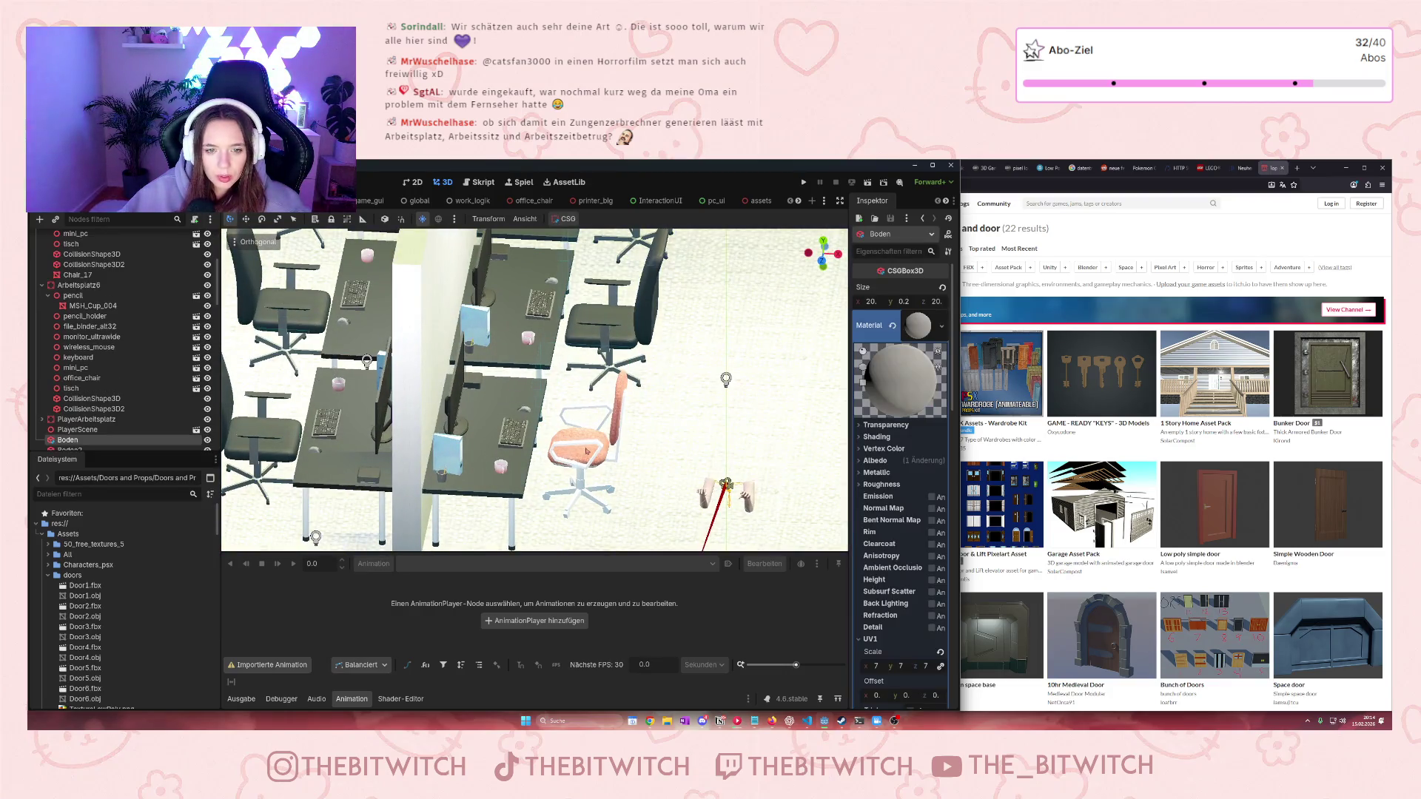
mouse_move(585, 460)
left_mouse_down()
mouse_move(610, 406)
mouse_move(627, 455)
mouse_move(615, 445)
left_mouse_up()
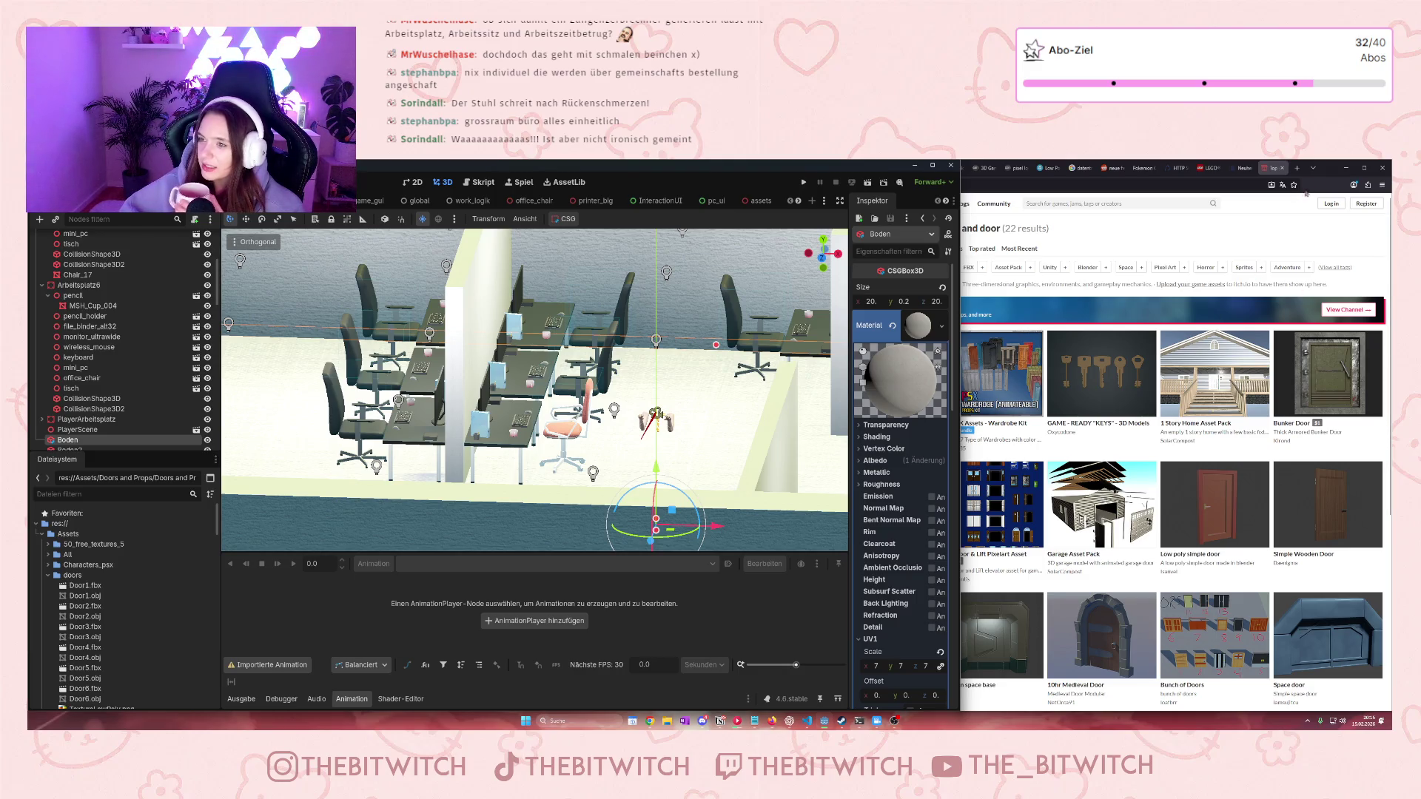
Bring the VS Code chat forward, then orbit to a high angled view of the office
left_click(1346, 168)
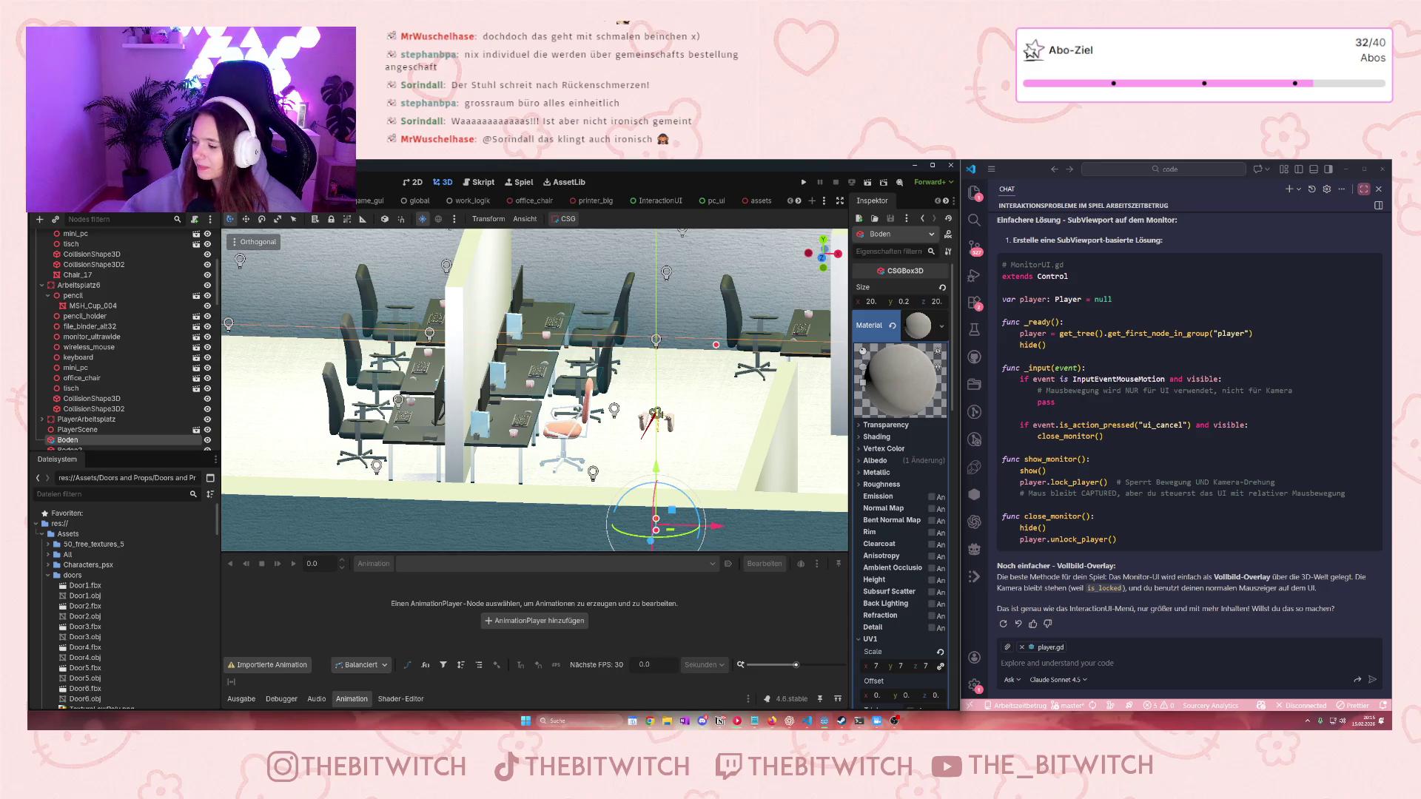
scroll(620, 428, "up", 5)
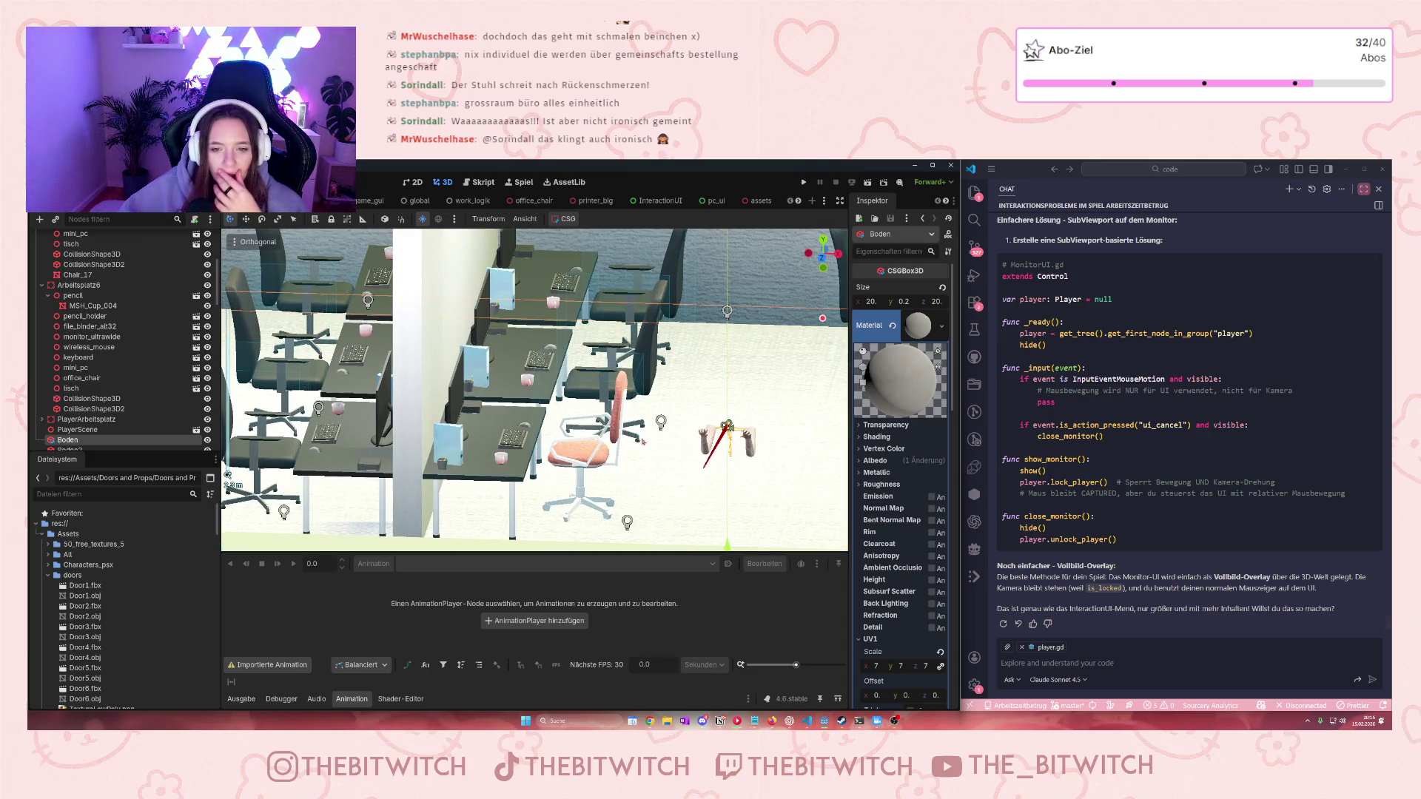
scroll(663, 446, "down", 5)
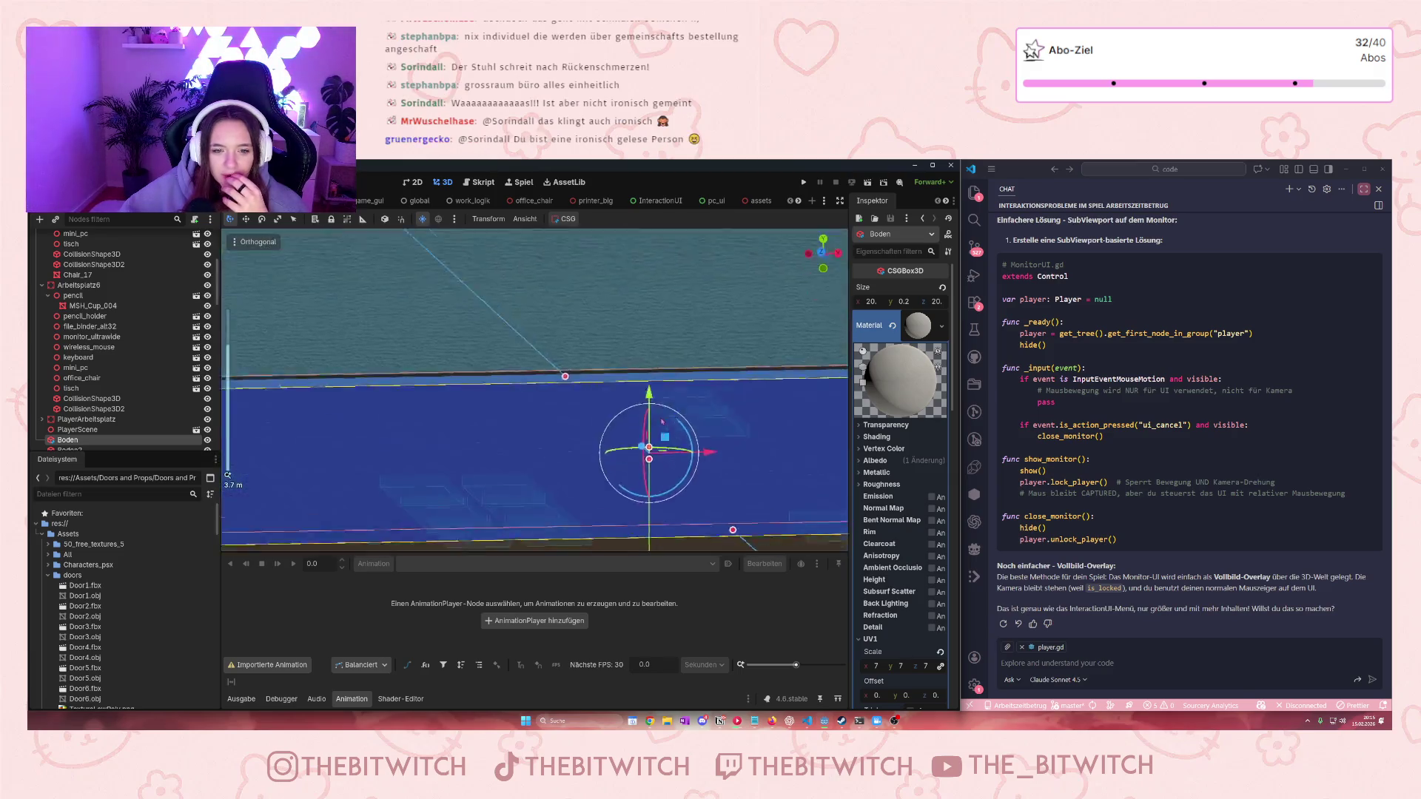
scroll(662, 421, "down", 5)
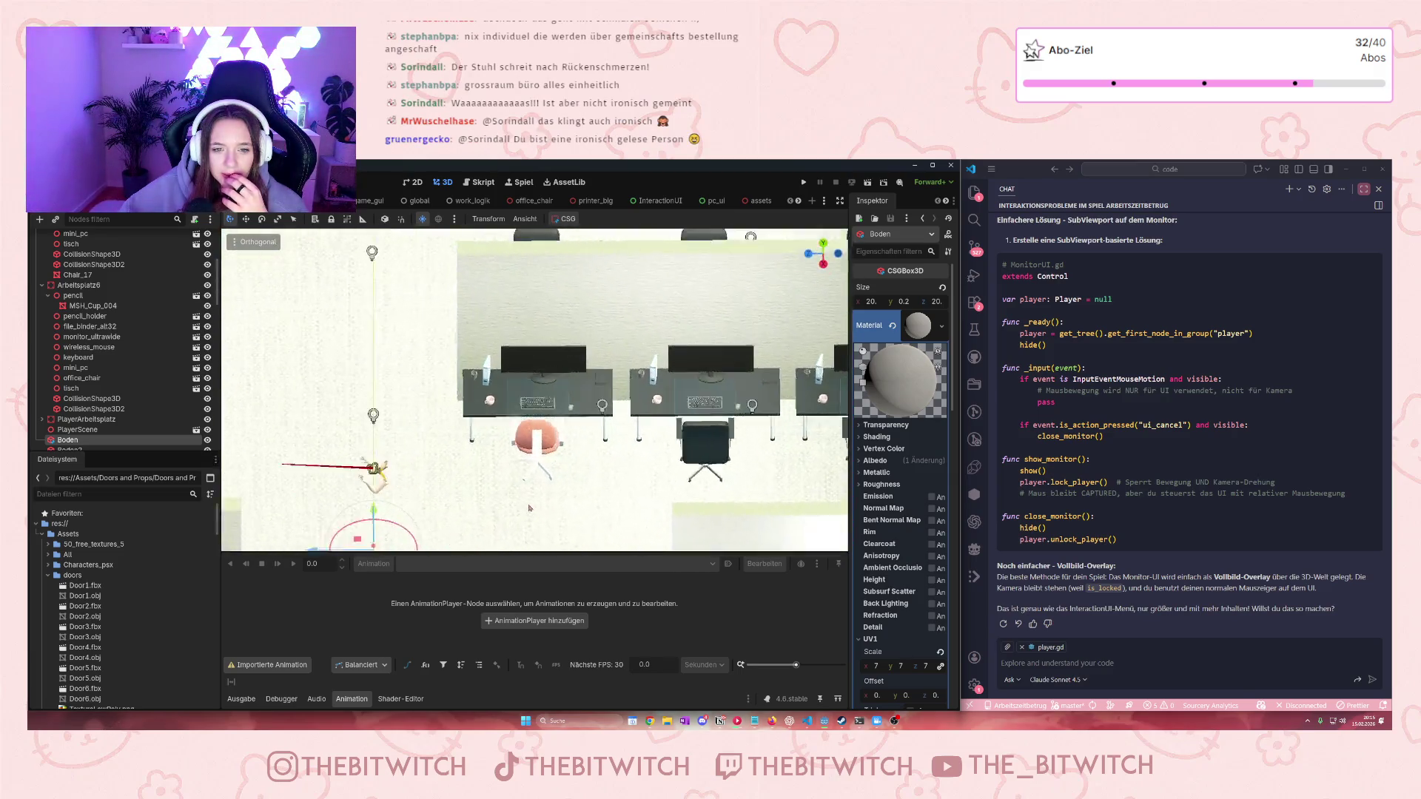
mouse_move(637, 499)
left_mouse_down()
mouse_move(580, 409)
mouse_move(520, 455)
mouse_move(448, 412)
left_mouse_up()
scroll(521, 454, "down", 2)
left_click_drag(447, 417, 503, 355)
In the assets scene, select and copy the swivel chair Chair_10
left_click(746, 201)
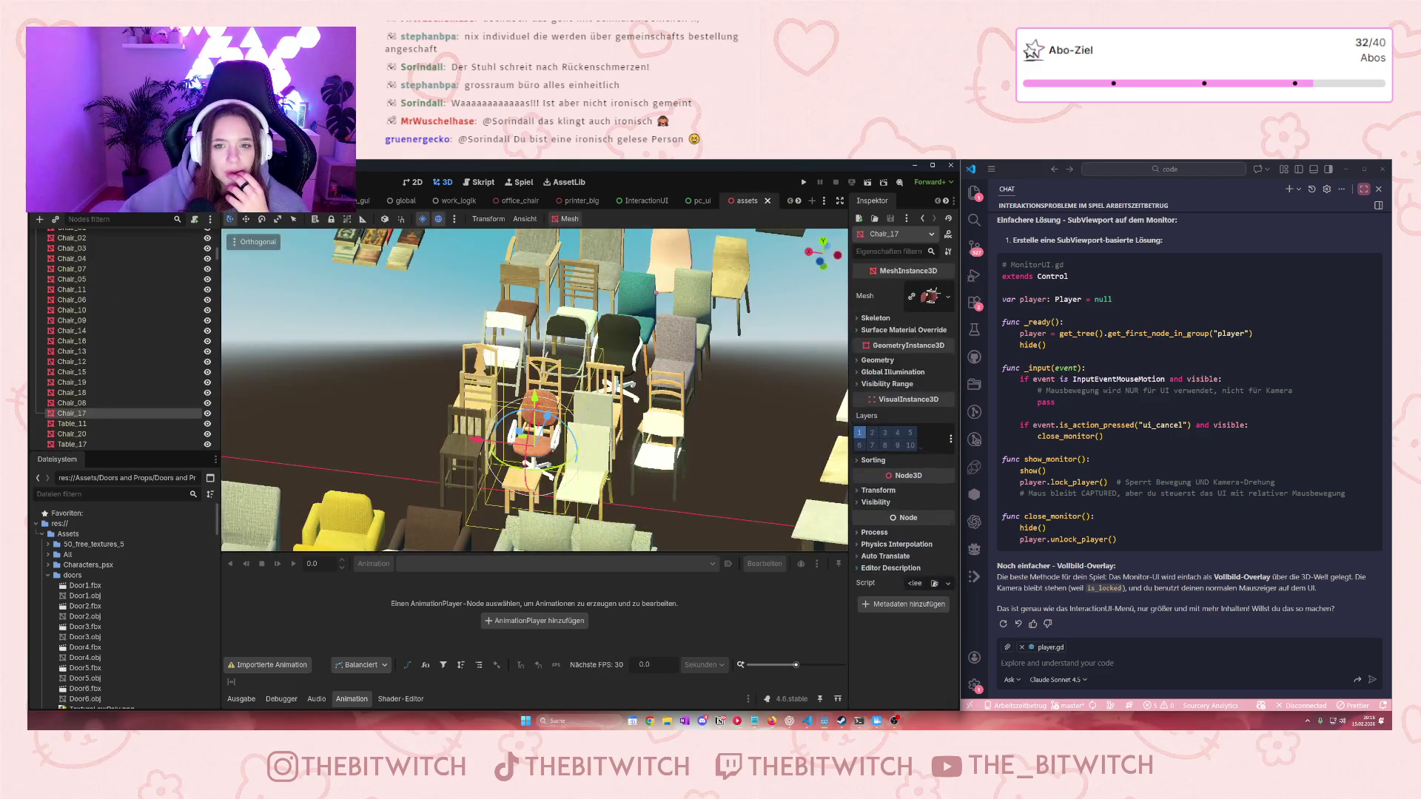
left_click(665, 412)
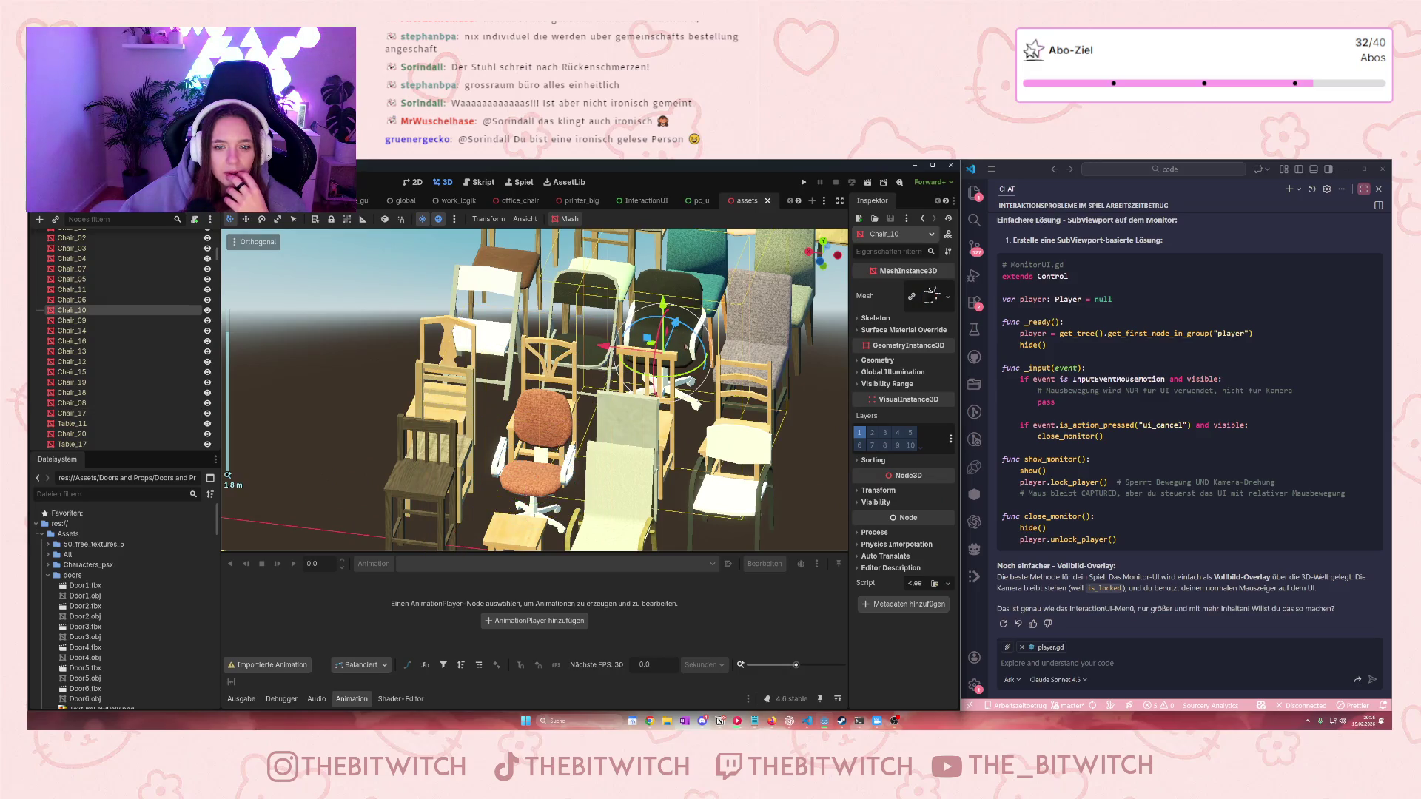
scroll(664, 412, "up", 3)
scroll(664, 412, "down", 2)
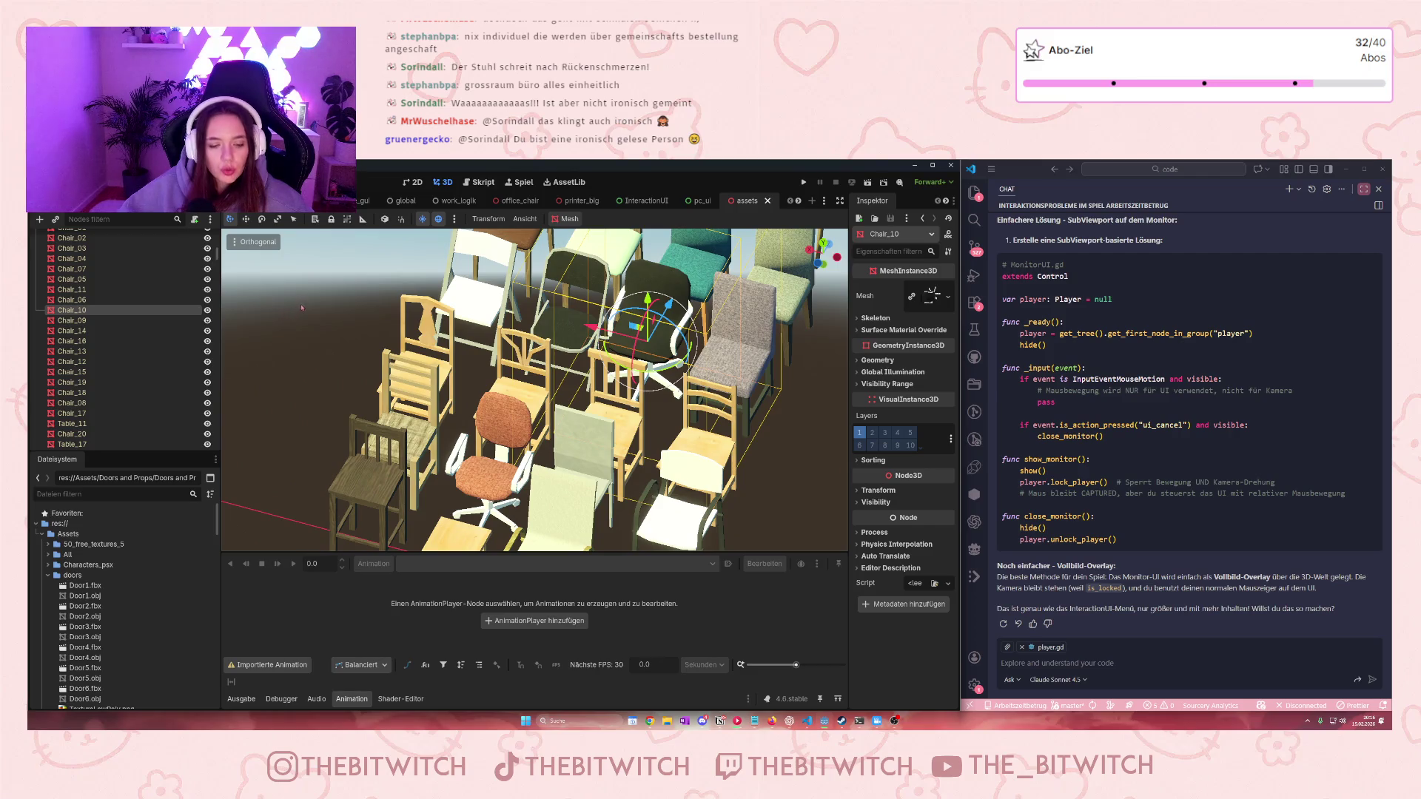
Back in the office scene, paste Chair_10 into the target workstation
key("ctrl+Tab")
scroll(641, 407, "down", 2)
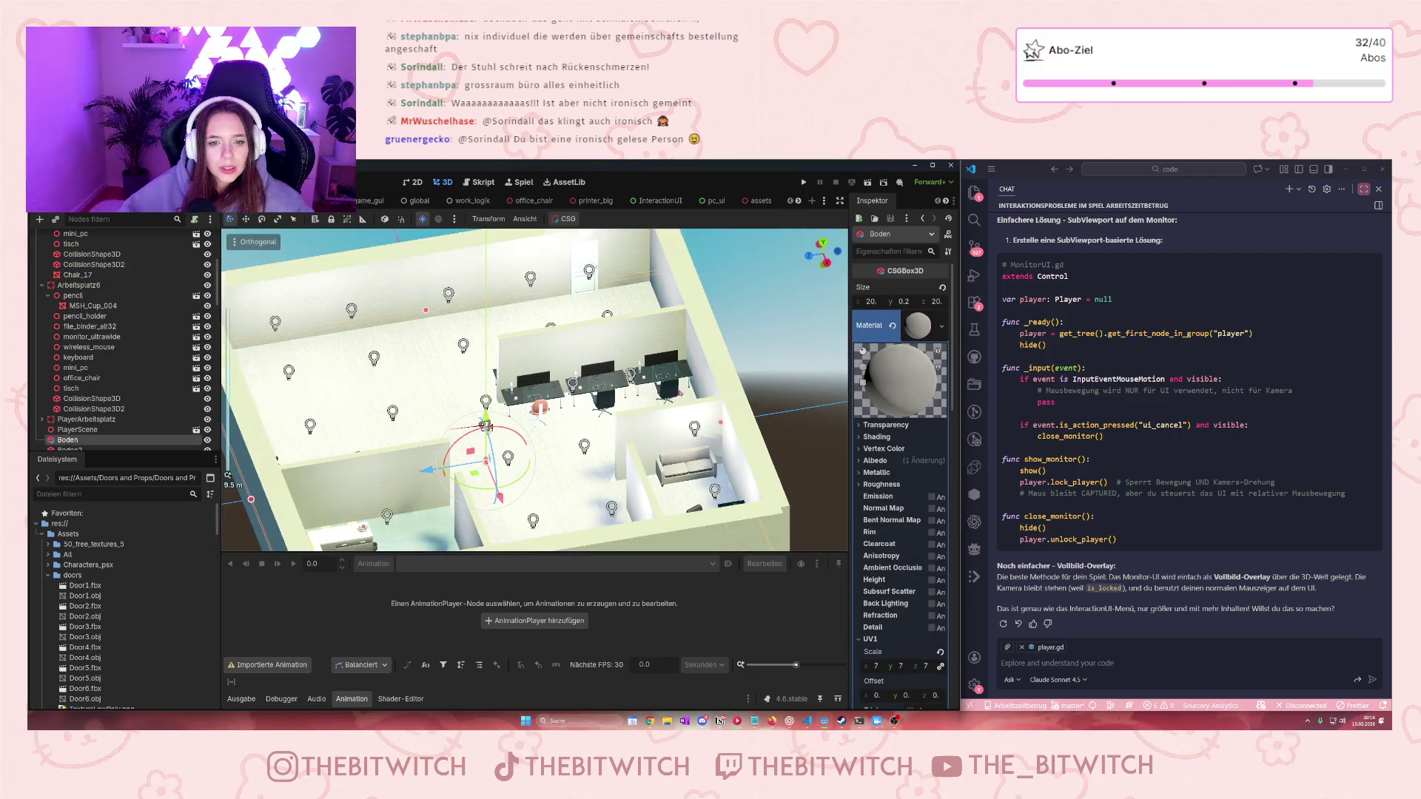
mouse_move(641, 407)
left_mouse_down()
mouse_move(294, 449)
mouse_move(451, 400)
left_mouse_up()
left_click(470, 388)
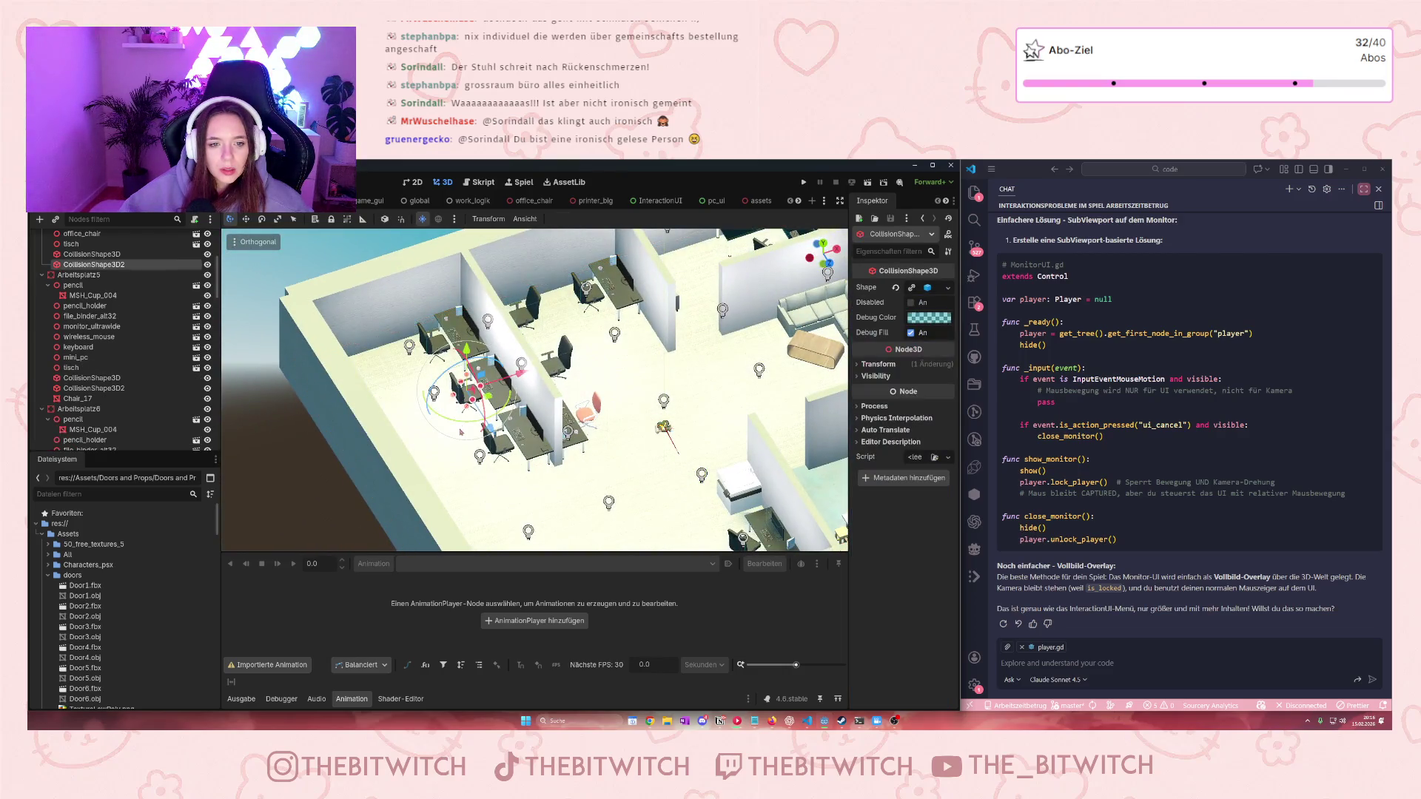
left_click(97, 256)
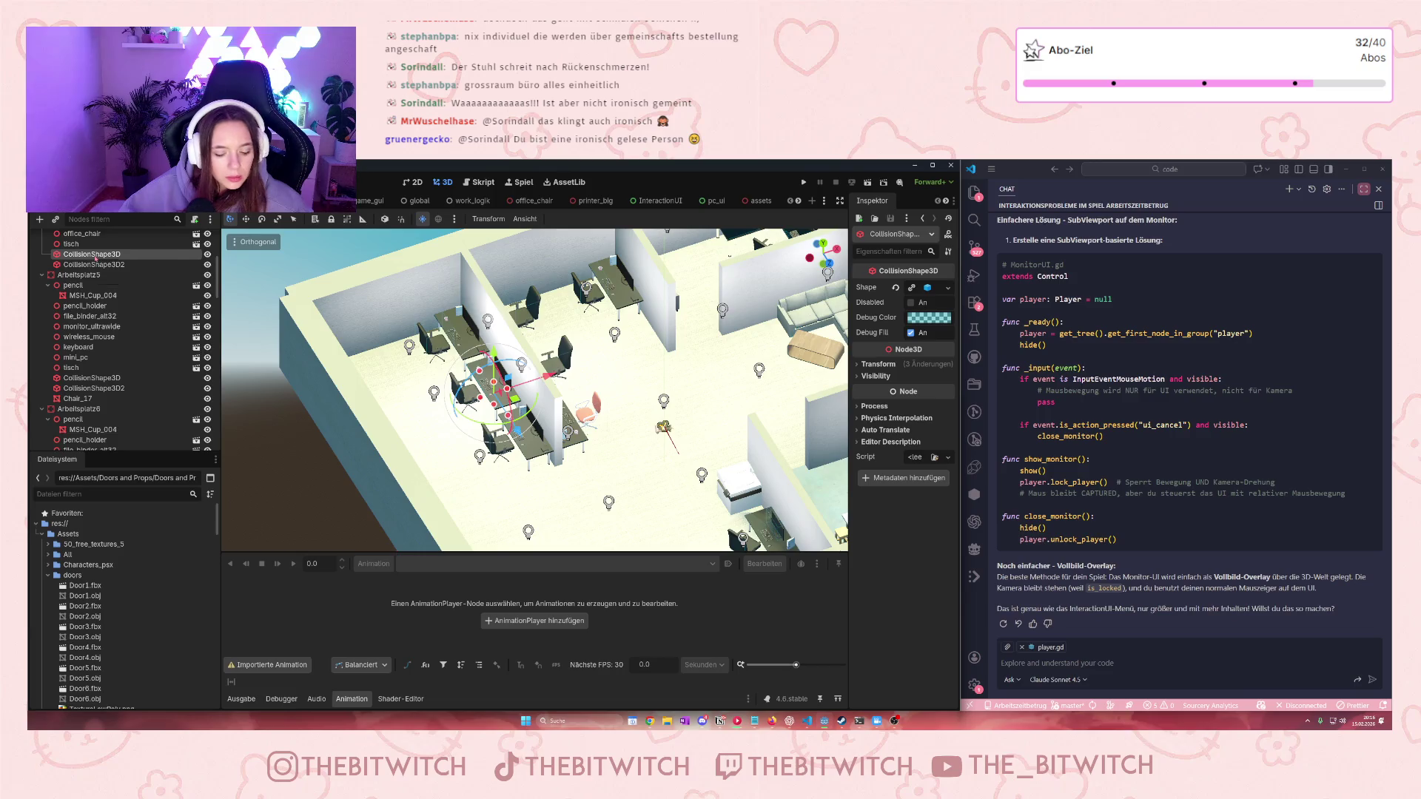
Move Chair_10 out from under the collision shape and rotate it about its vertical axis
left_click_drag(81, 264, 85, 251)
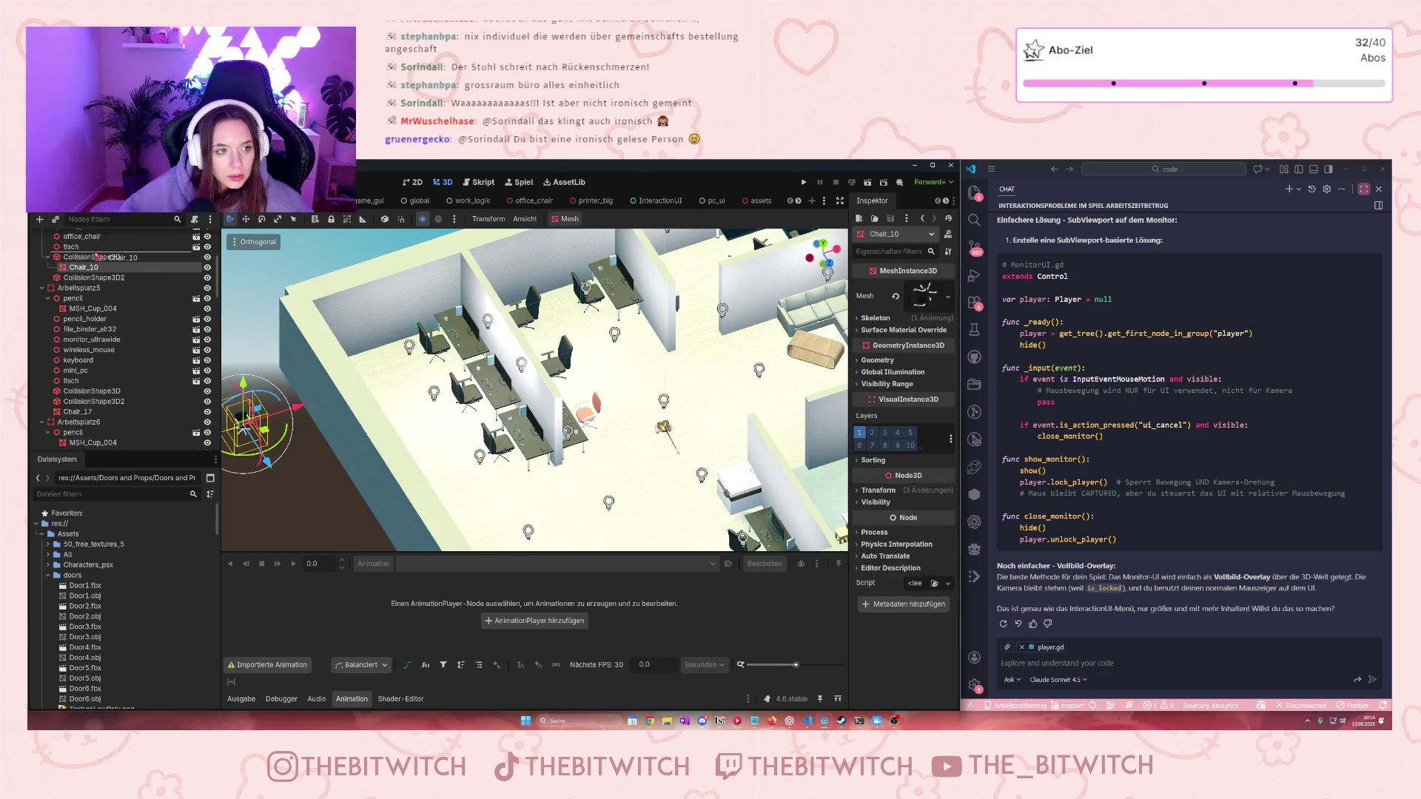
scroll(97, 274, "up", 2)
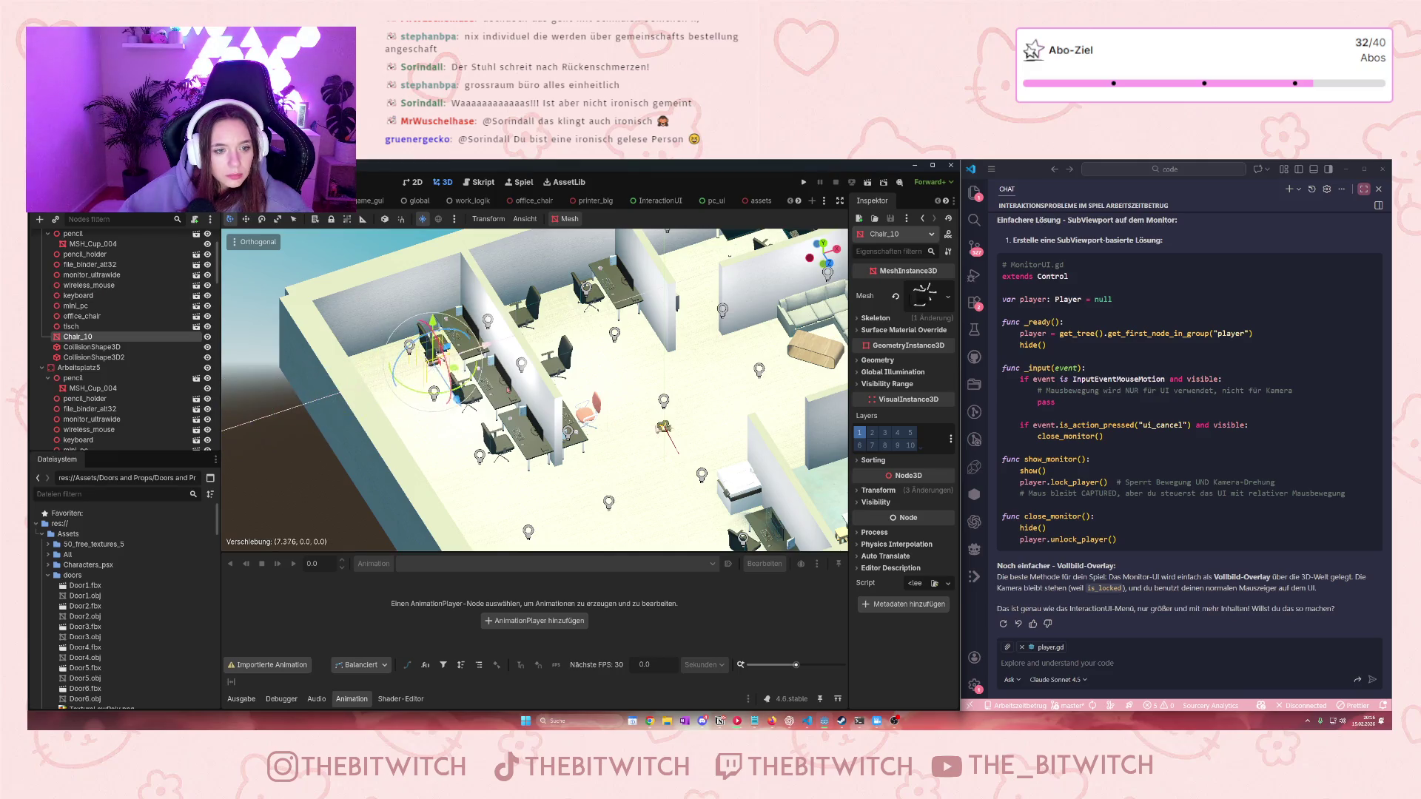
scroll(592, 442, "up", 5)
scroll(534, 390, "up", 3)
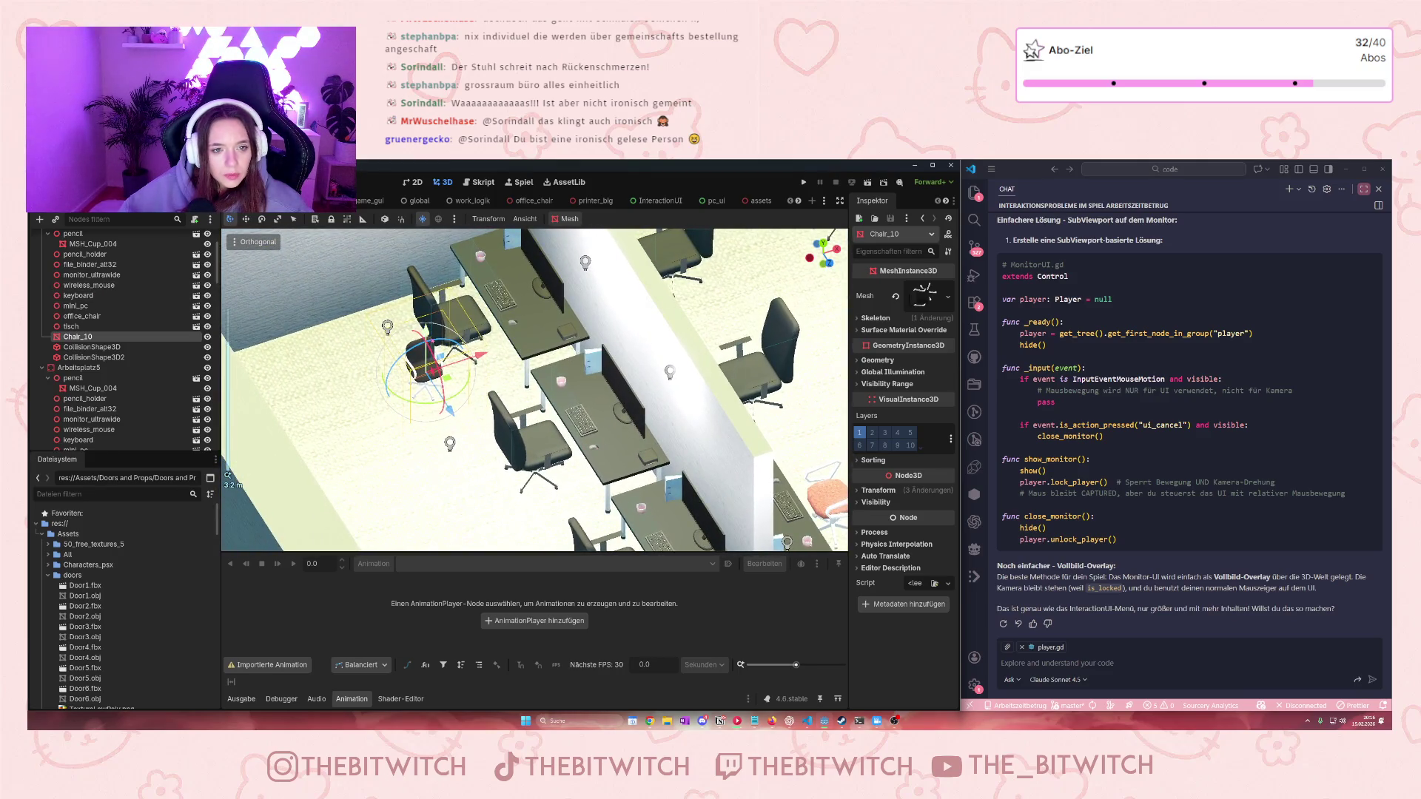
scroll(534, 390, "up", 4)
scroll(433, 395, "down", 4)
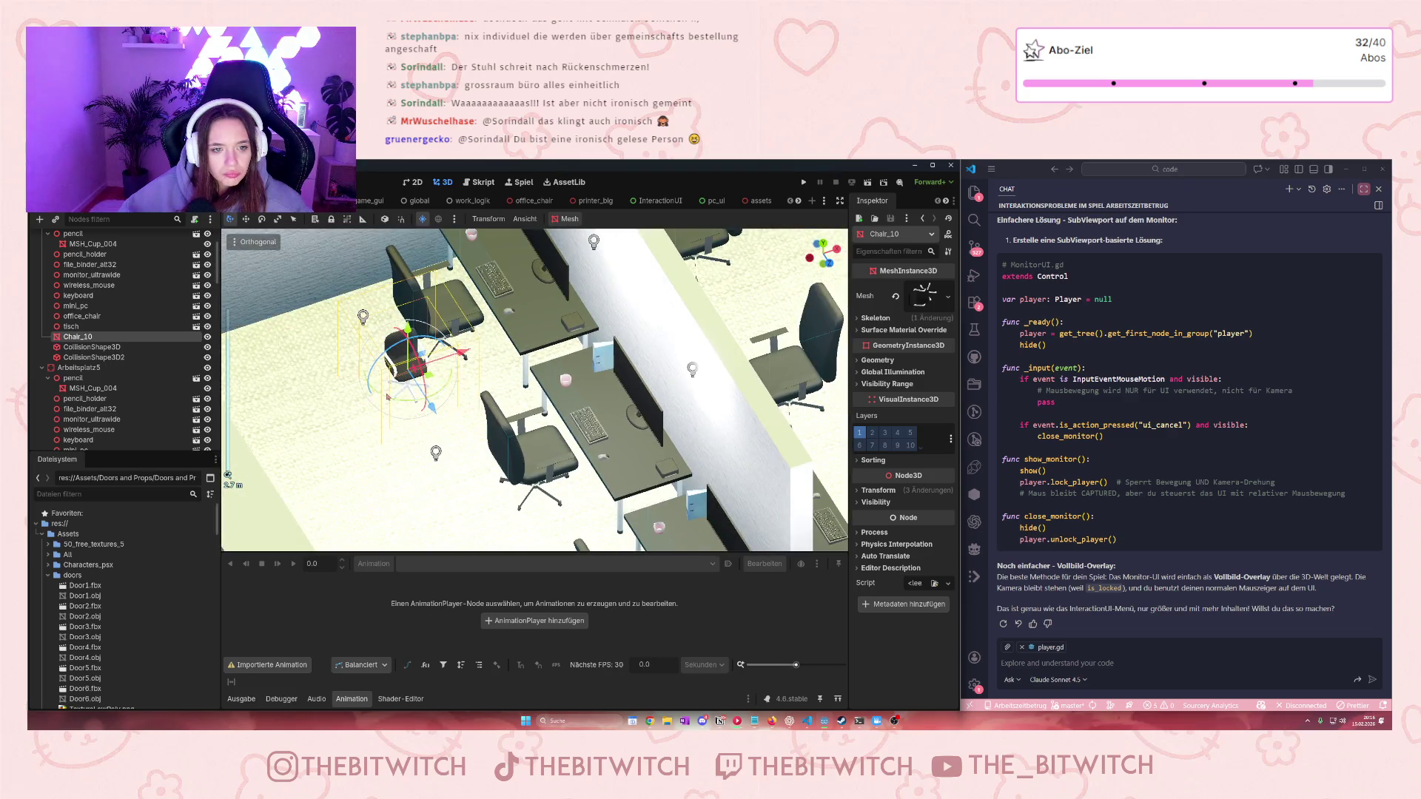
mouse_move(388, 397)
left_mouse_down()
mouse_move(440, 394)
mouse_move(437, 412)
mouse_move(542, 469)
mouse_move(542, 444)
mouse_move(543, 455)
left_mouse_up()
scroll(543, 469, "down", 2)
scroll(543, 469, "up", 3)
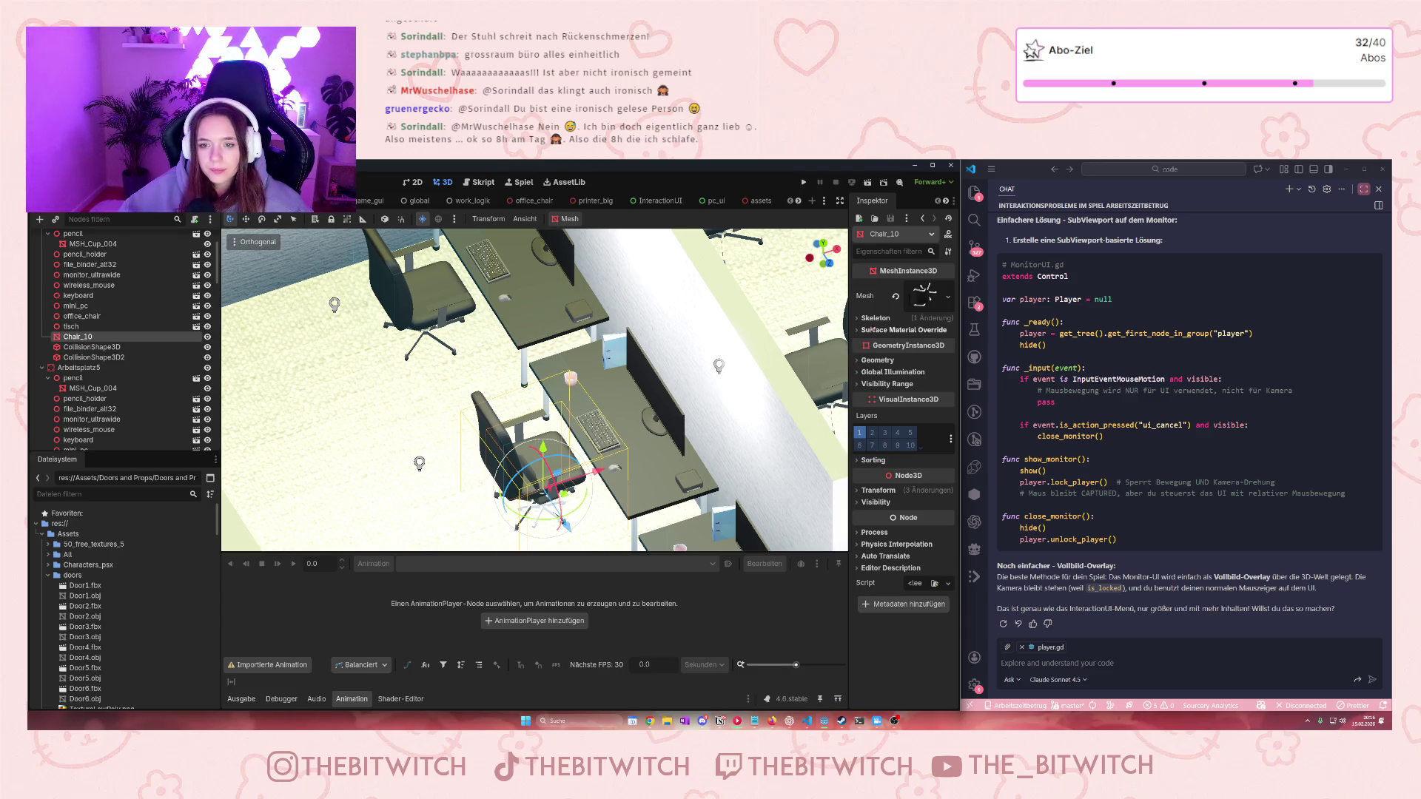
Reset Chair_10's scale to 1, raise it slightly and turn it to face the desk
left_click(861, 491)
left_click_drag(875, 576, 899, 574)
left_click(942, 561)
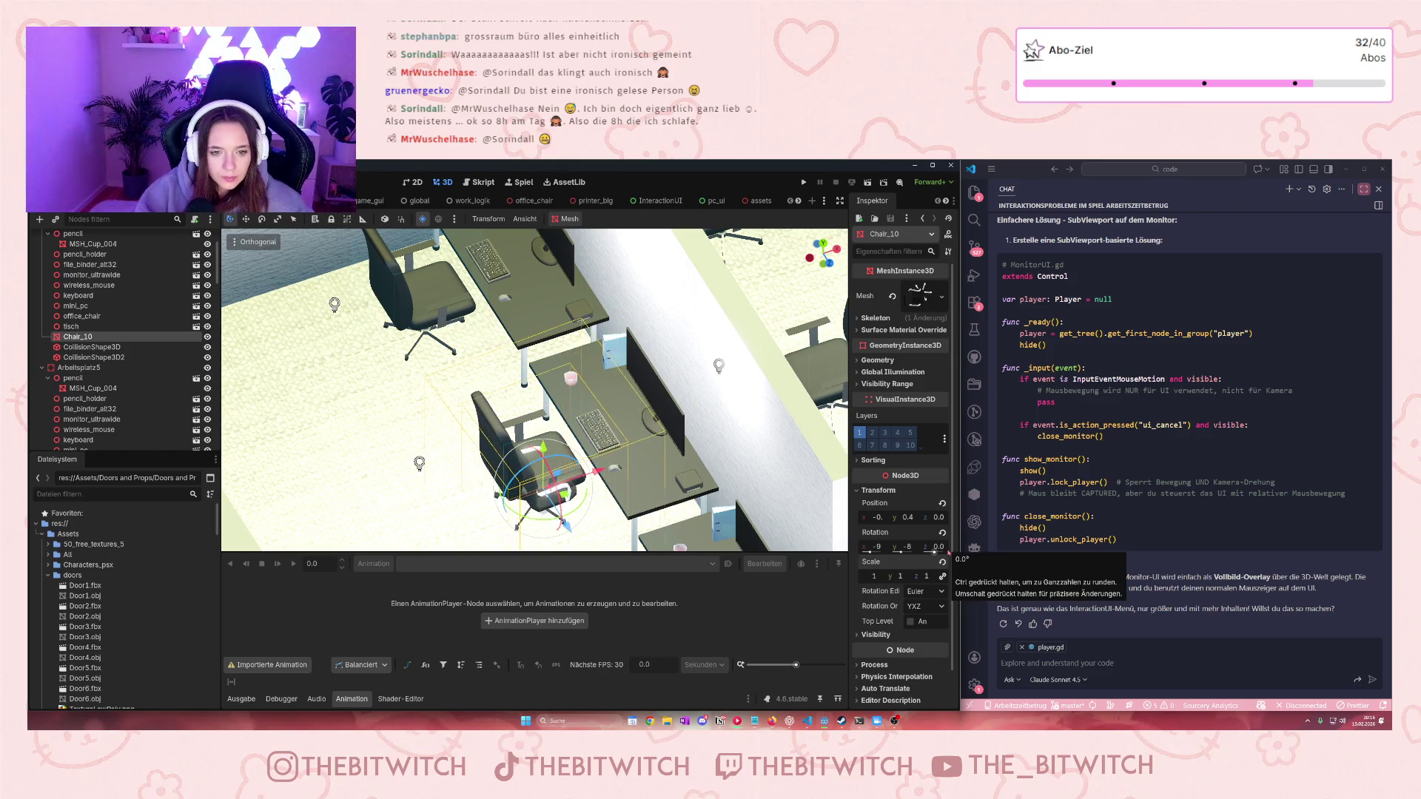
mouse_move(562, 495)
left_mouse_down()
mouse_move(565, 482)
mouse_move(560, 508)
left_mouse_up()
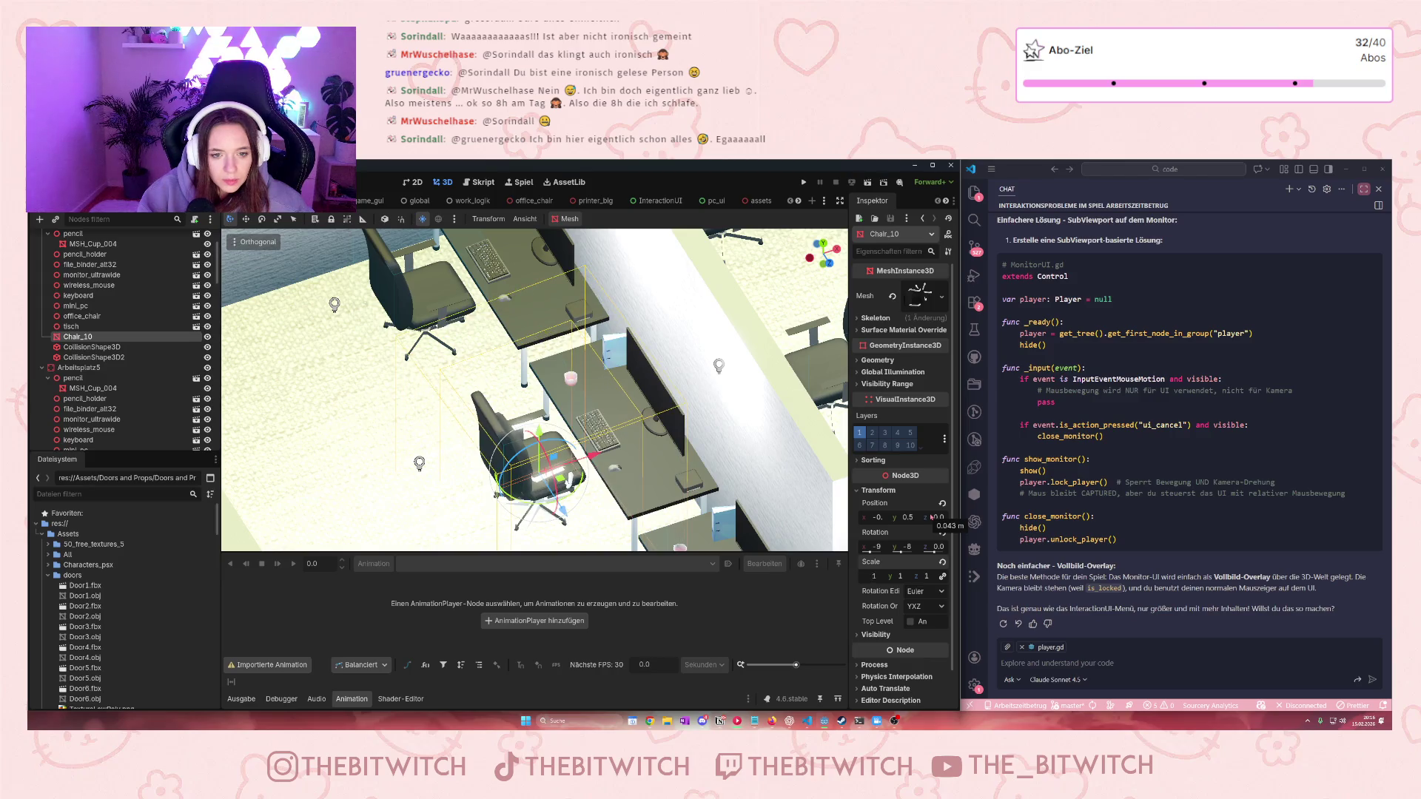
left_click_drag(540, 436, 541, 434)
left_click_drag(577, 489, 565, 505)
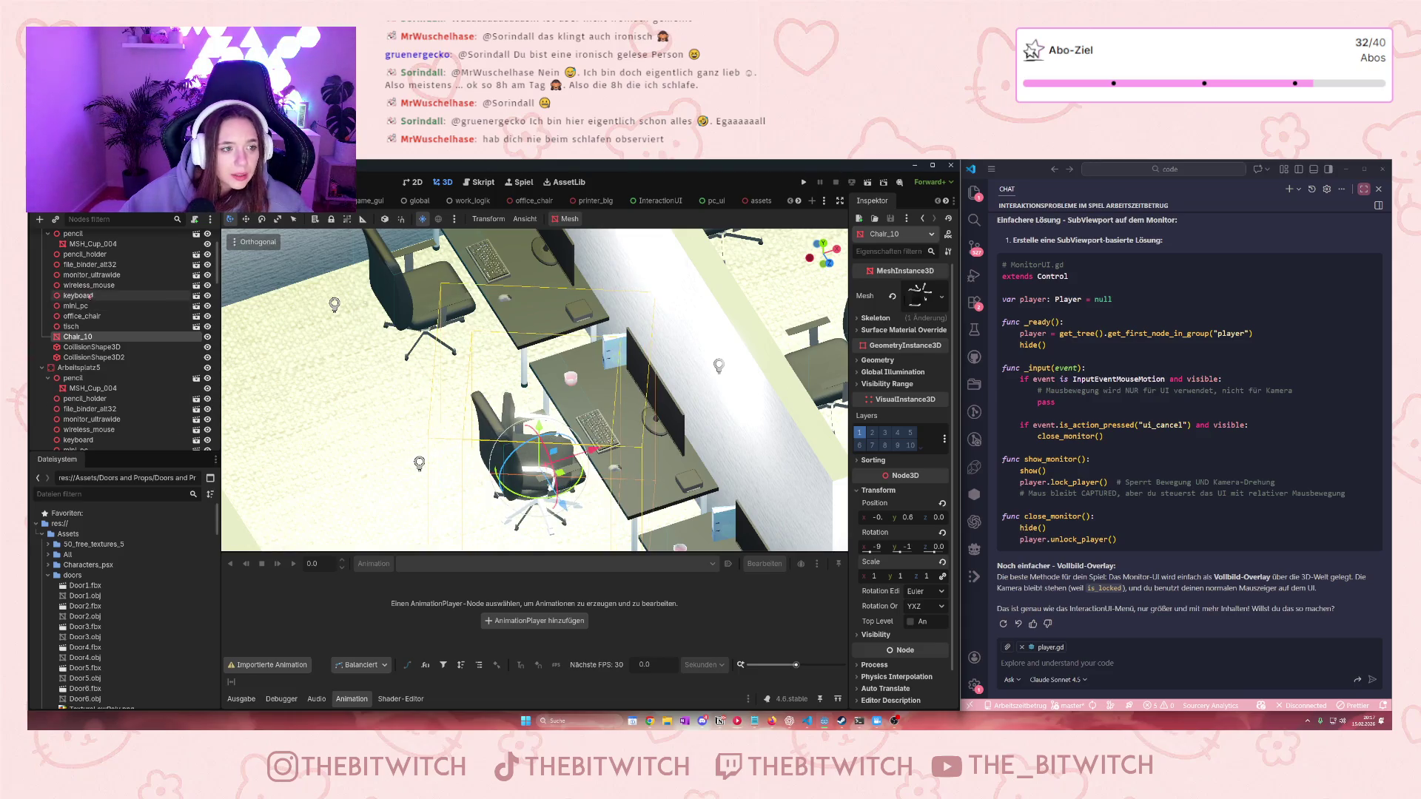
left_click(83, 316)
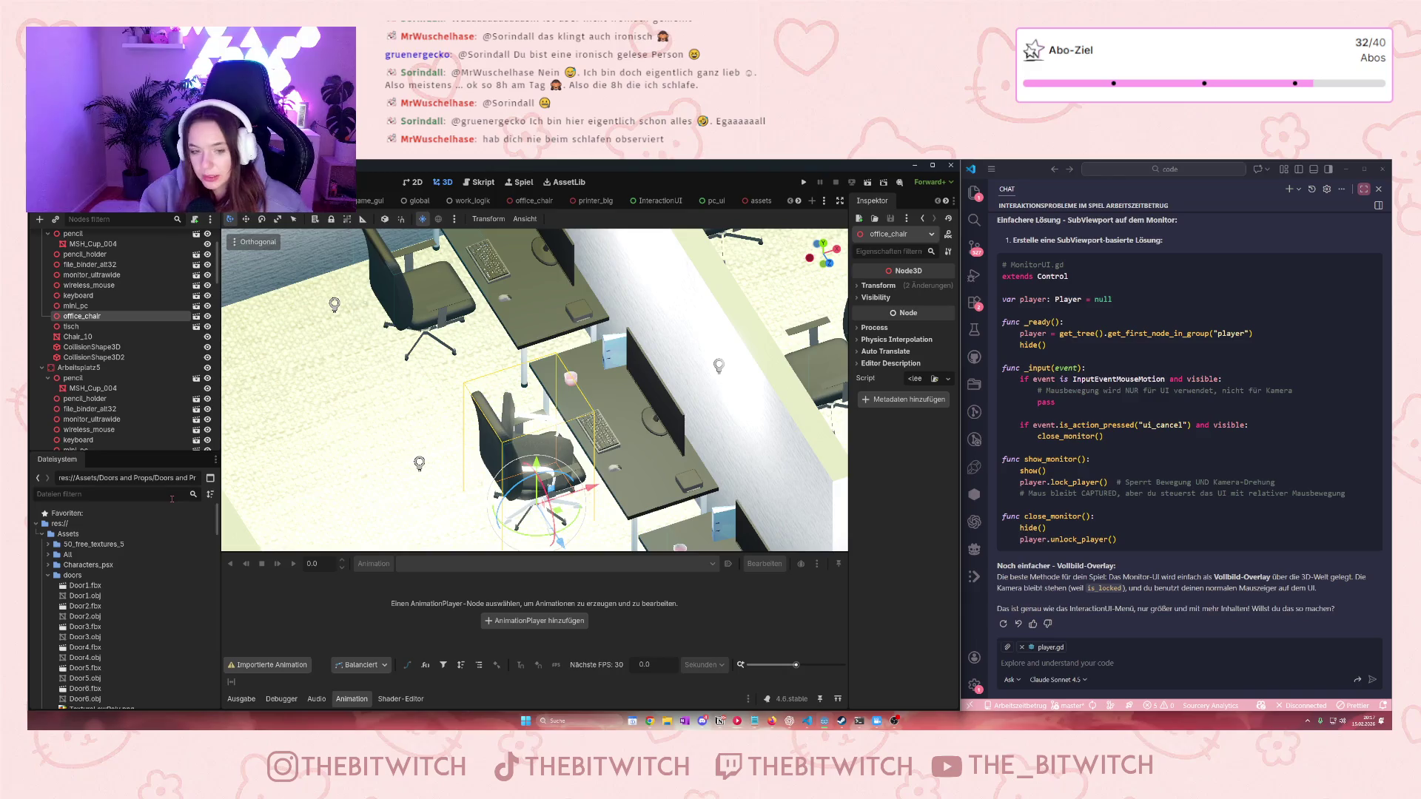
Delete the original office_chair and select the chair's second collision shape
key("Delete")
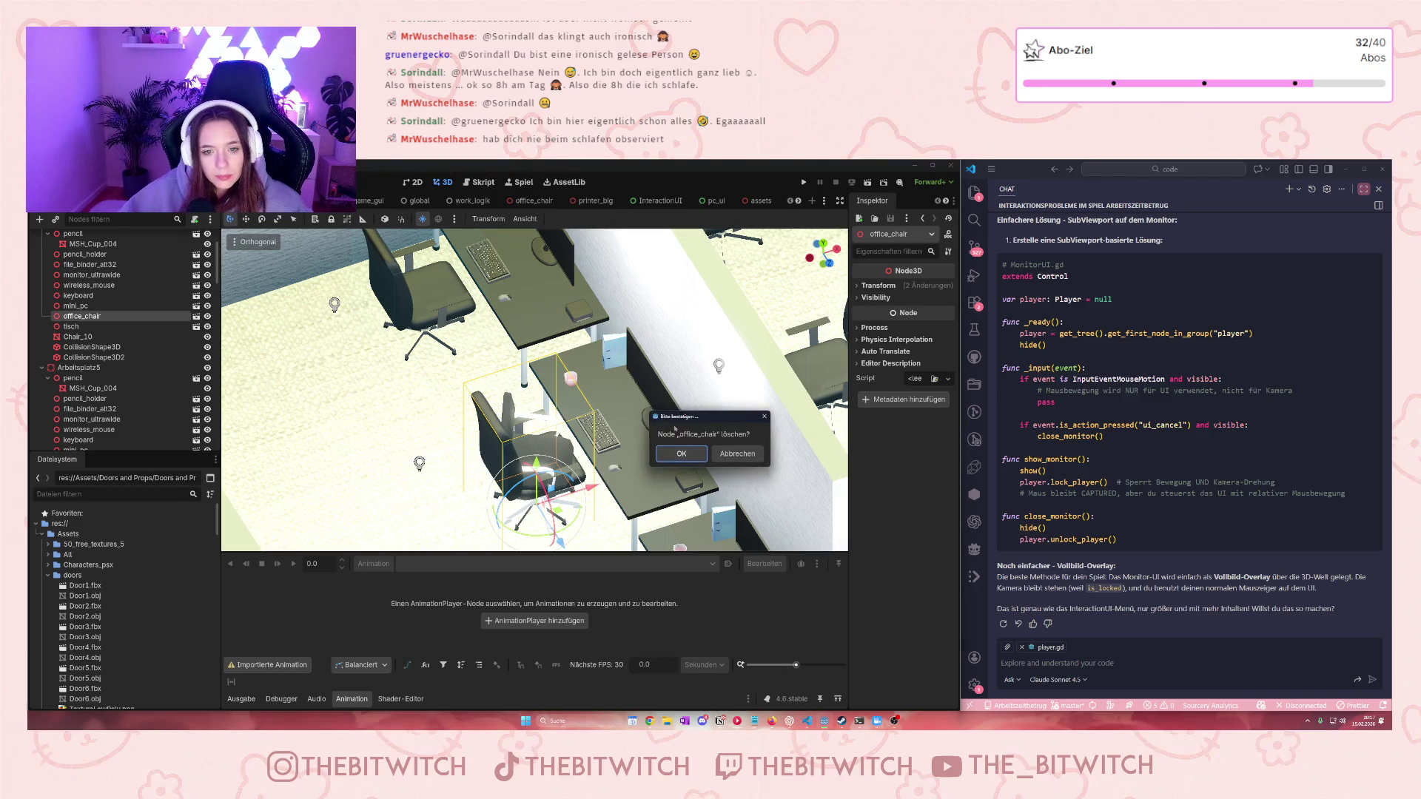
left_click(678, 455)
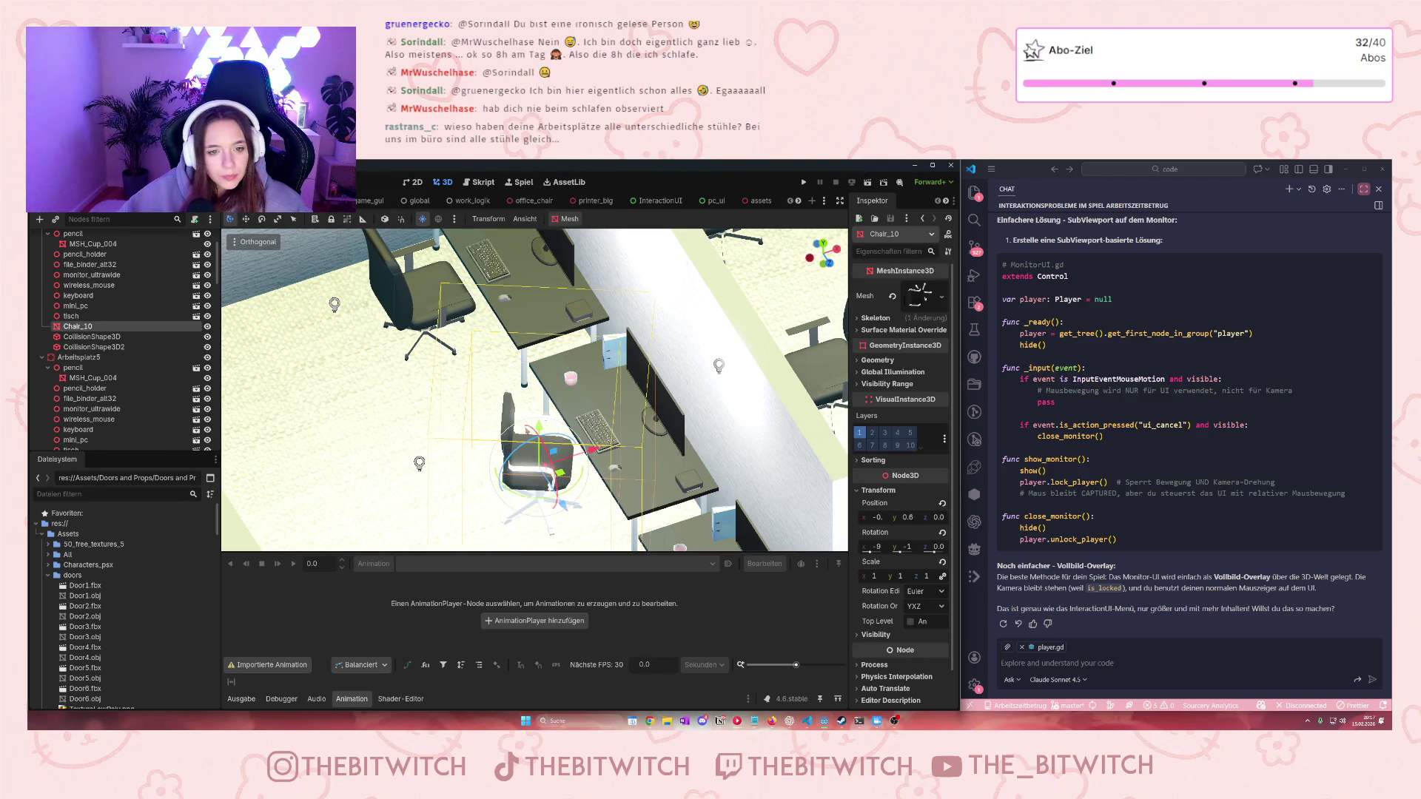
left_click(90, 337)
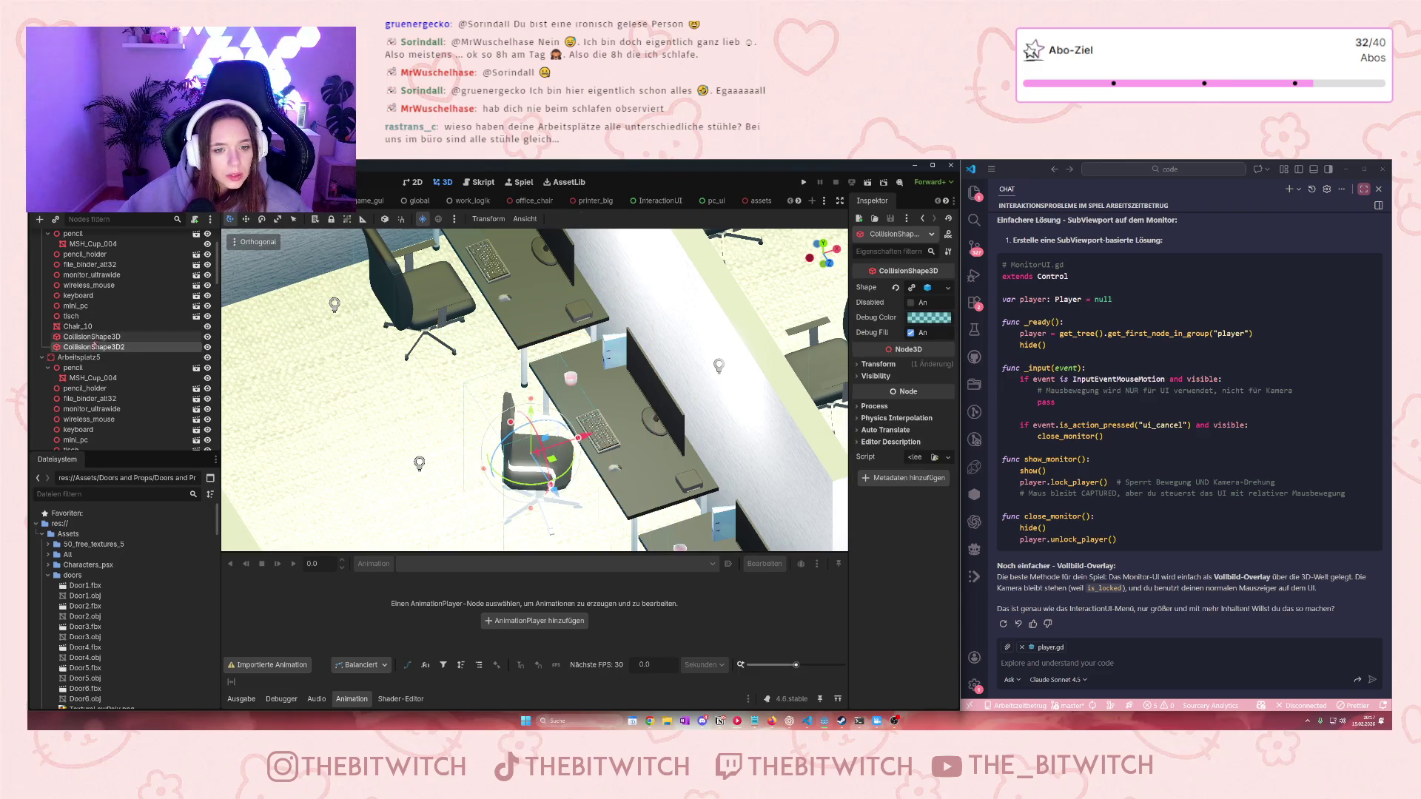
left_click(105, 347)
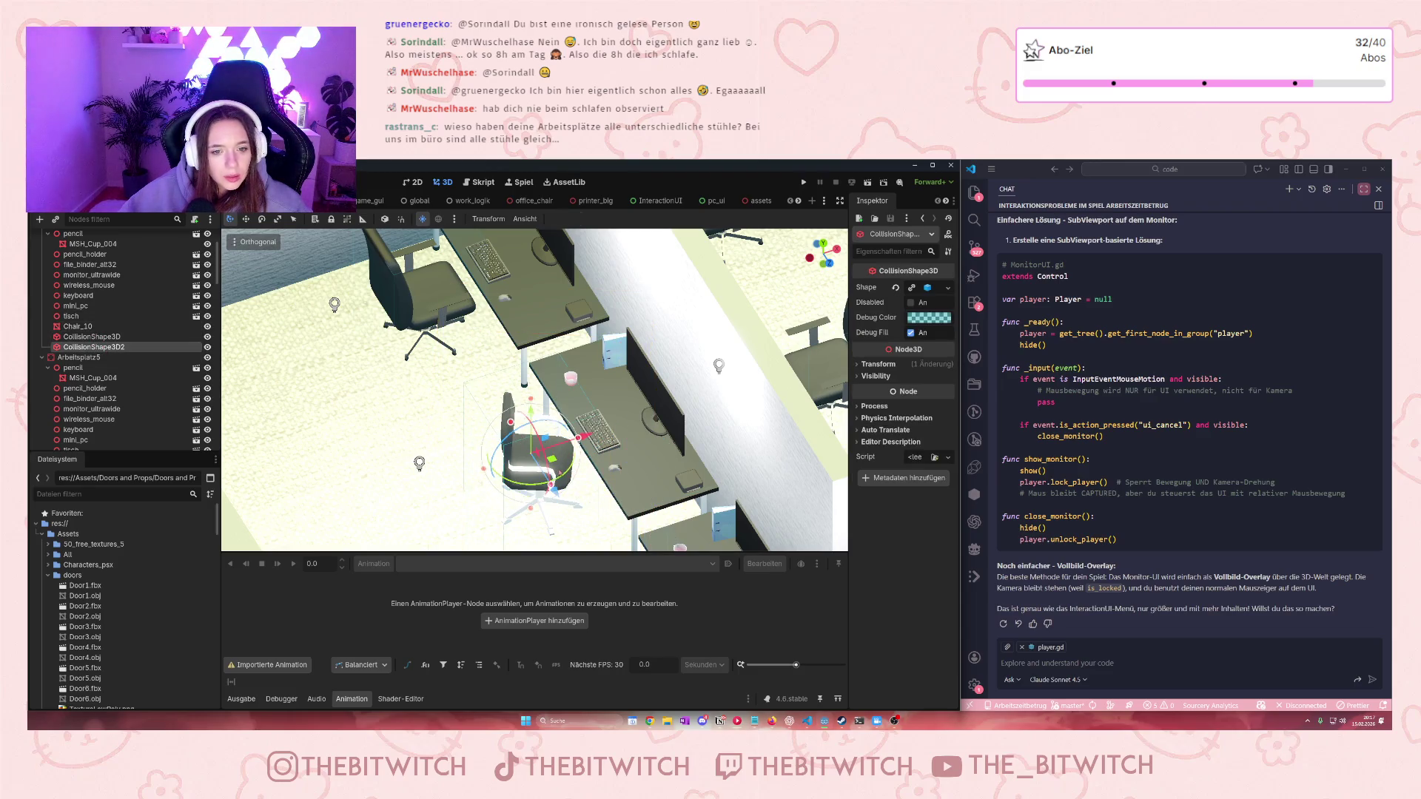
Rotate the box collision shape and resize its depth to fit the swivel chair
left_click_drag(561, 479, 493, 457)
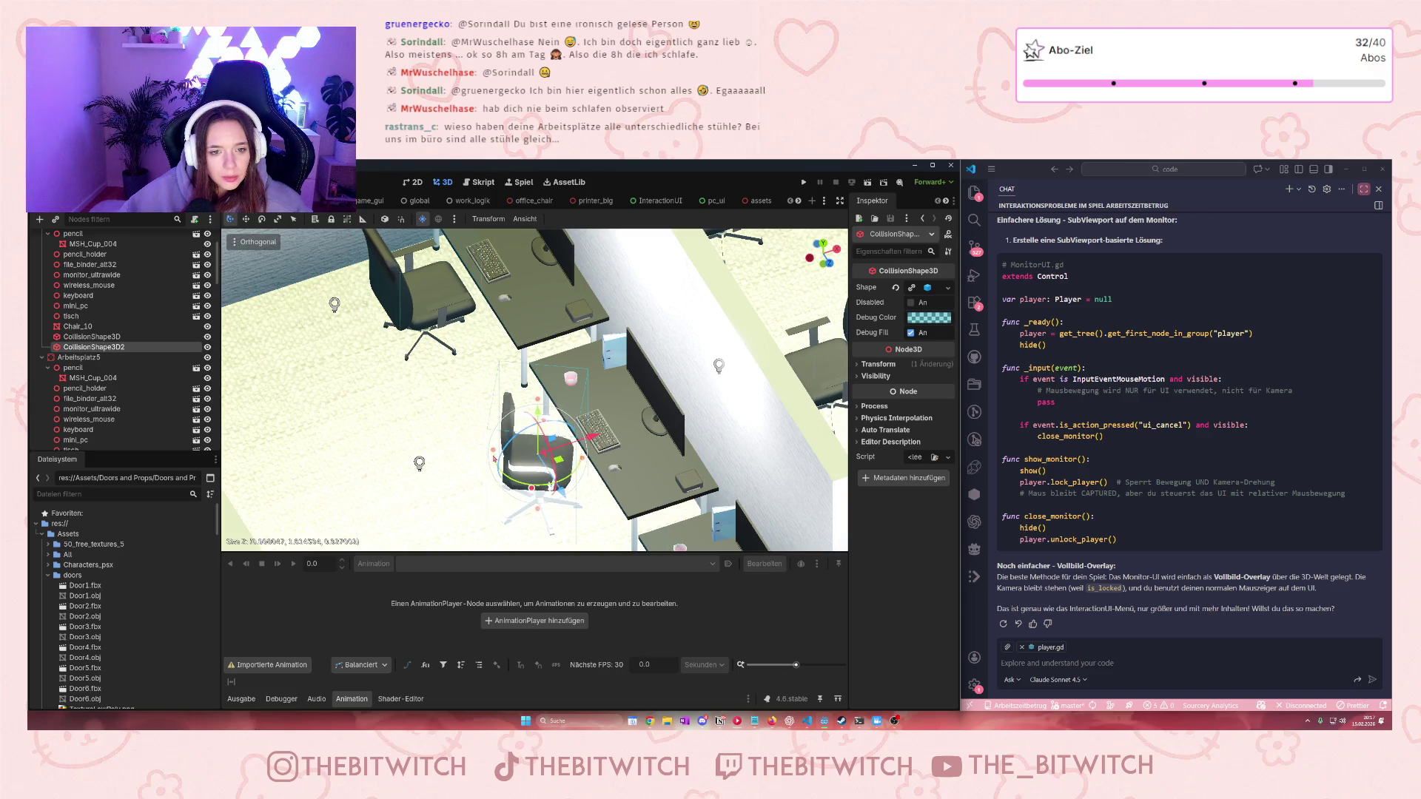
key("ctrl+z")
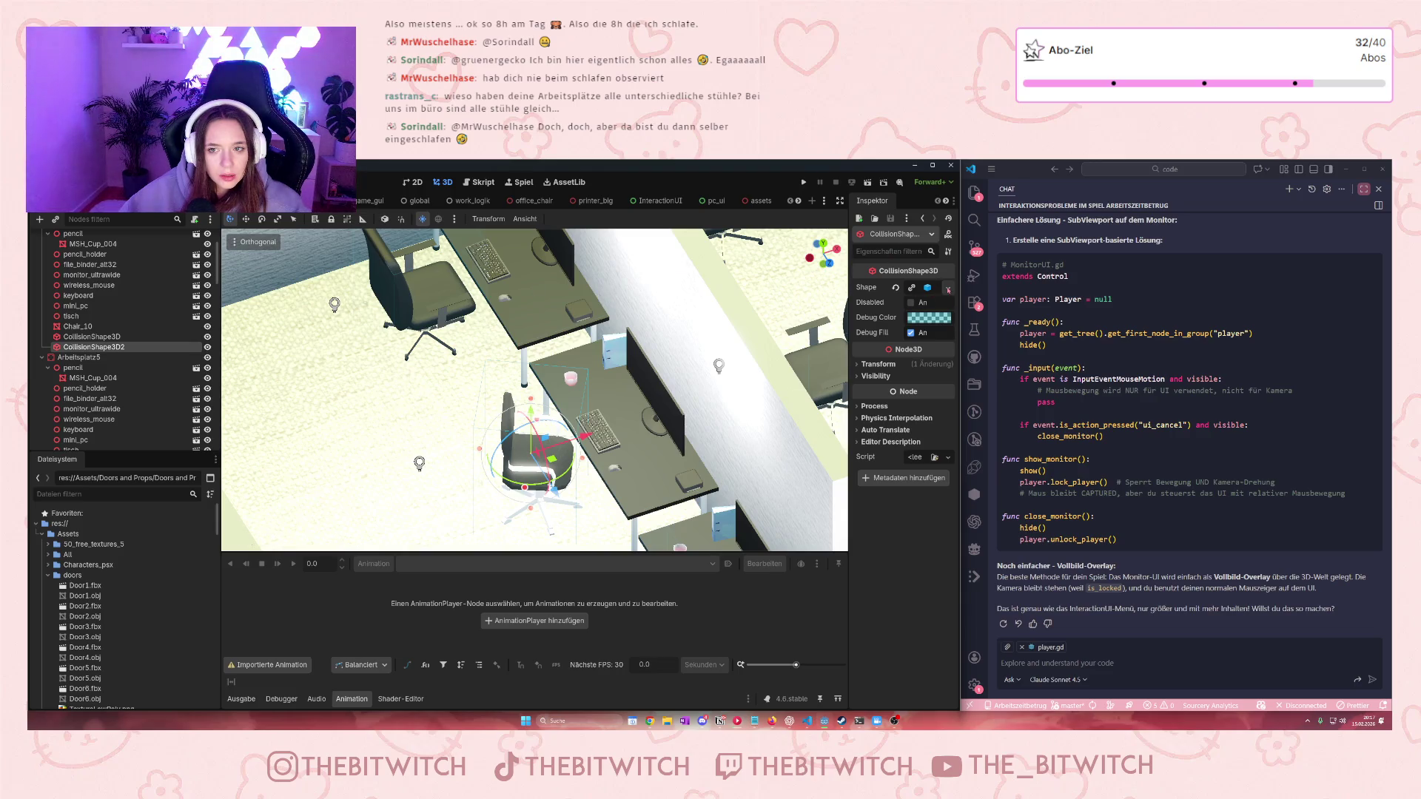
left_click(948, 288)
left_click(885, 464)
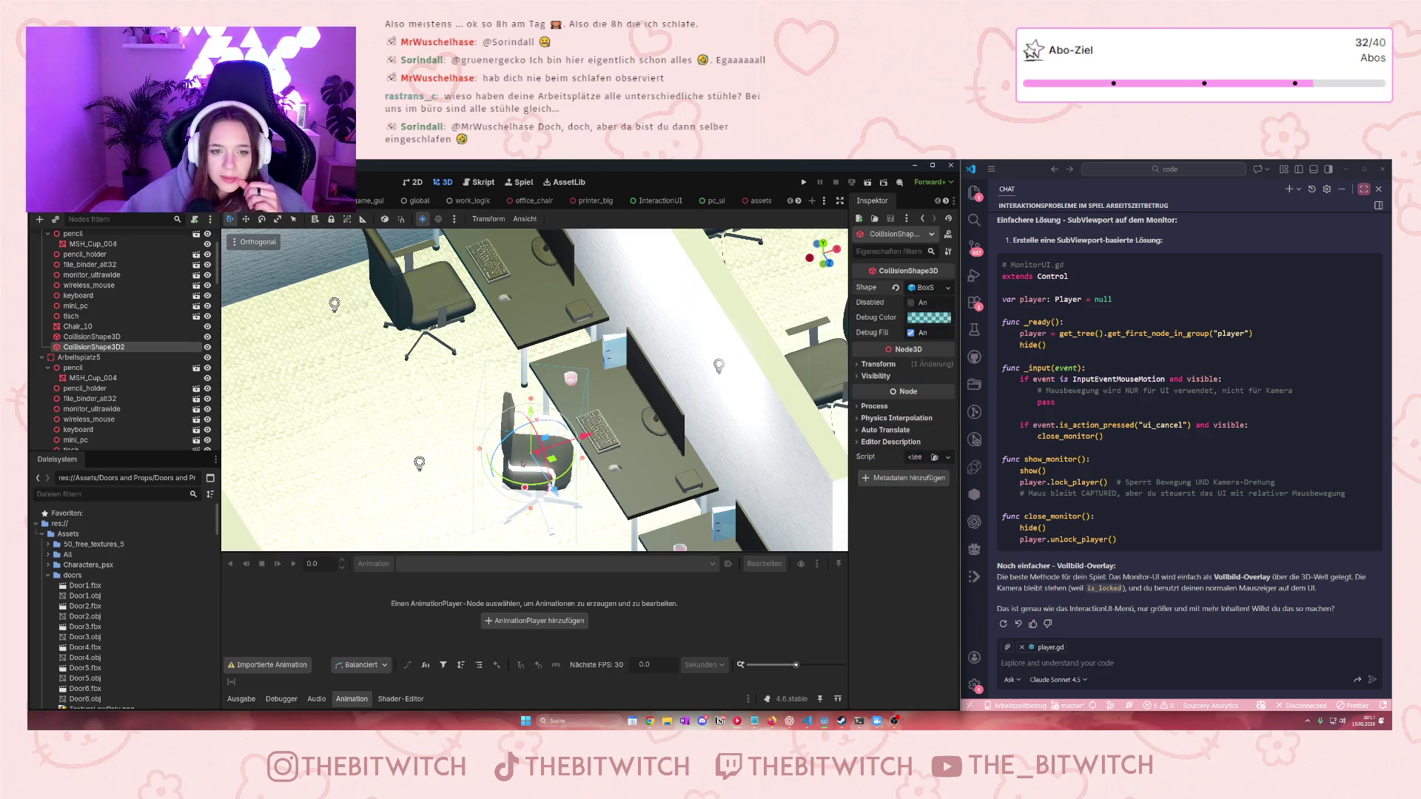
mouse_move(480, 453)
left_mouse_down()
mouse_move(576, 453)
mouse_move(540, 510)
mouse_move(534, 484)
left_mouse_up()
Lower the collision box height from about 1.604 to 1.497, then view the office nearly top-down
left_click_drag(544, 400, 544, 428)
scroll(544, 428, "down", 5)
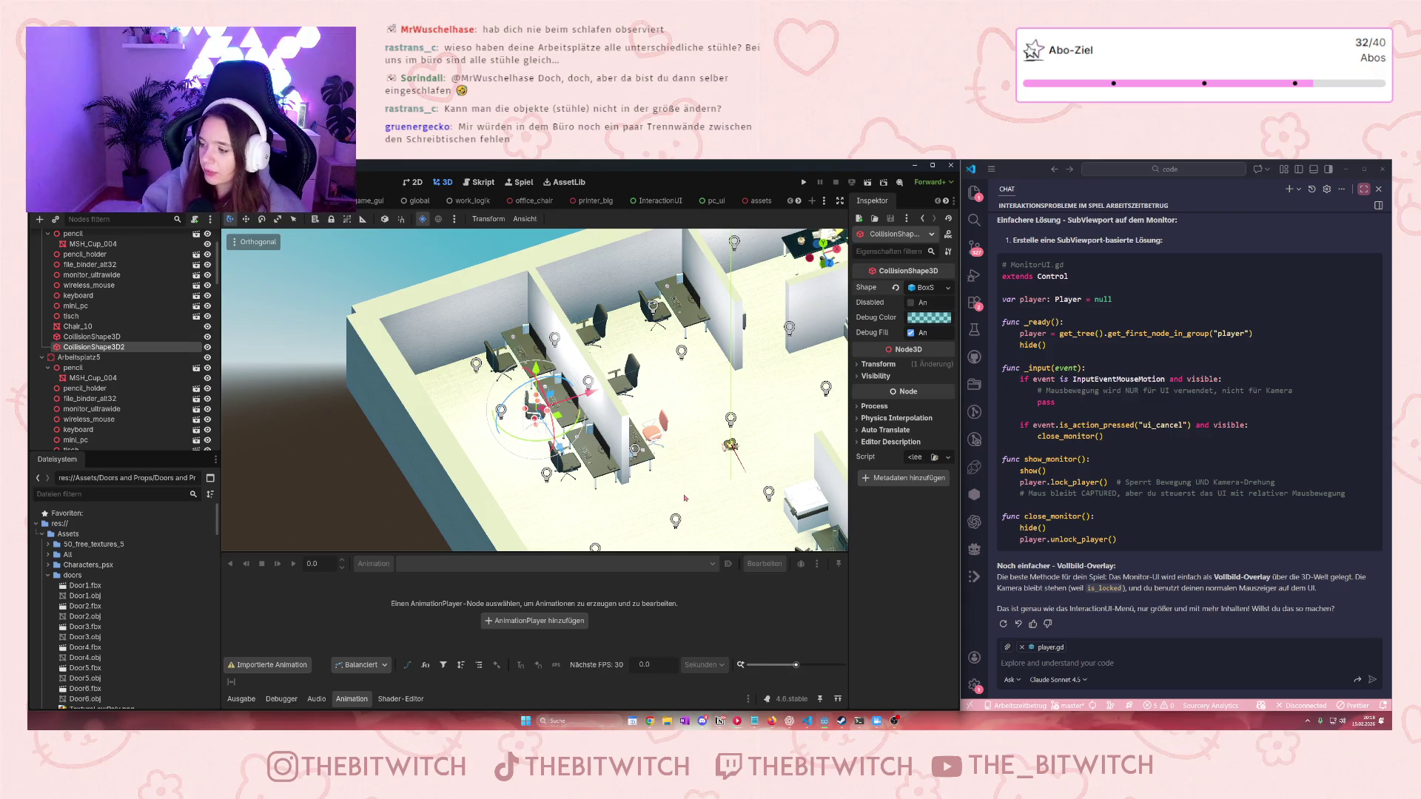
scroll(685, 498, "up", 5)
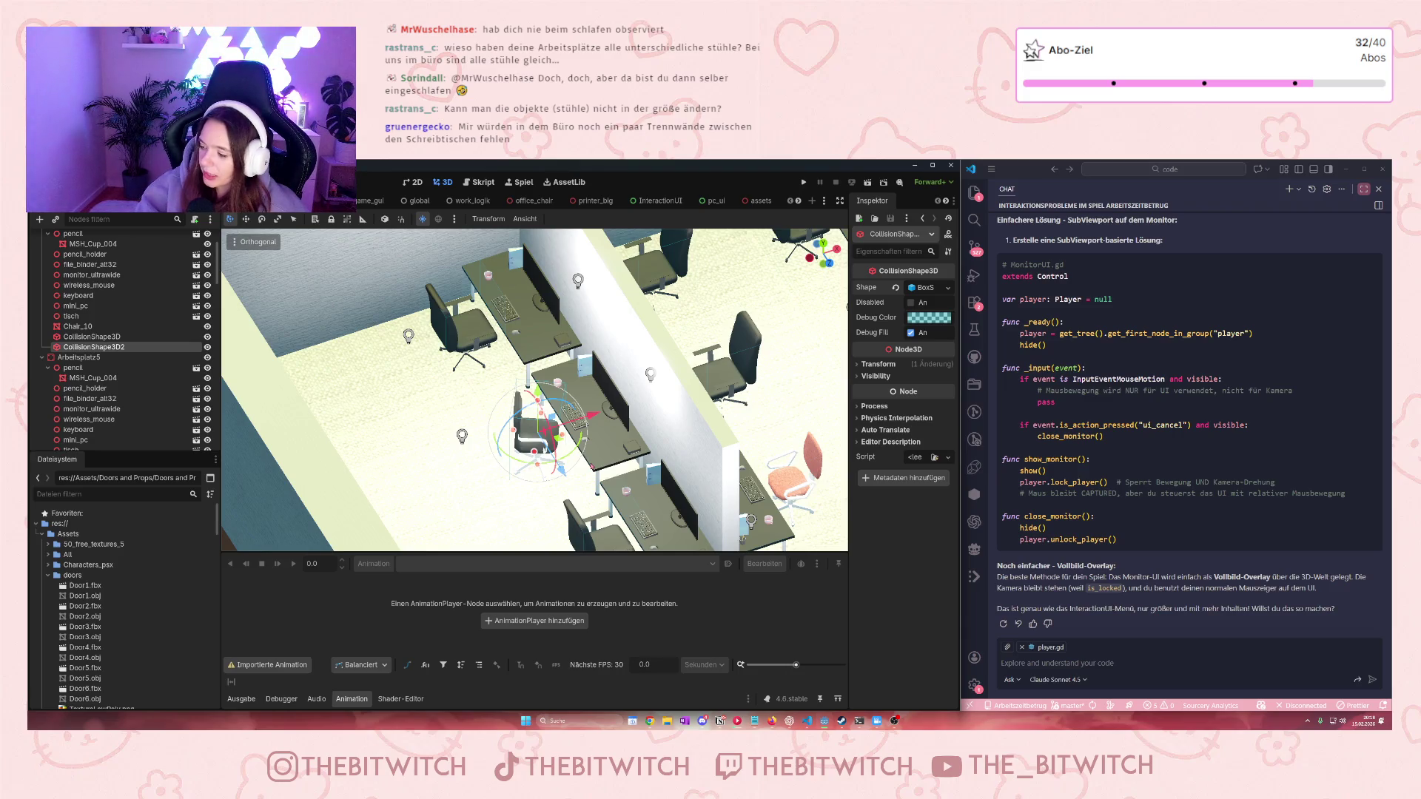
scroll(608, 312, "down", 5)
scroll(439, 318, "up", 8)
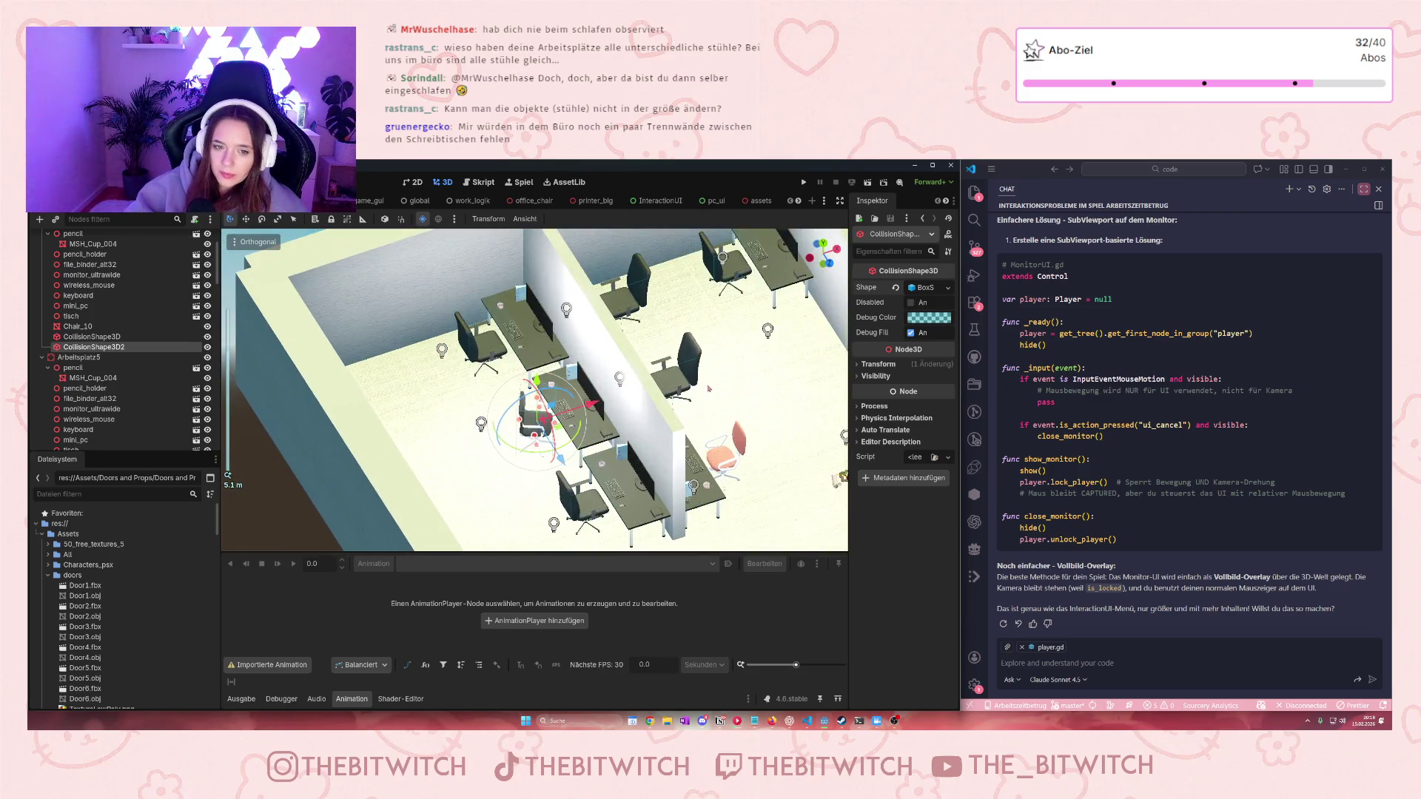
scroll(440, 318, "down", 6)
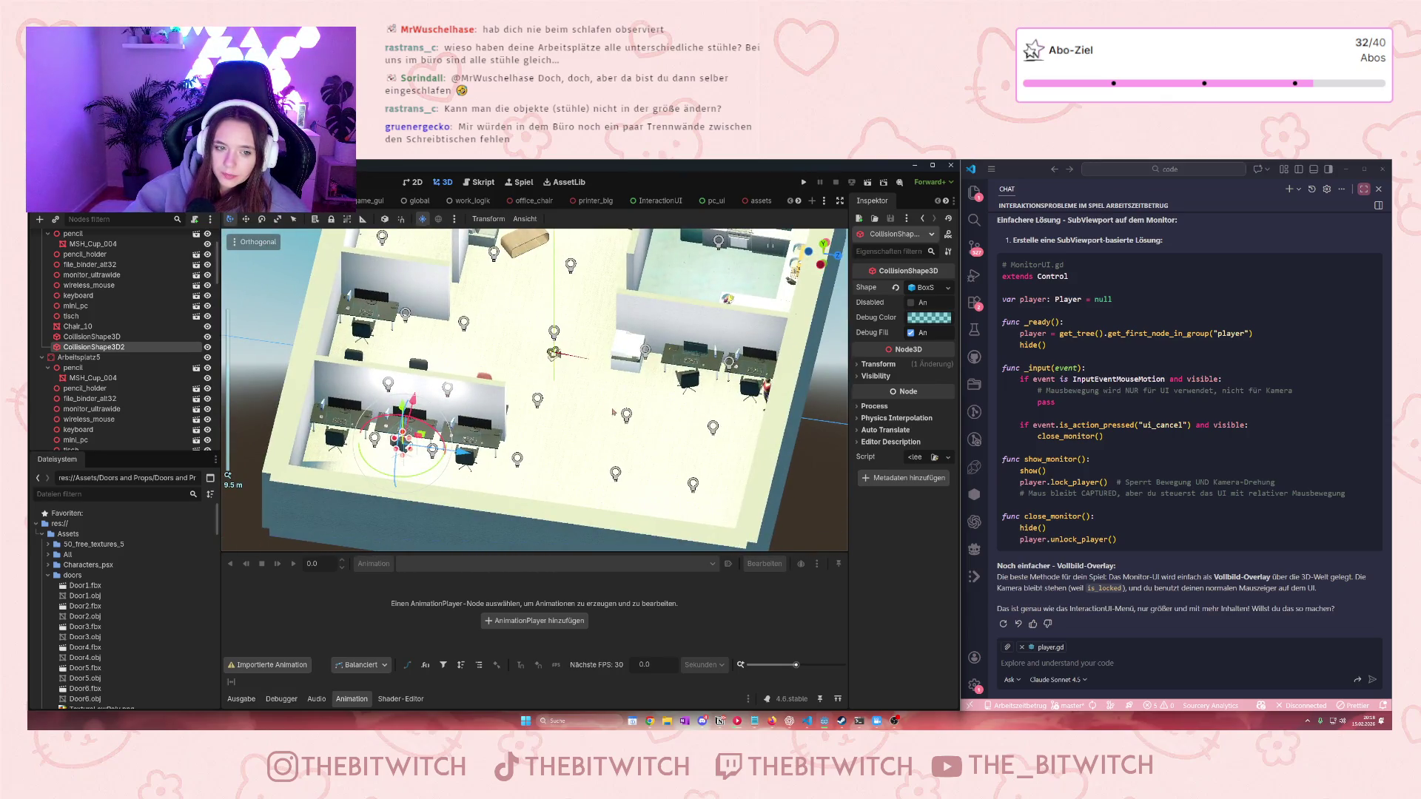
left_click_drag(517, 384, 390, 346)
scroll(592, 290, "up", 3)
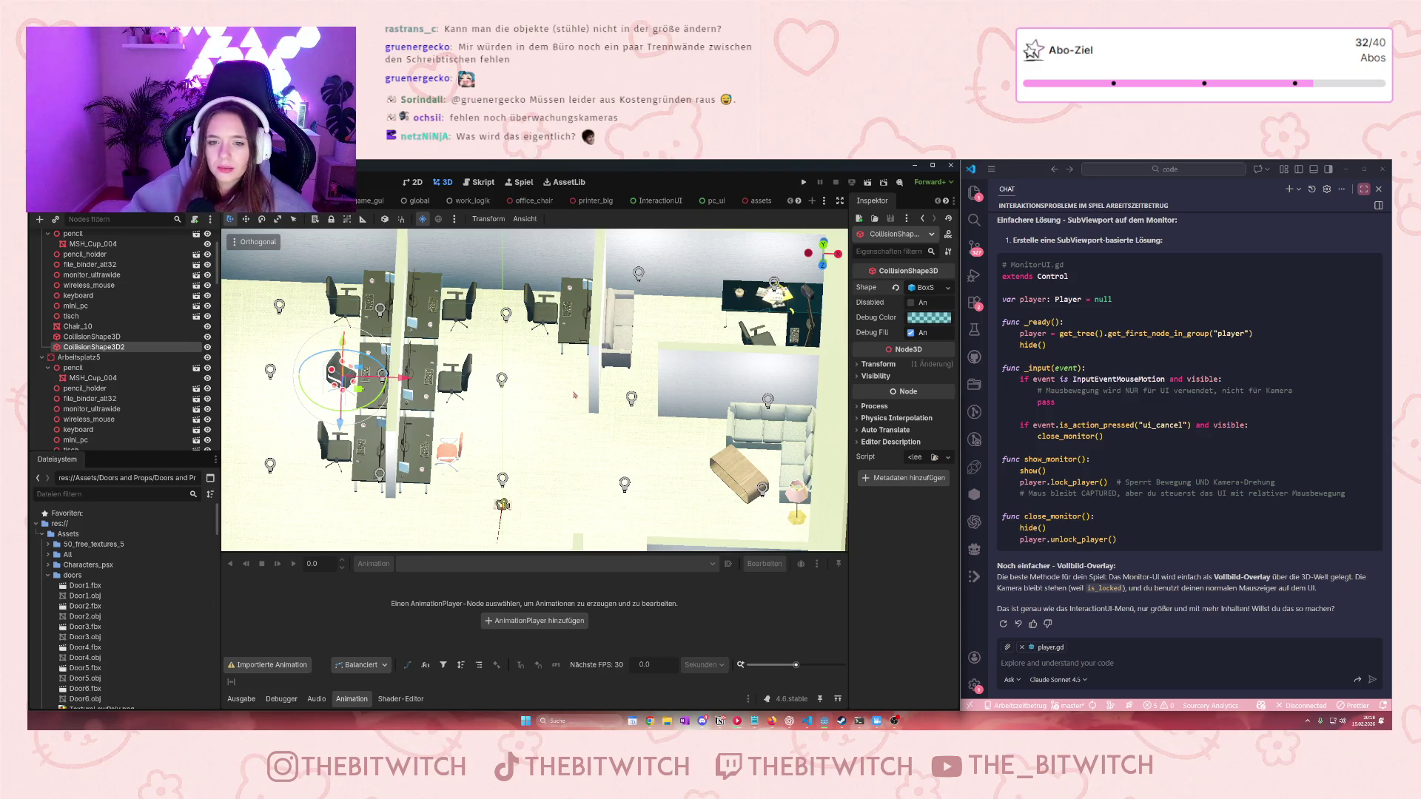
scroll(712, 415, "up", 3)
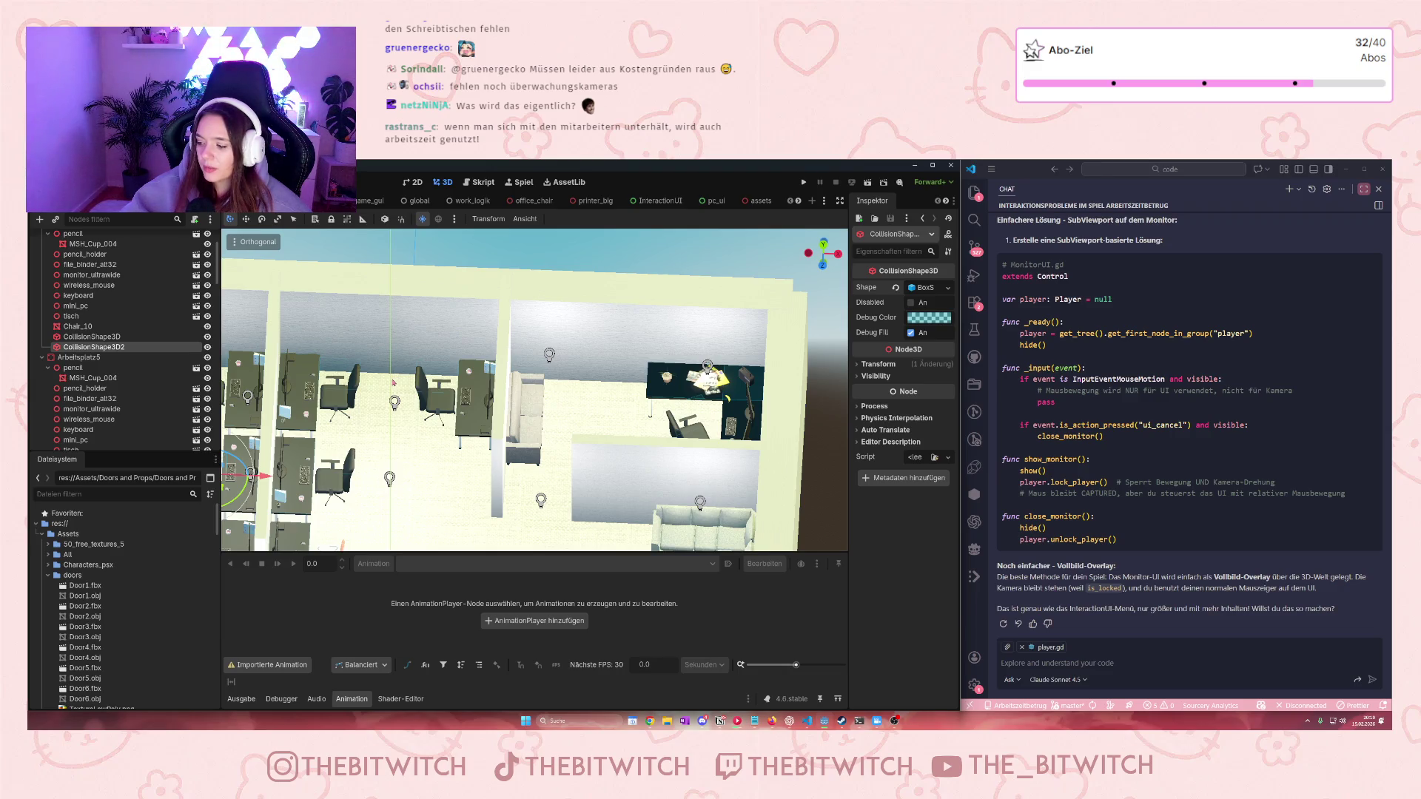
left_click_drag(518, 370, 576, 377)
mouse_move(579, 328)
left_mouse_down()
mouse_move(641, 401)
mouse_move(571, 408)
left_mouse_up()
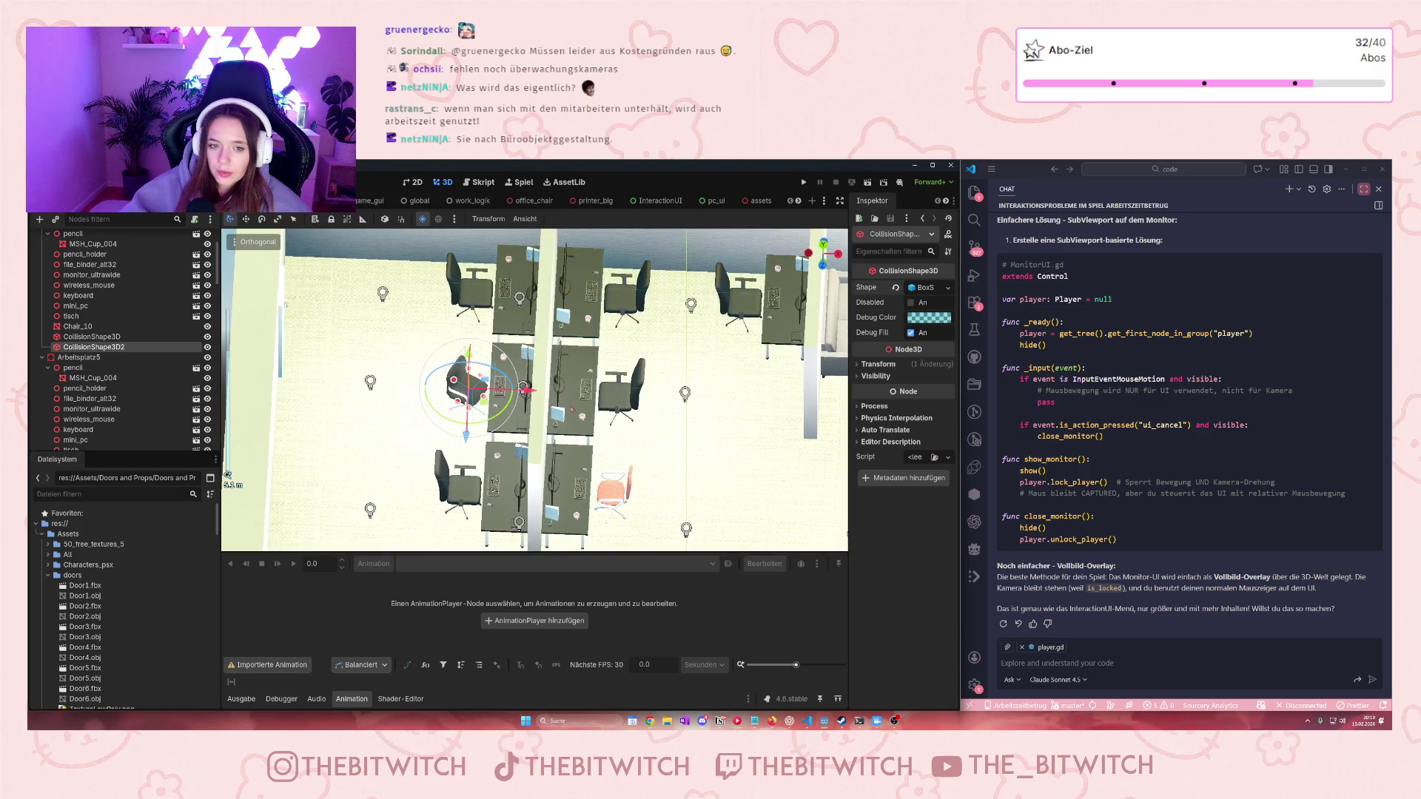
left_click(49, 575)
Collapse Doors and Props and expand the Lowpoly Furniture (Ocaso) FBX models folder
left_click(55, 596)
left_click(48, 586)
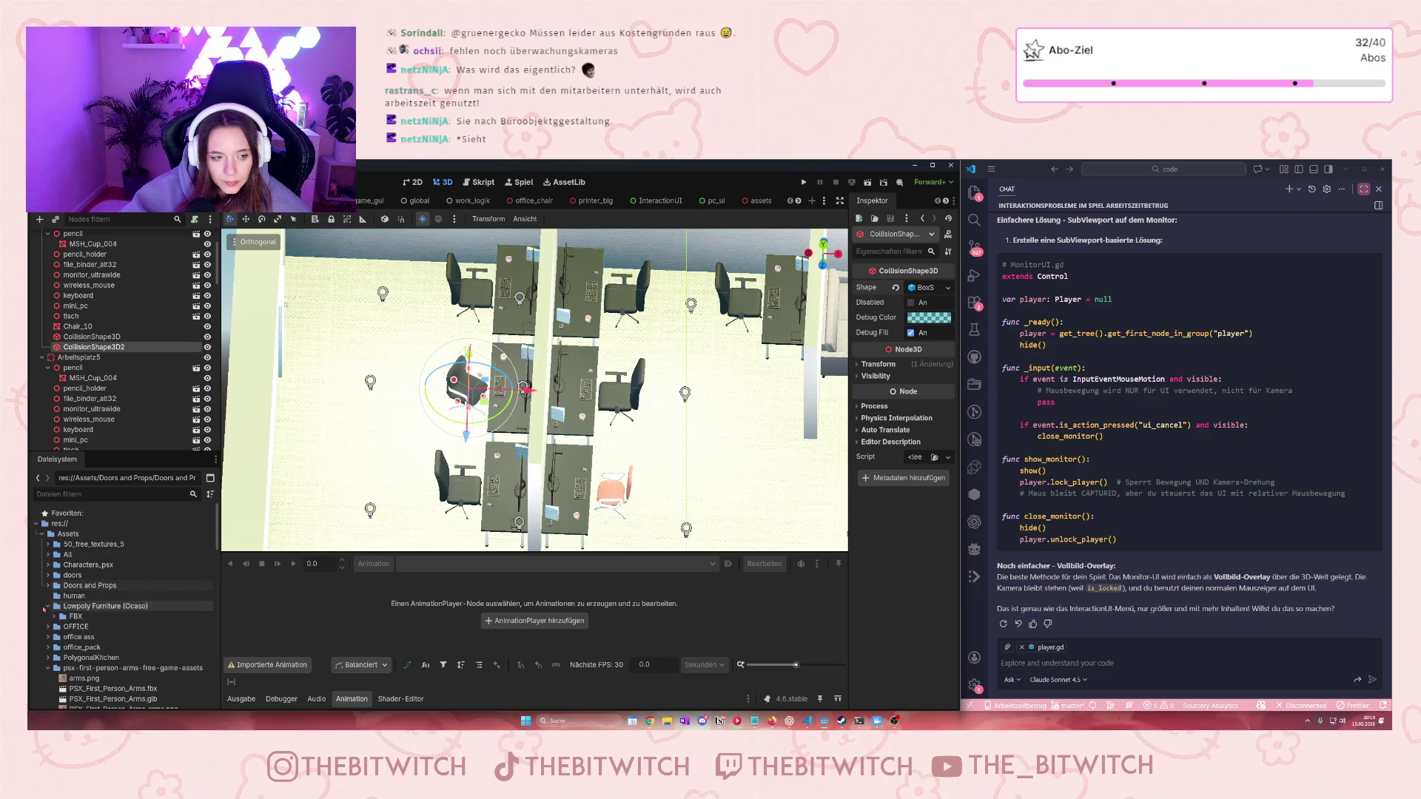
left_click(54, 616)
scroll(59, 616, "down", 5)
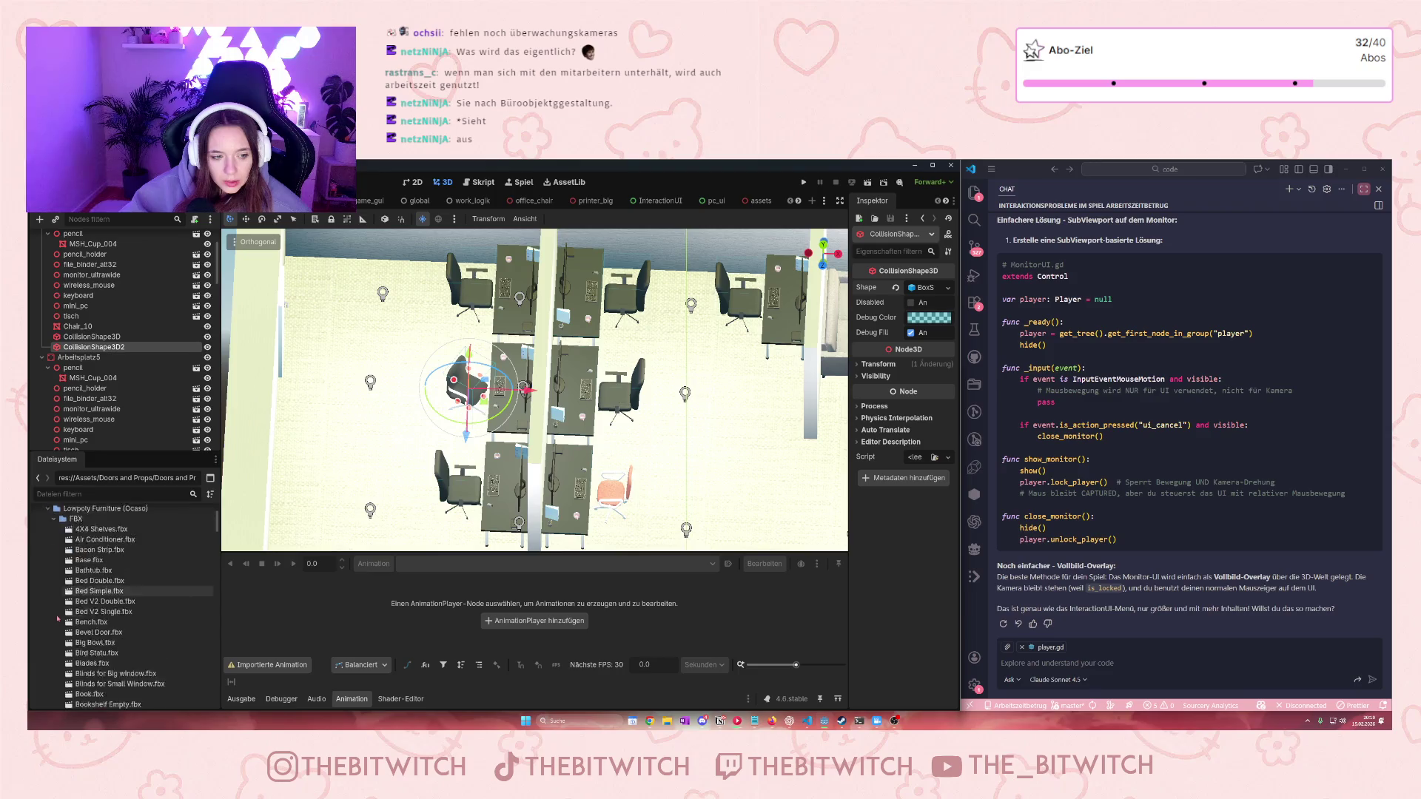